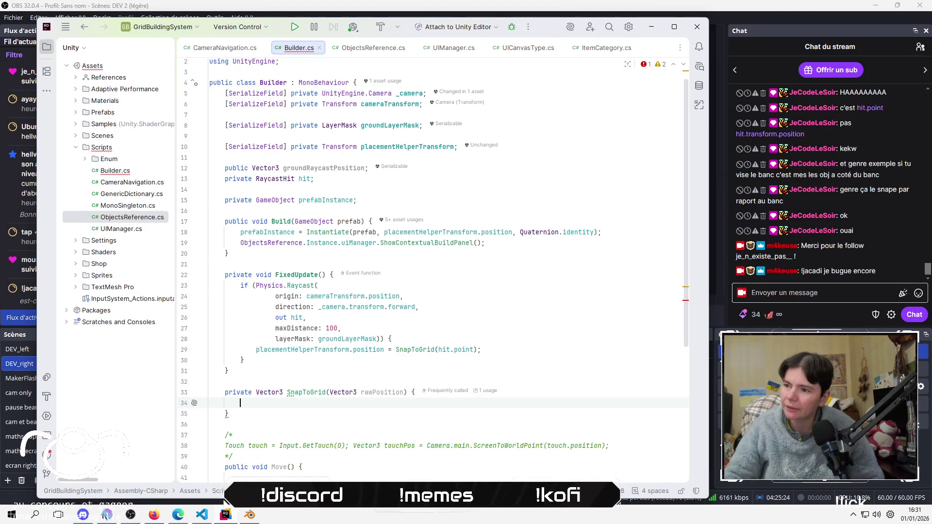
# Place the caret at the raycast line and SnapToGrid's closing brace, then bring VS Code's VoisinUp project forward
pyautogui.click(440, 308)
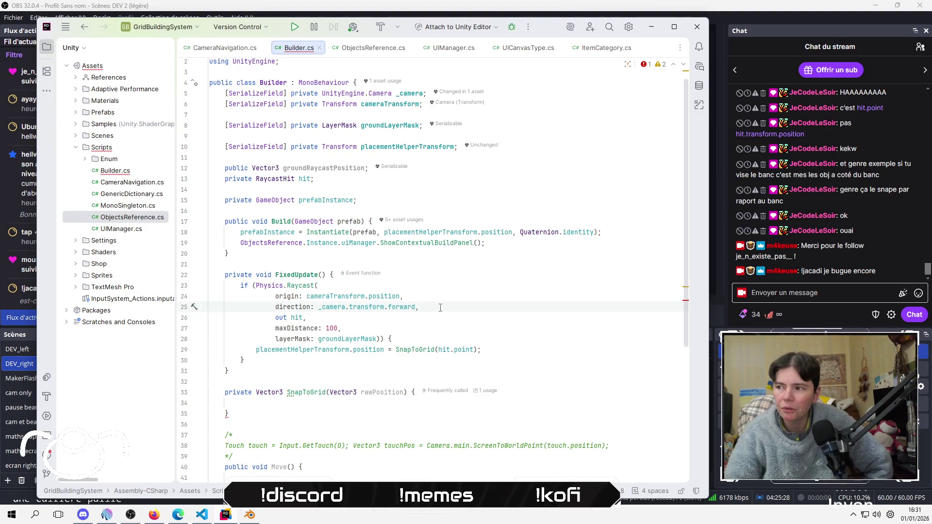
pyautogui.click(273, 415)
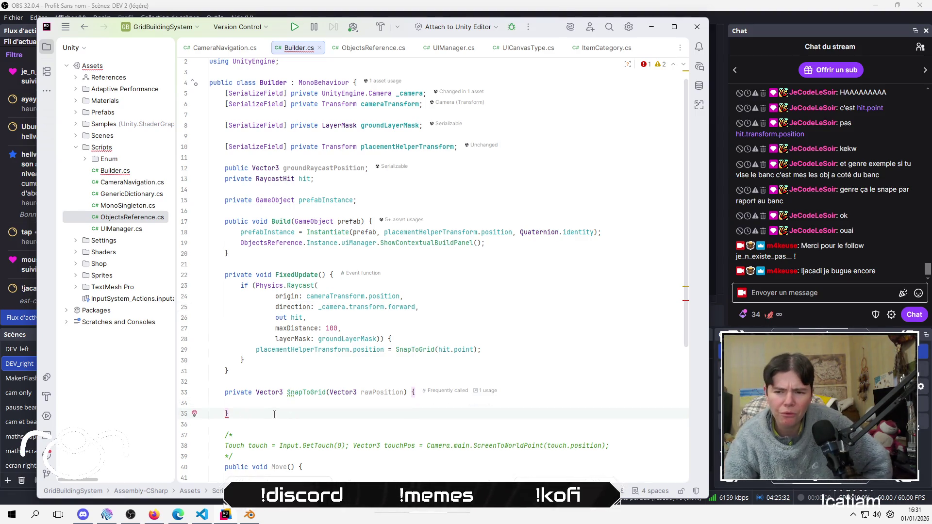
pyautogui.click(202, 515)
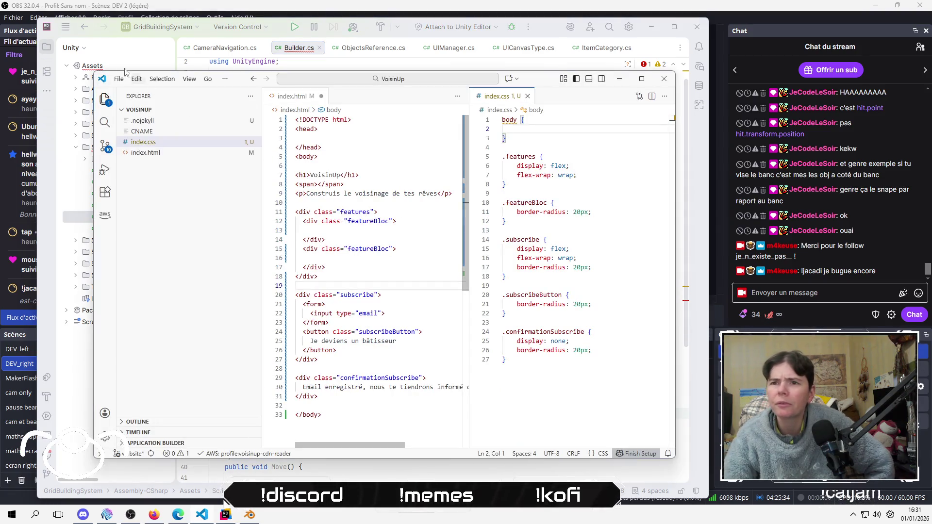
# Cancel VS Code's Open File dialog and switch to the Unity GridBuildingSystem project
pyautogui.click(119, 79)
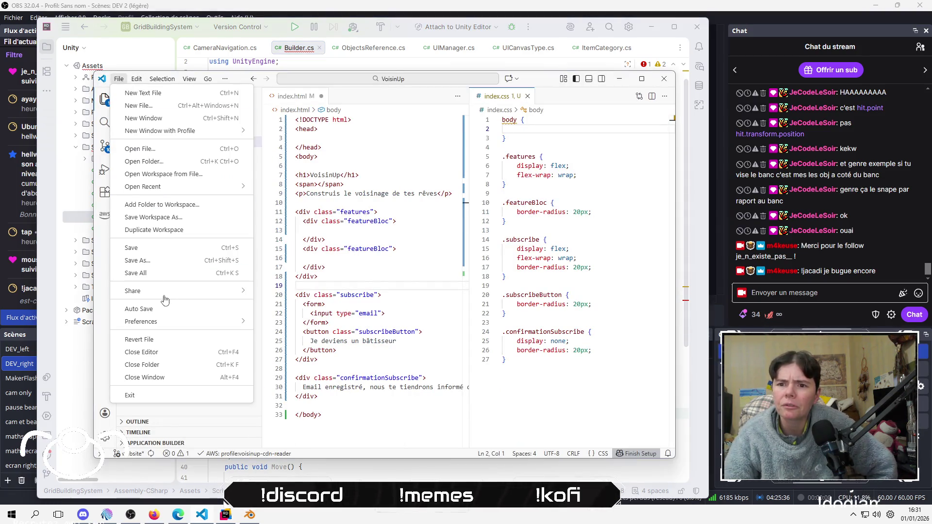
pyautogui.click(175, 152)
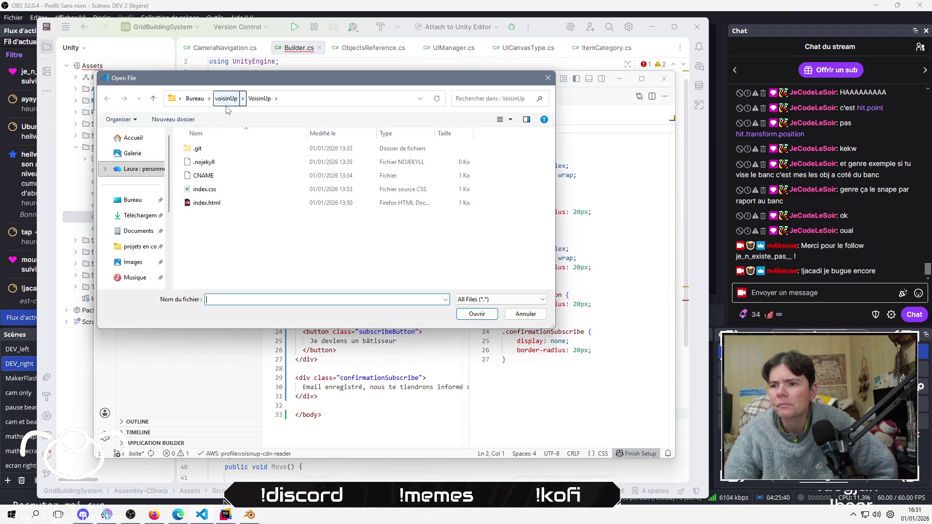
pyautogui.click(526, 313)
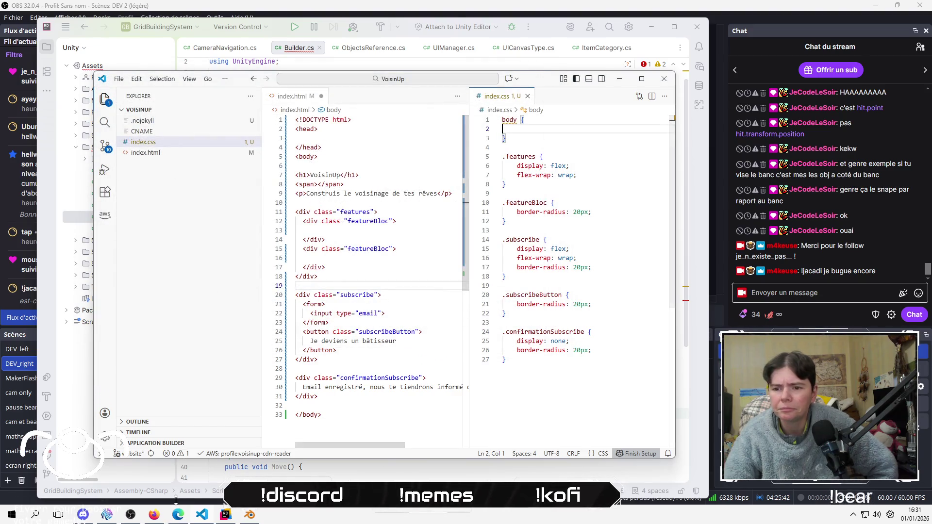
pyautogui.moveTo(228, 518)
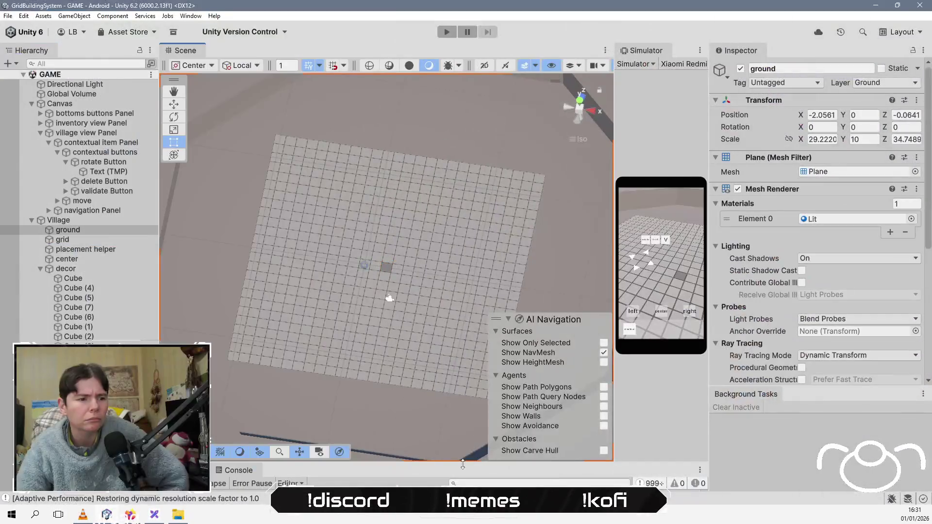
pyautogui.moveTo(463, 464)
pyautogui.mouseDown()
pyautogui.moveTo(462, 245)
pyautogui.moveTo(461, 271)
pyautogui.mouseUp()
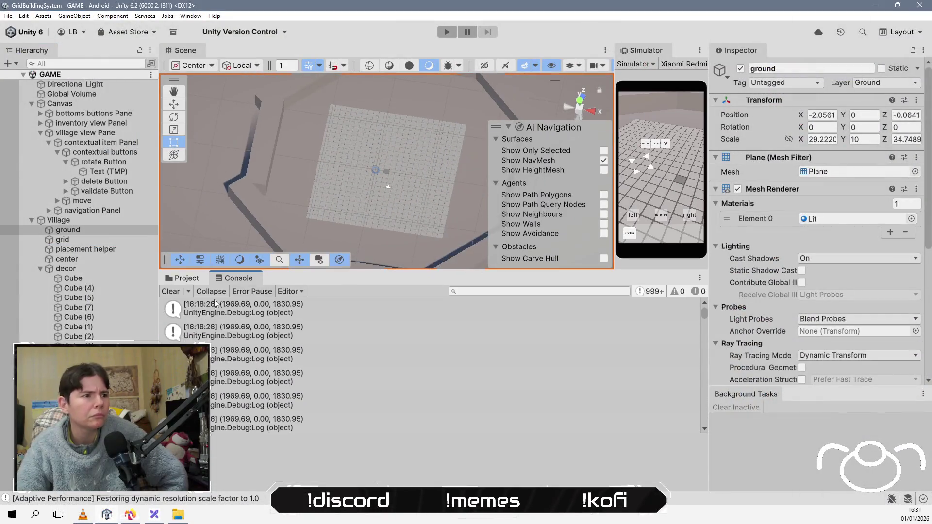
# Clear the console and start importing a new asset into Assets/Scripts
pyautogui.click(170, 291)
pyautogui.click(183, 277)
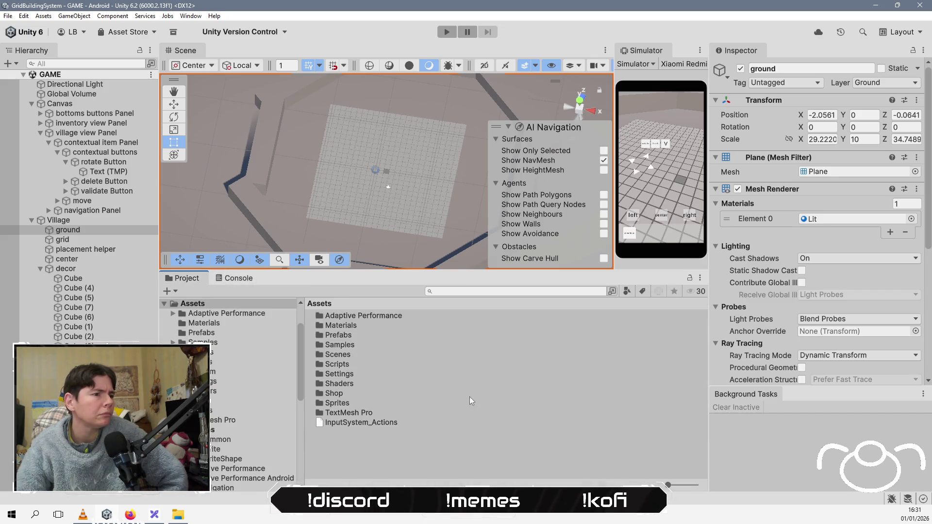
pyautogui.doubleClick(339, 364)
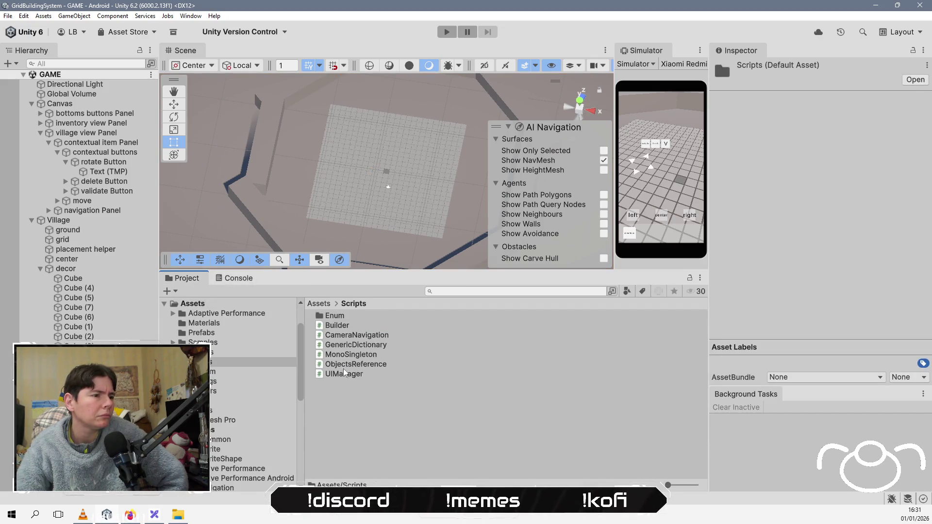
pyautogui.rightClick(379, 403)
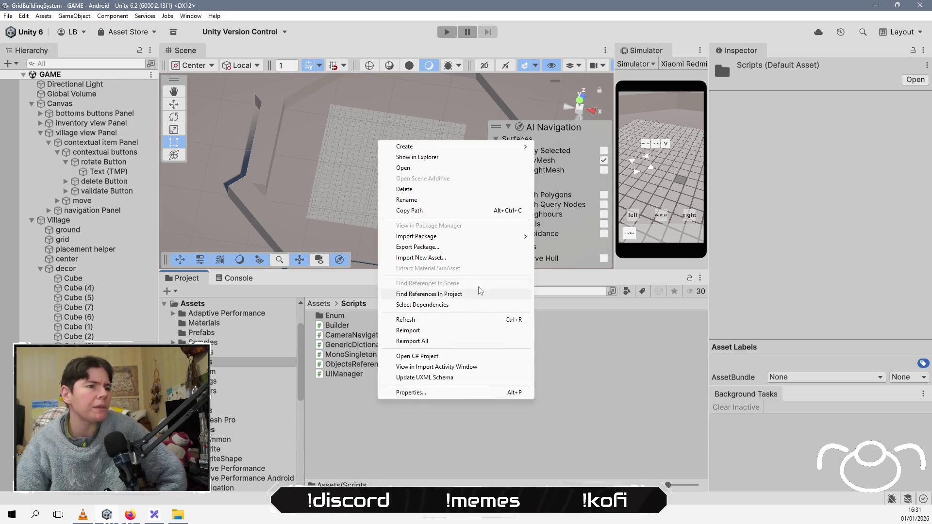
pyautogui.click(462, 258)
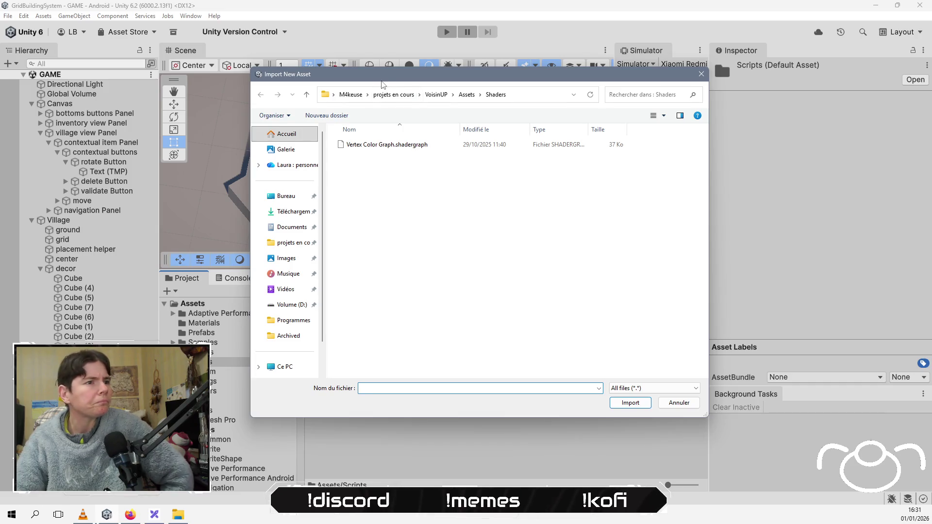
# Import GameManager.cs from QrCodeGame/Assets/Scripts and open it in Rider
pyautogui.click(397, 94)
pyautogui.doubleClick(384, 186)
pyautogui.doubleClick(379, 160)
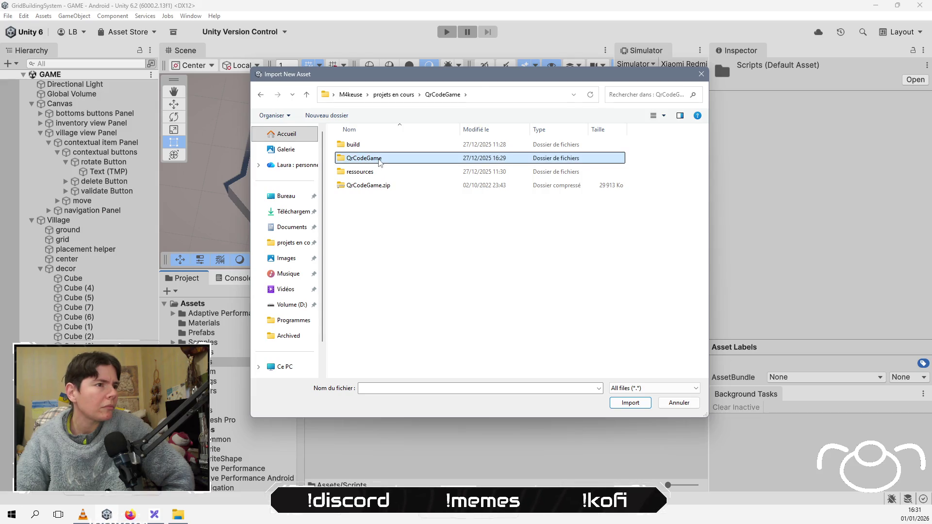
pyautogui.doubleClick(380, 159)
pyautogui.click(377, 200)
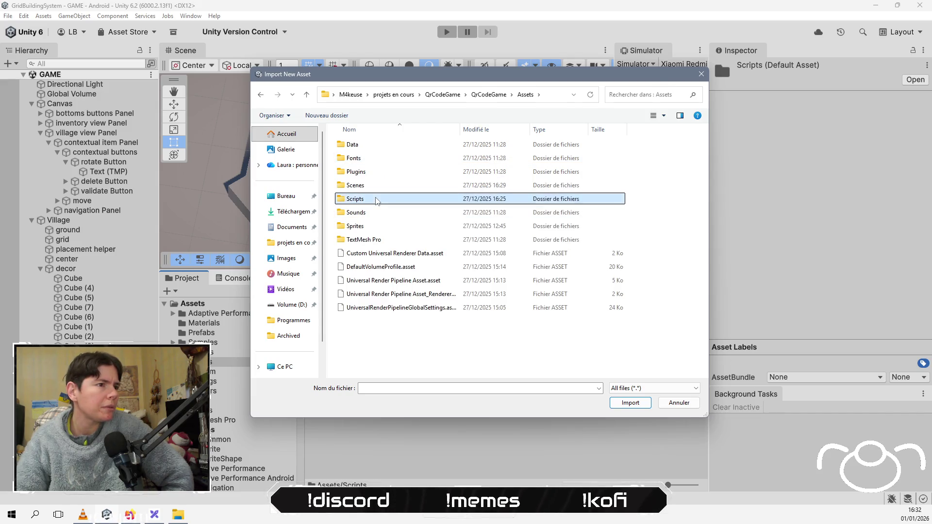
pyautogui.doubleClick(377, 200)
pyautogui.click(388, 159)
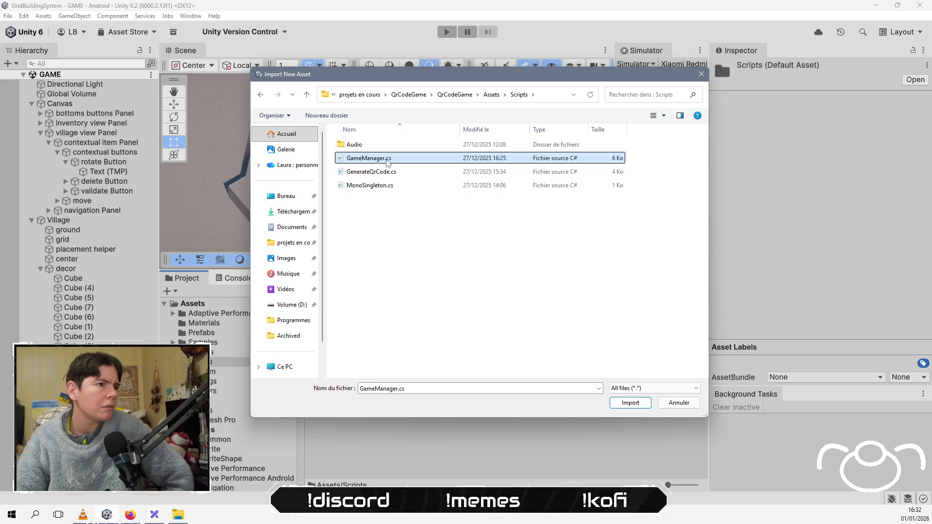
pyautogui.click(630, 404)
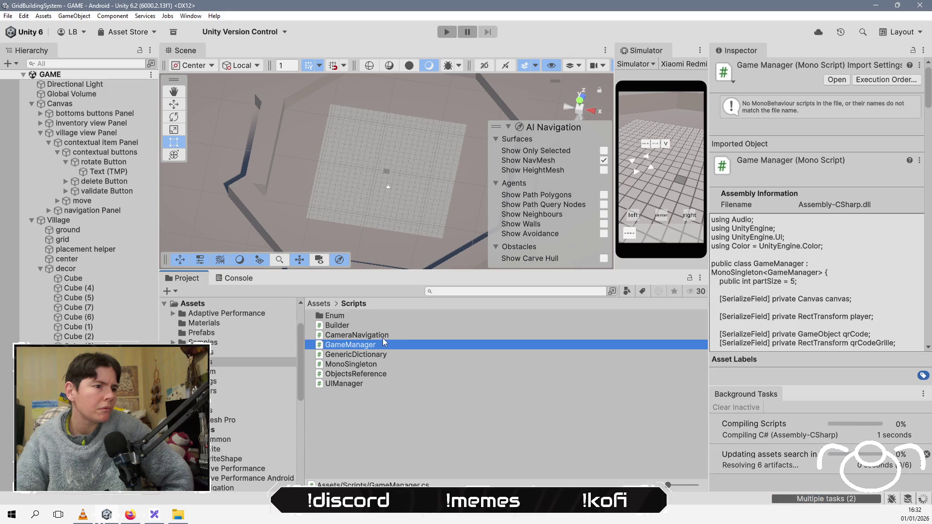
pyautogui.doubleClick(369, 348)
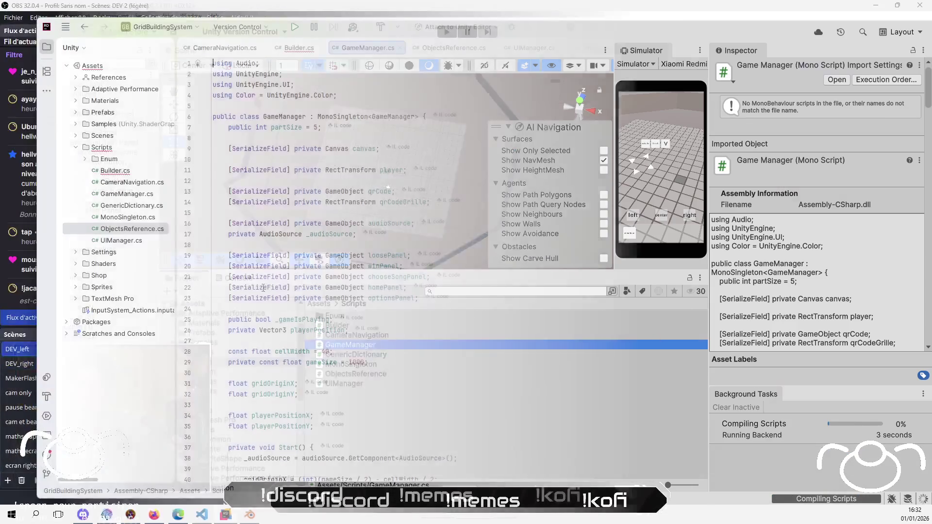
# Scroll down GameManager.cs and select the RoundToNearestGrid function
pyautogui.scroll(-15, 538, 350)
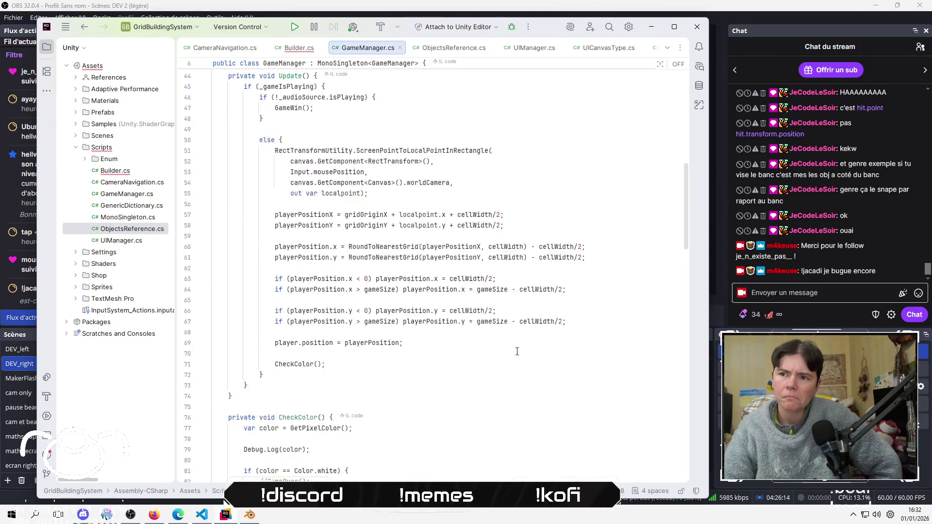
pyautogui.scroll(-7, 459, 321)
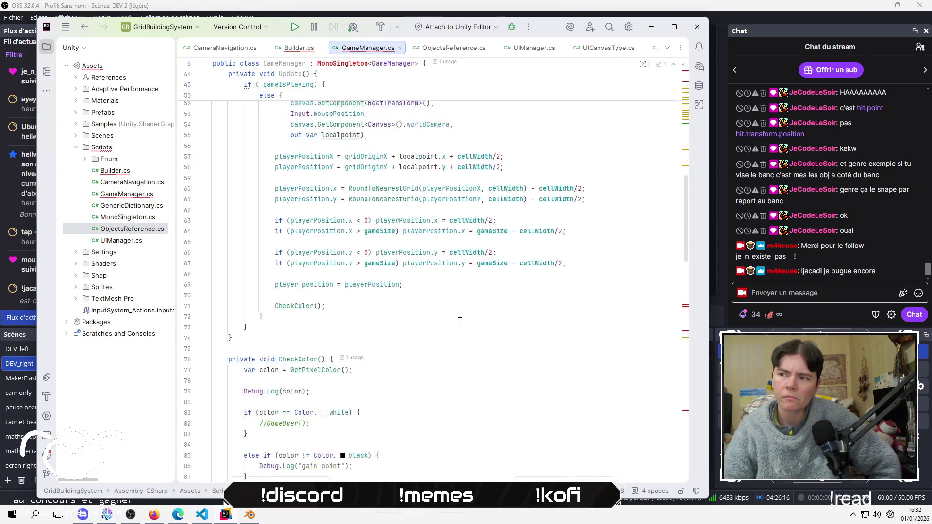
pyautogui.scroll(-9, 460, 320)
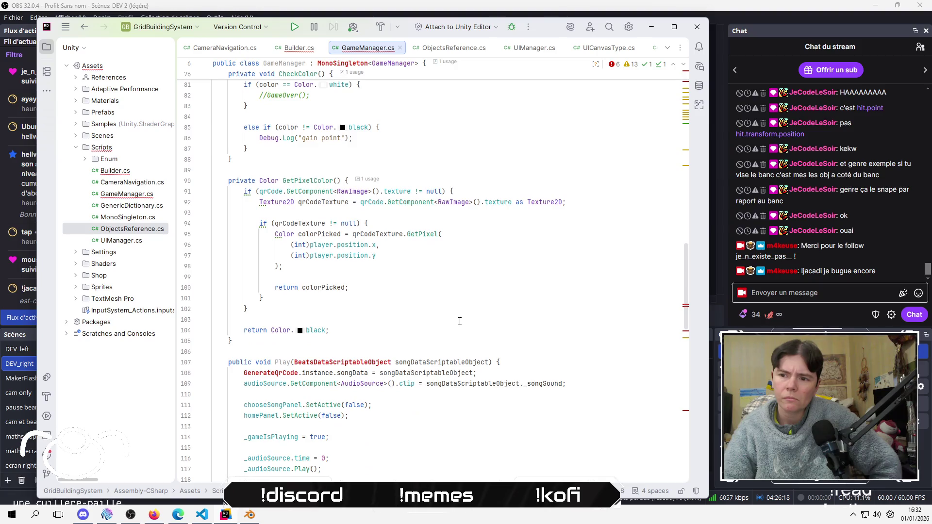
pyautogui.scroll(-14, 460, 321)
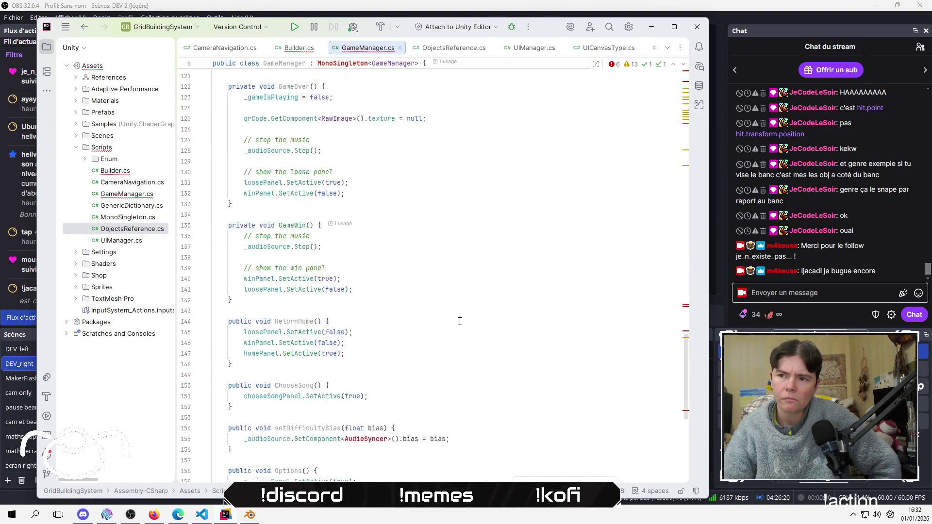
pyautogui.scroll(-3, 459, 321)
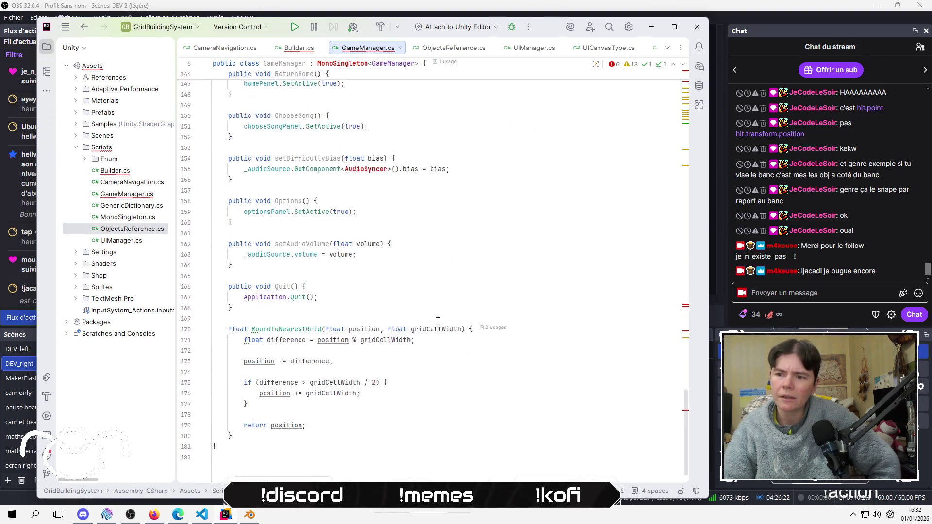
pyautogui.click(430, 291)
pyautogui.press('Down')
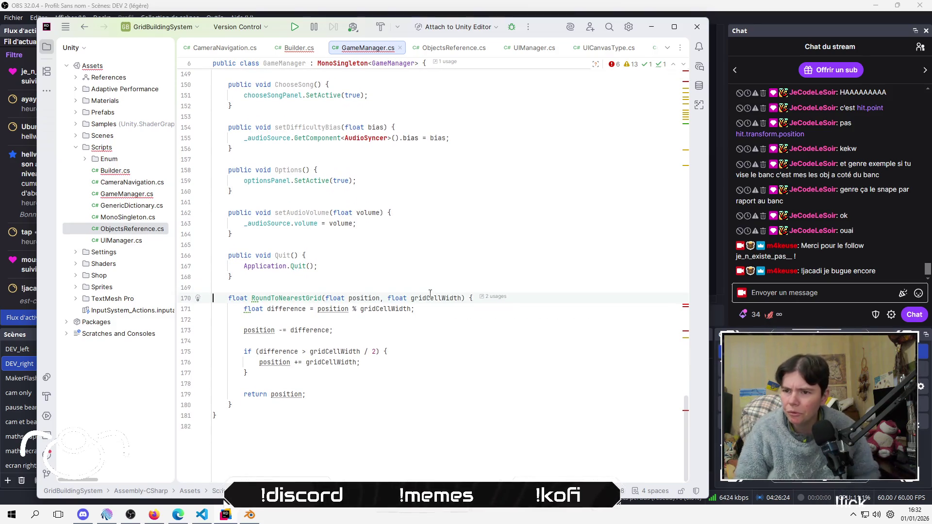
pyautogui.hotkey('shift', 'Down')
pyautogui.hotkey('shift', 'Down')
pyautogui.hotkey('shift', 'Down')
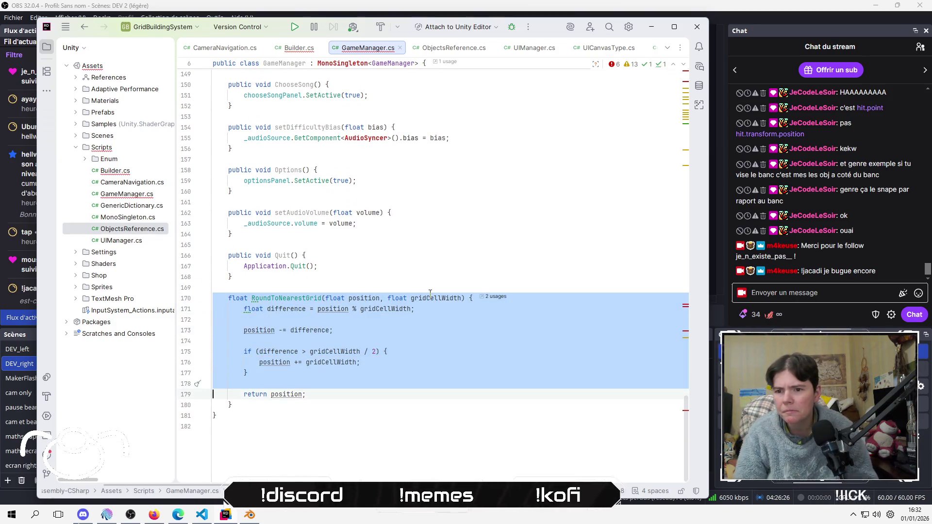
# Cut RoundToNearestGrid to the clipboard, restore it with undo, and return to Builder.cs
pyautogui.hotkey('ctrl', 'x')
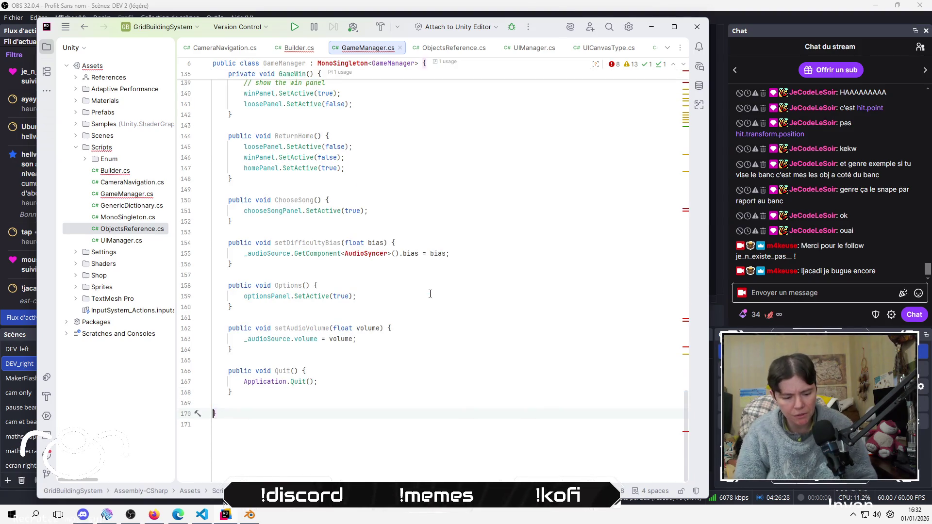
pyautogui.hotkey('ctrl', 'z')
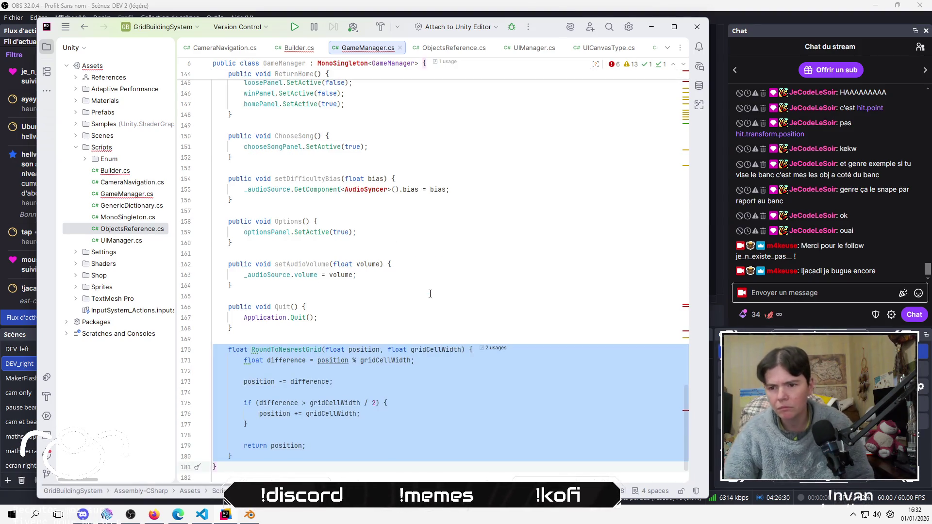
pyautogui.click(298, 48)
pyautogui.scroll(-6, 348, 331)
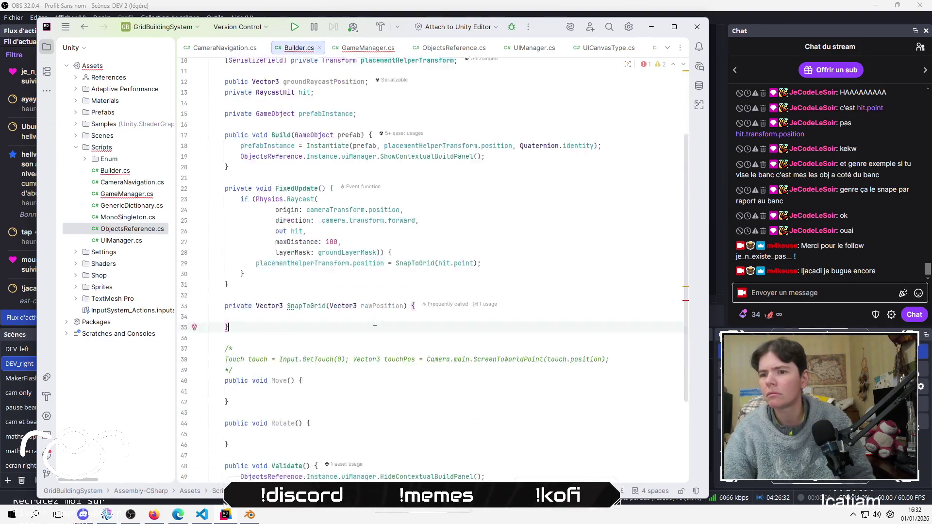
pyautogui.press('Down')
pyautogui.press('Return')
pyautogui.hotkey('ctrl', 'v')
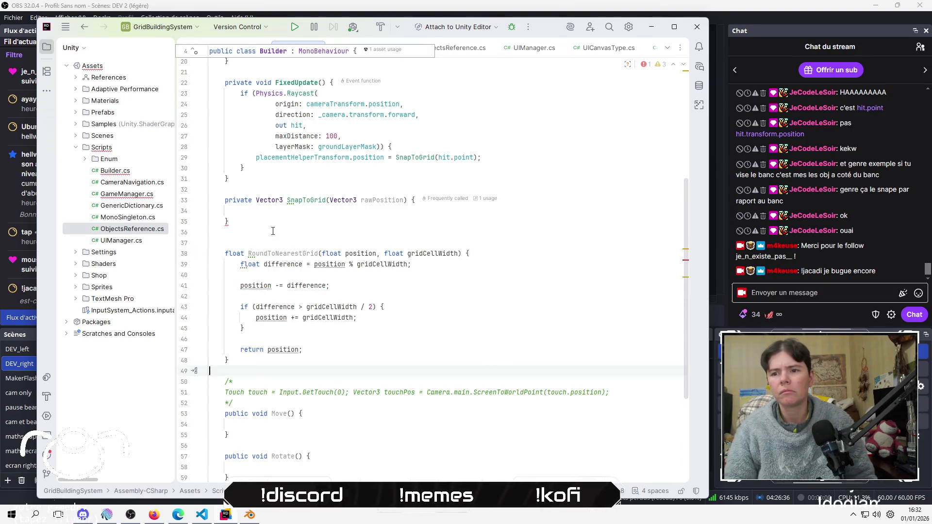
pyautogui.hotkey('alt', 'Tab')
pyautogui.click(405, 354)
pyautogui.click(418, 348)
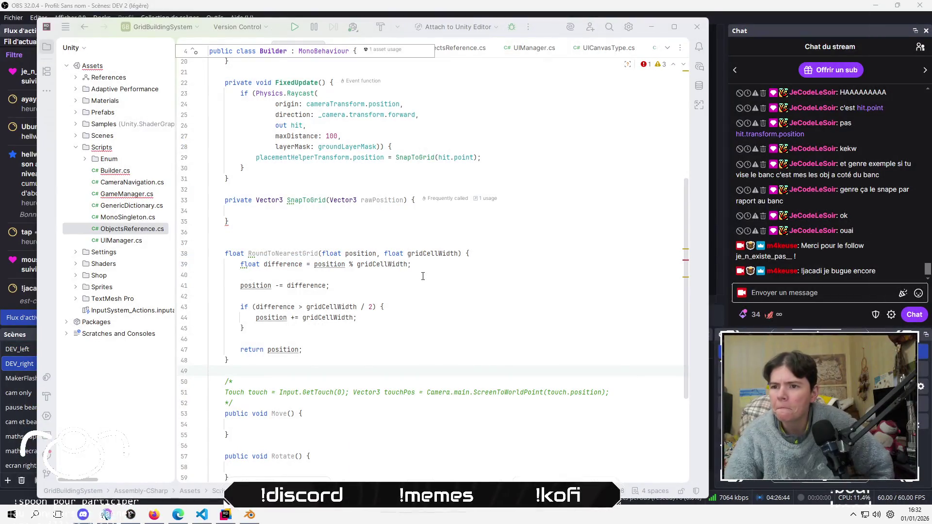
pyautogui.click(457, 276)
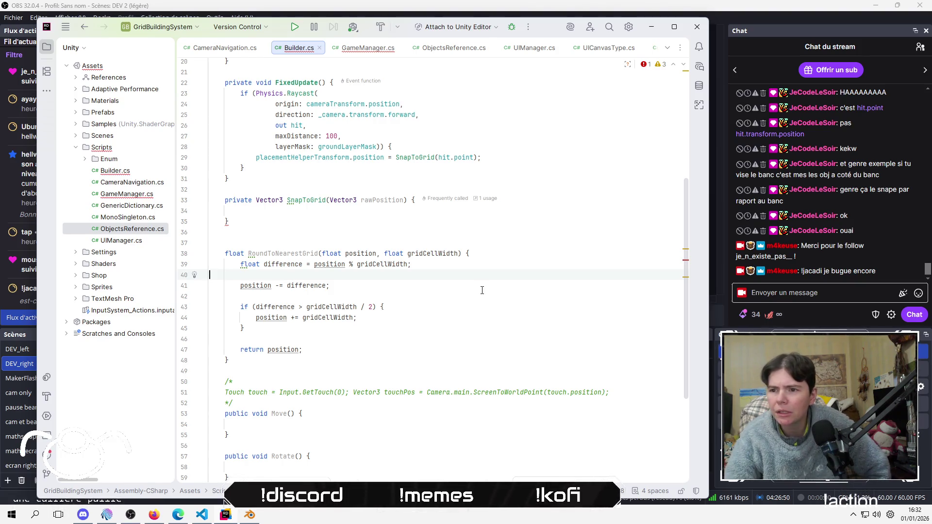
pyautogui.click(397, 315)
pyautogui.click(457, 343)
pyautogui.click(408, 326)
pyautogui.click(418, 211)
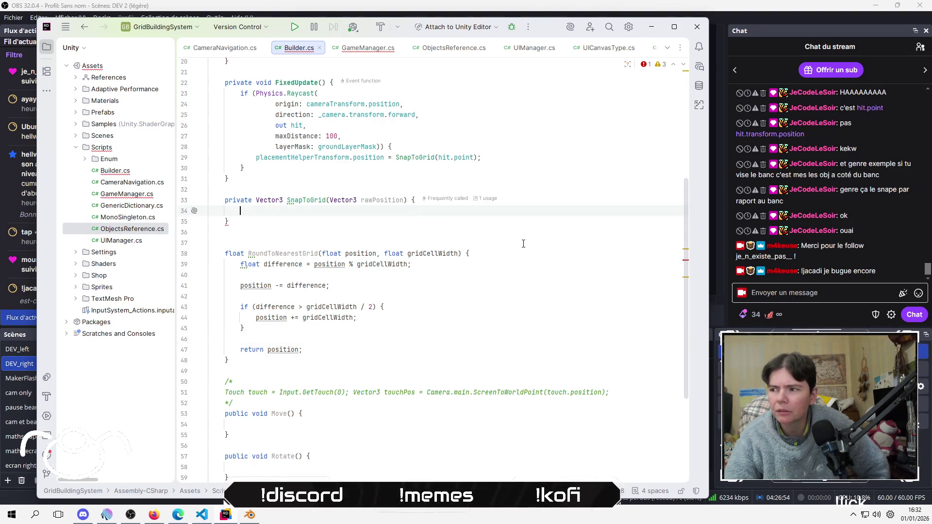
pyautogui.press('Down')
pyautogui.press('Down')
pyautogui.press('Down')
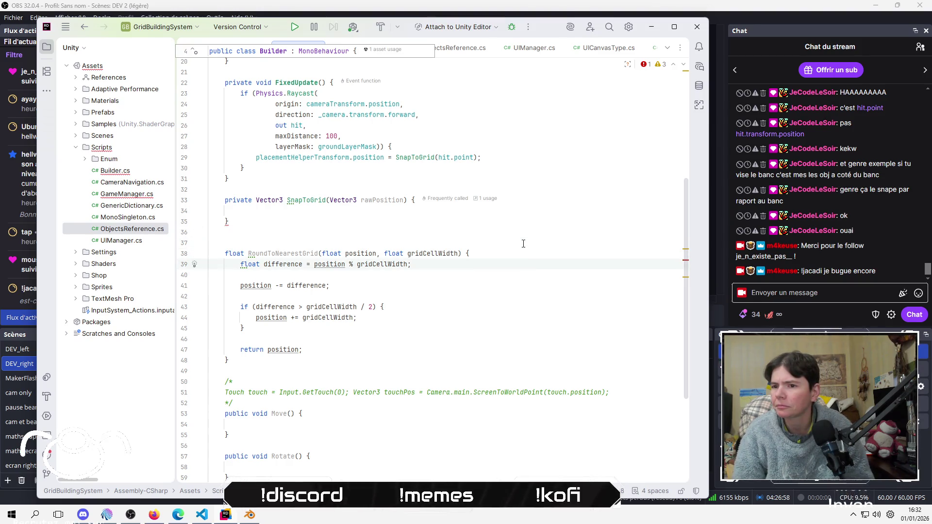
# Copy RoundToNearestGrid's body lines and paste them into SnapToGrid
pyautogui.hotkey('shift', 'Down')
pyautogui.hotkey('shift', 'Down')
pyautogui.hotkey('shift', 'Down')
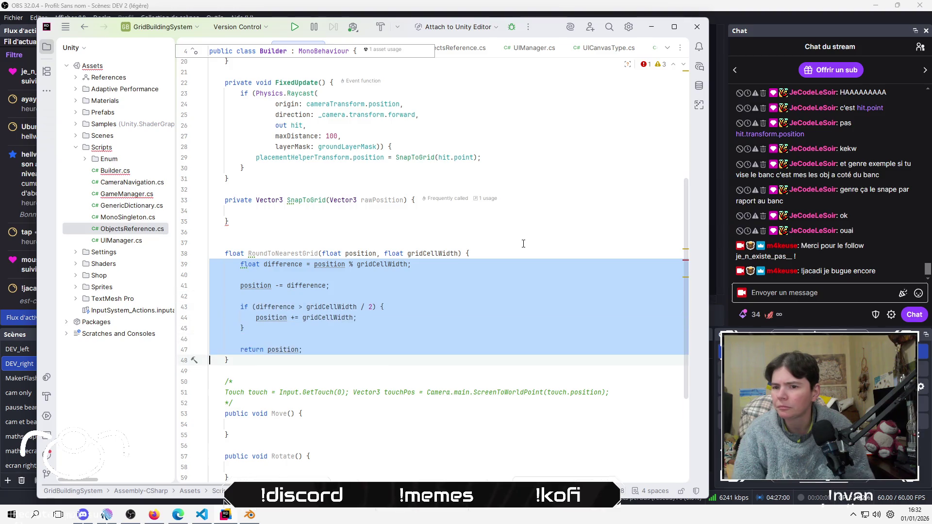
pyautogui.hotkey('ctrl', 'c')
pyautogui.press('Up')
pyautogui.press('Up')
pyautogui.press('Up')
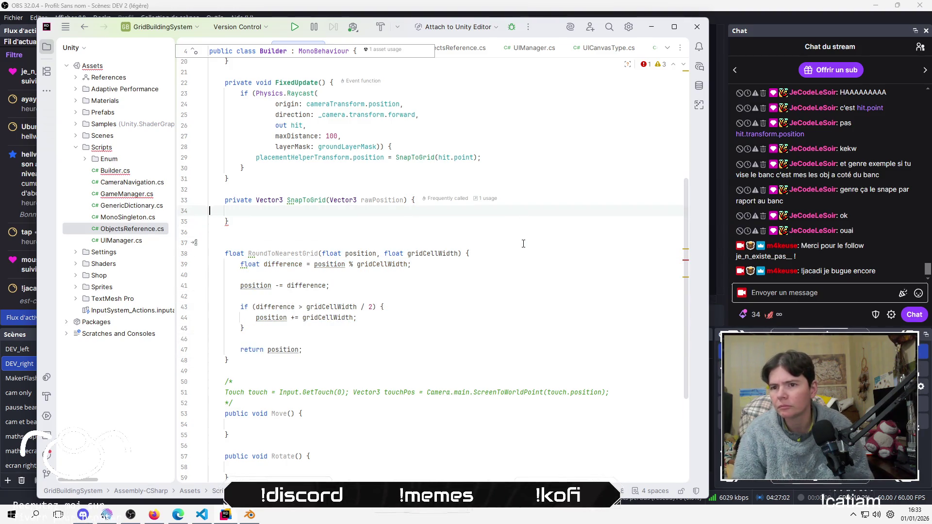
pyautogui.hotkey('ctrl', 'v')
# Delete the old RoundToNearestGrid function and its leftover blank lines
pyautogui.press('Down')
pyautogui.press('Down')
pyautogui.press('Down')
pyautogui.hotkey('shift', 'Down')
pyautogui.hotkey('shift', 'Down')
pyautogui.hotkey('shift', 'Down')
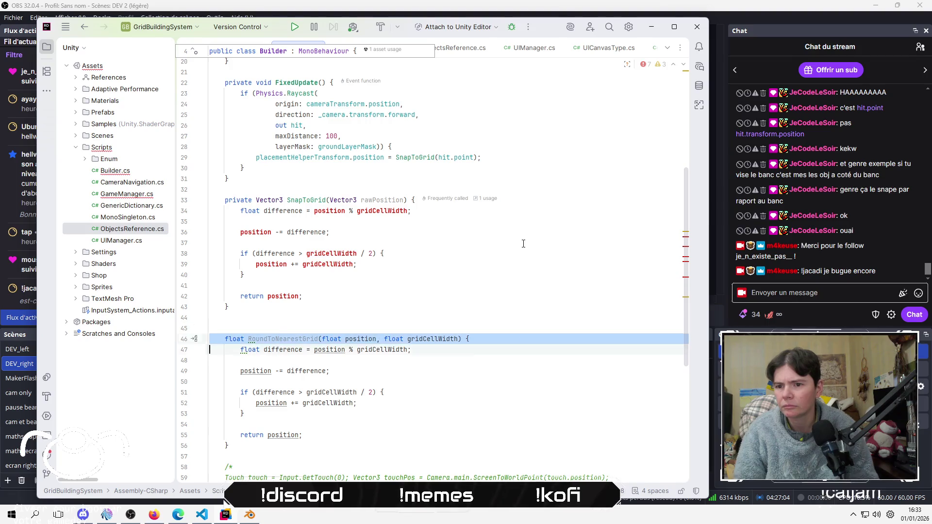
pyautogui.hotkey('shift', 'Down')
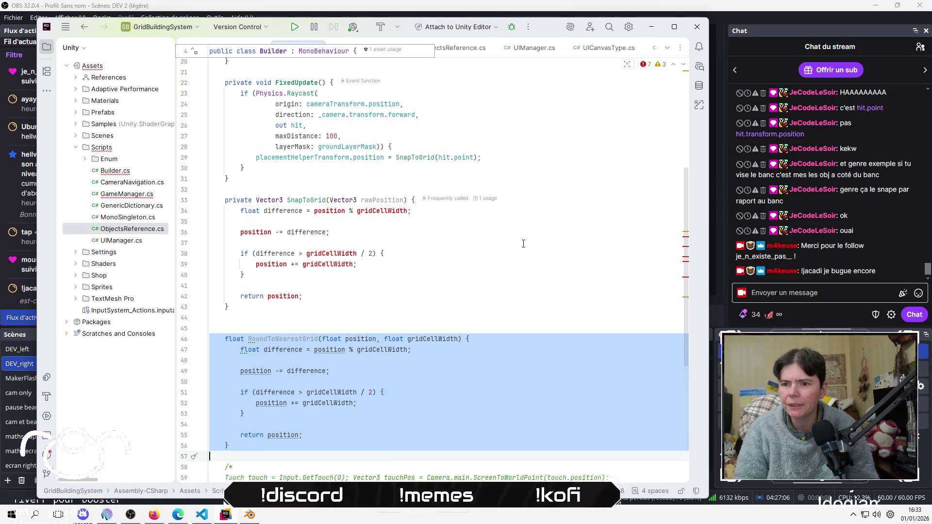
pyautogui.press('Delete')
pyautogui.press('BackSpace')
pyautogui.press('BackSpace')
pyautogui.press('Up')
pyautogui.press('Up')
pyautogui.press('Up')
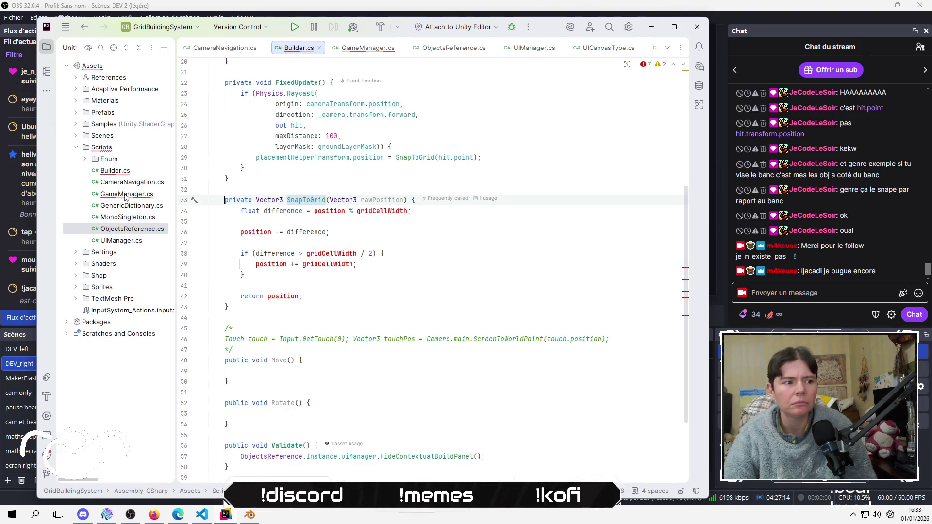
pyautogui.click(782, 309)
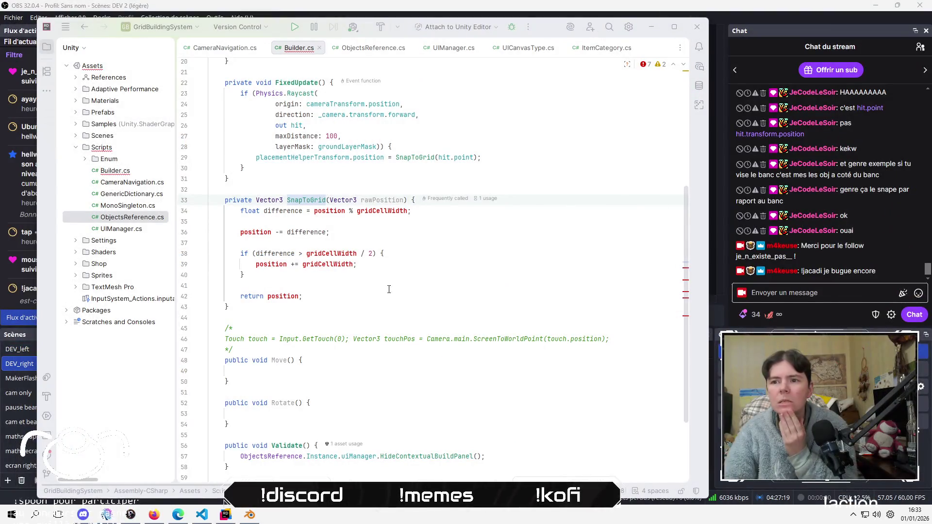
pyautogui.click(401, 234)
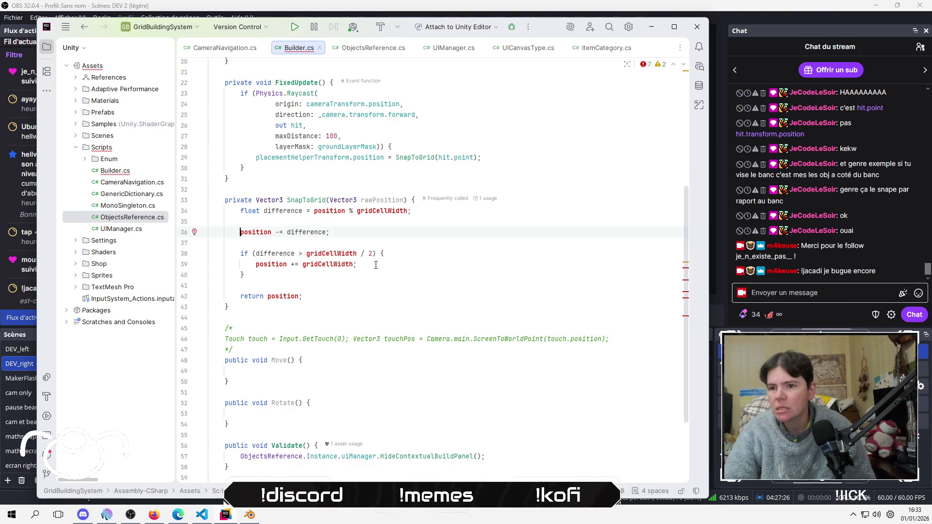
# Try declaring position as a local var, then remove the var keyword again
pyautogui.press('Home')
pyautogui.write('var')
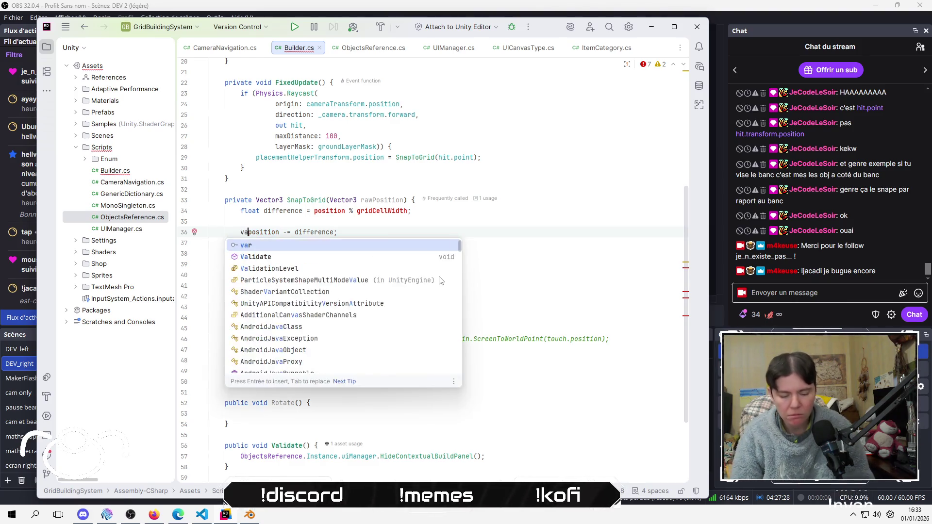
pyautogui.press('Down')
pyautogui.press('Down')
pyautogui.press('Down')
pyautogui.press('Up')
pyautogui.press('Up')
pyautogui.press('Up')
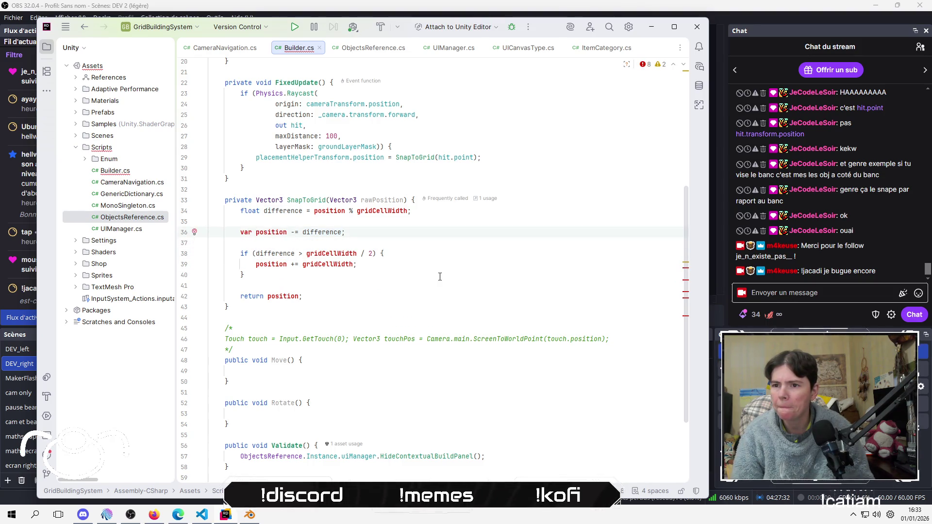
pyautogui.hotkey('shift', 'Left')
pyautogui.hotkey('shift', 'Left')
pyautogui.hotkey('shift', 'Left')
pyautogui.press('BackSpace')
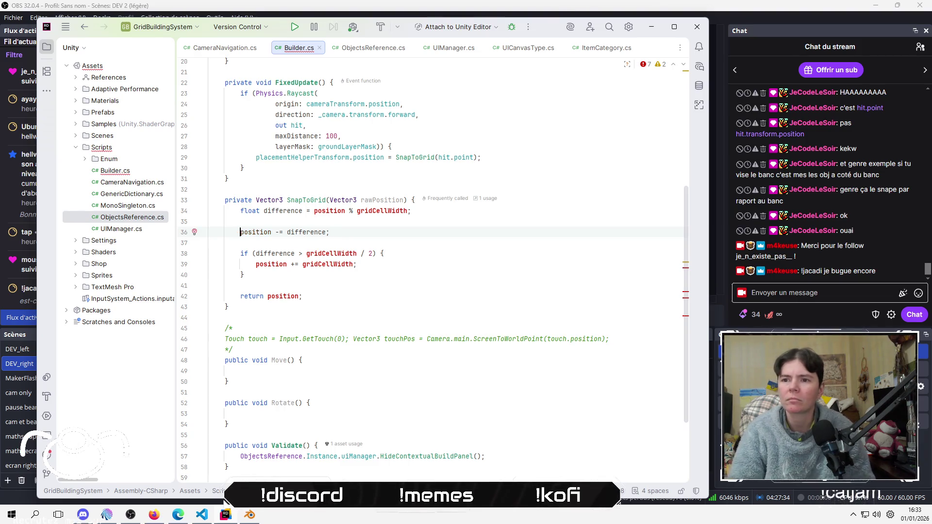
# Add a 'private Vector3 position;' field below the hit field
pyautogui.scroll(5, 416, 198)
pyautogui.click(416, 198)
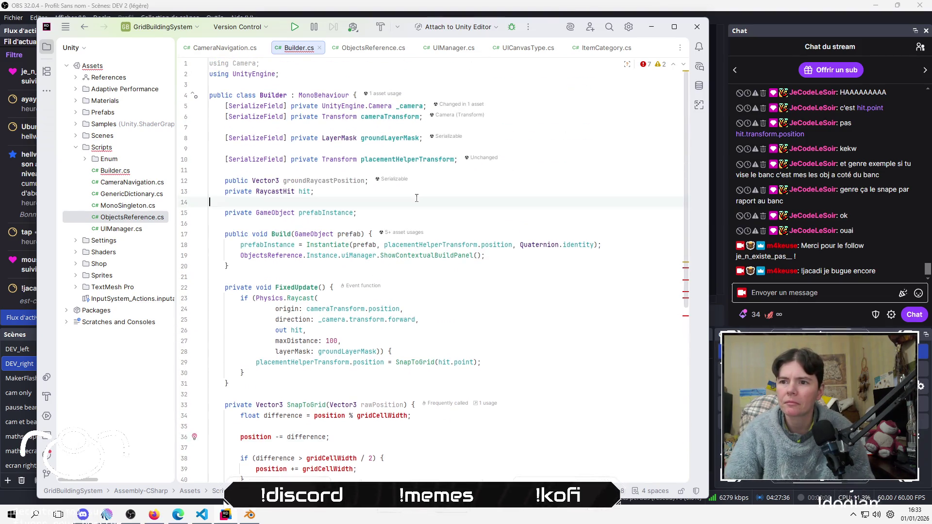
pyautogui.press('Left')
pyautogui.press('Return')
pyautogui.write('private ')
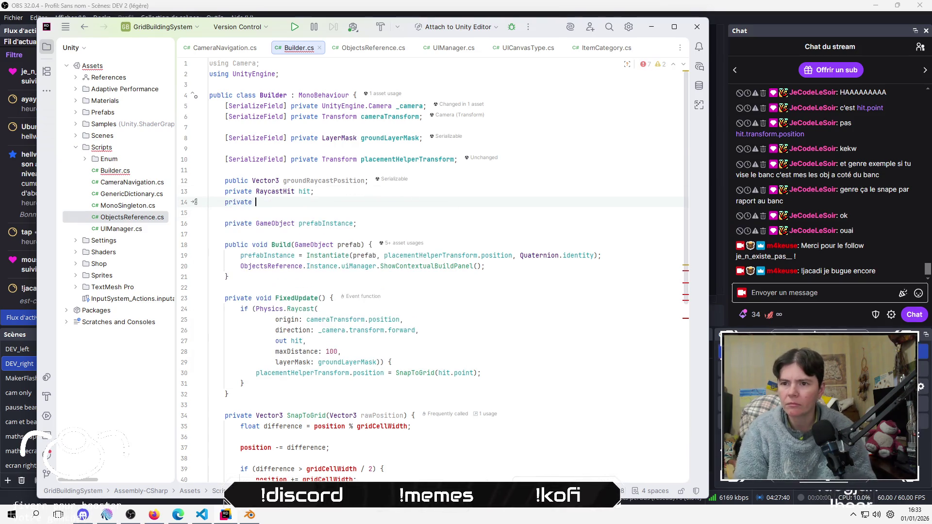
pyautogui.write('Vector3 ')
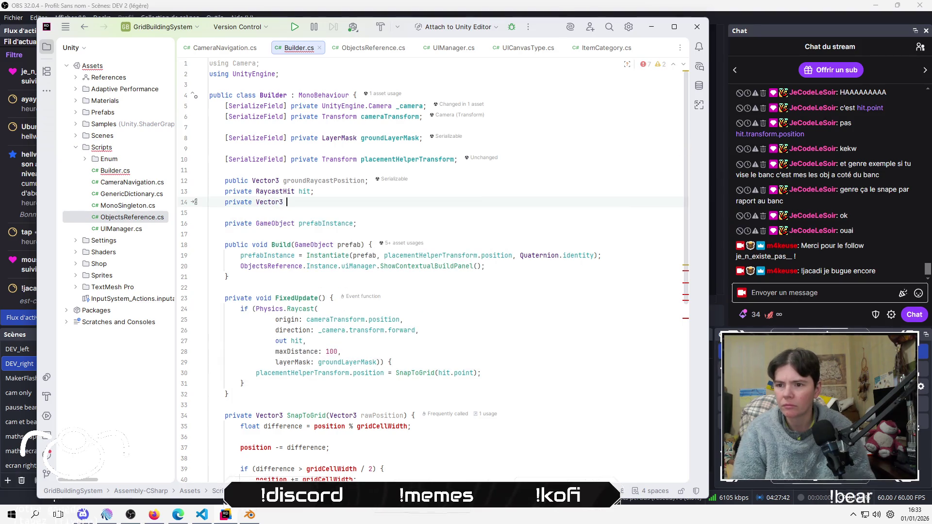
pyautogui.write('pis')
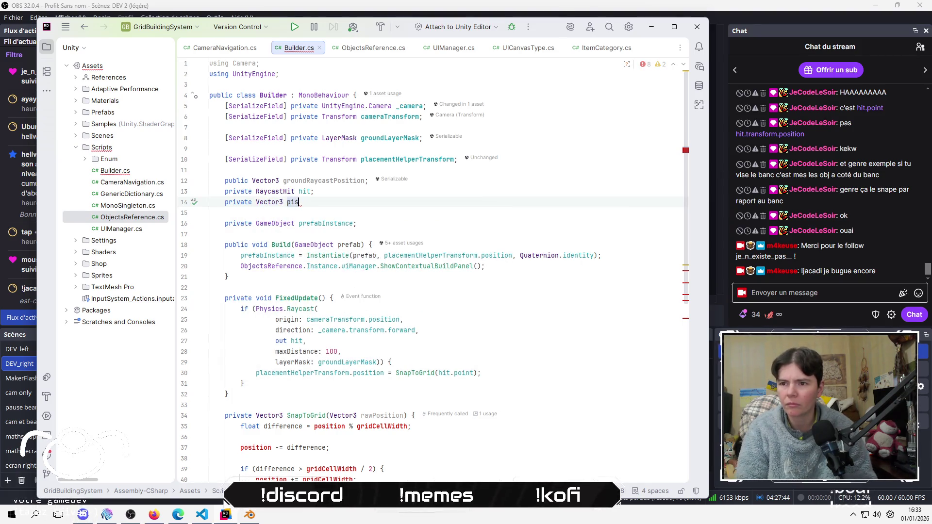
pyautogui.press('BackSpace')
pyautogui.press('BackSpace')
pyautogui.write('ositi')
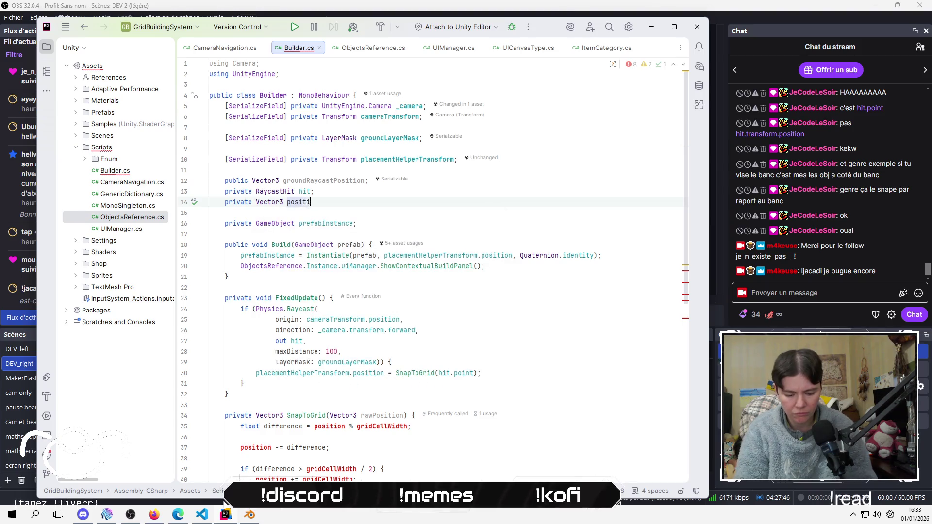
pyautogui.write('on;')
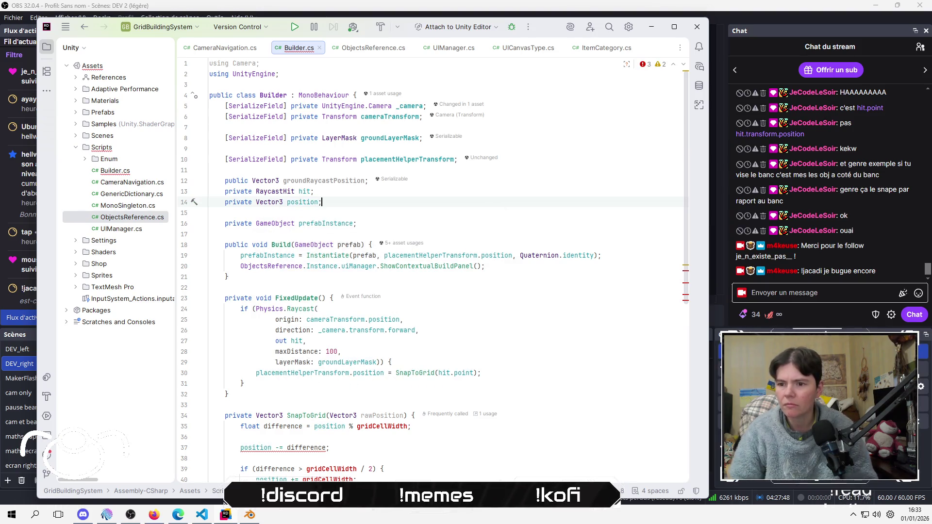
# Change the position field's type to float, then undo the change
pyautogui.scroll(-3, 383, 427)
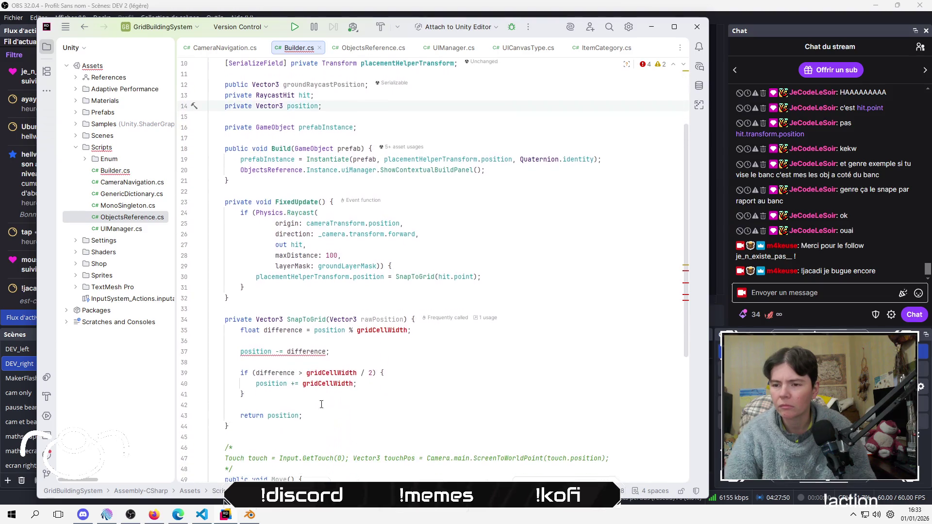
pyautogui.moveTo(308, 355)
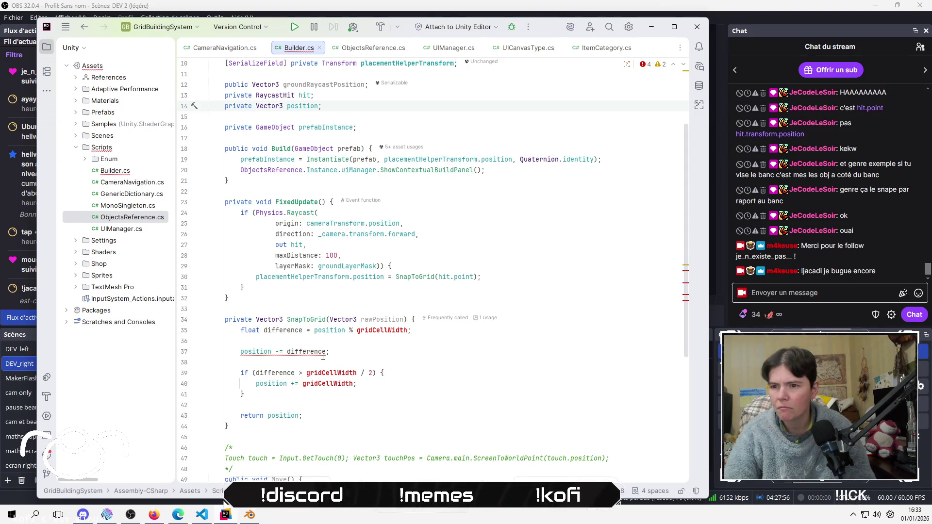
pyautogui.scroll(-1, 323, 355)
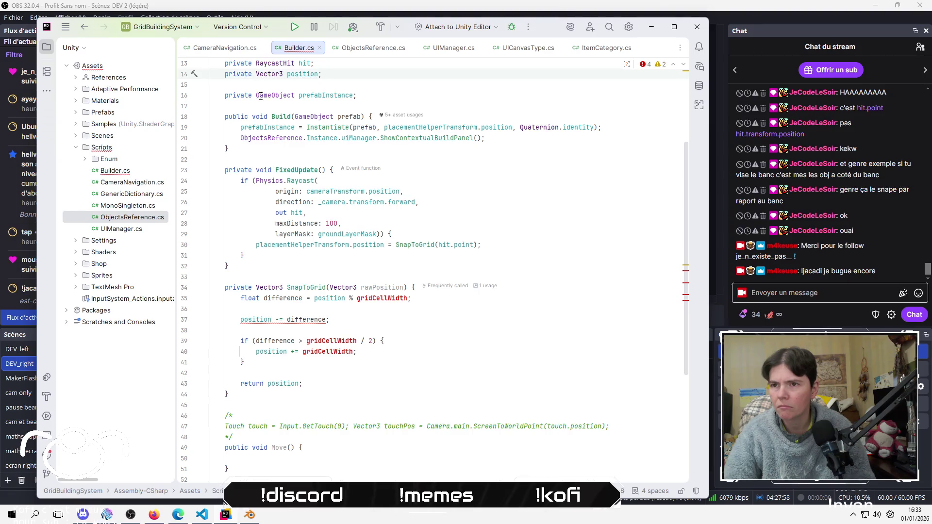
pyautogui.doubleClick(270, 73)
pyautogui.write('floa')
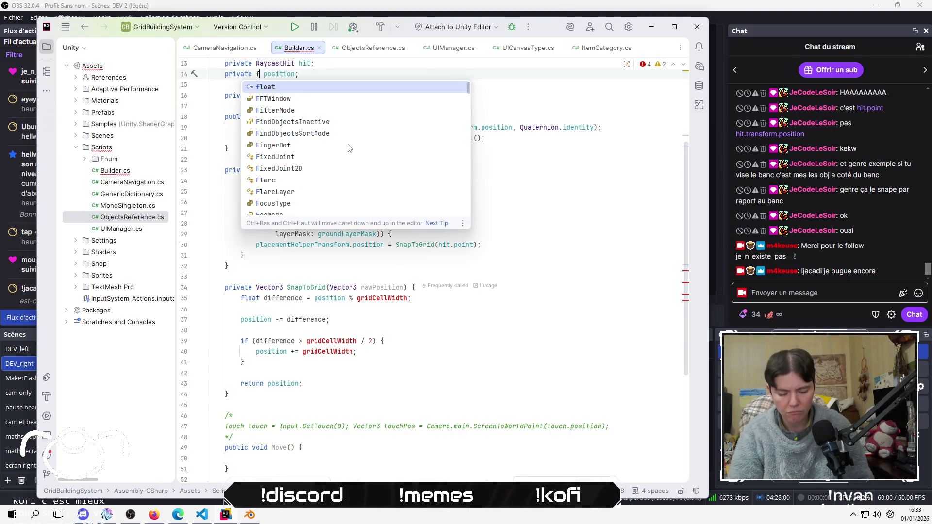
pyautogui.write('t')
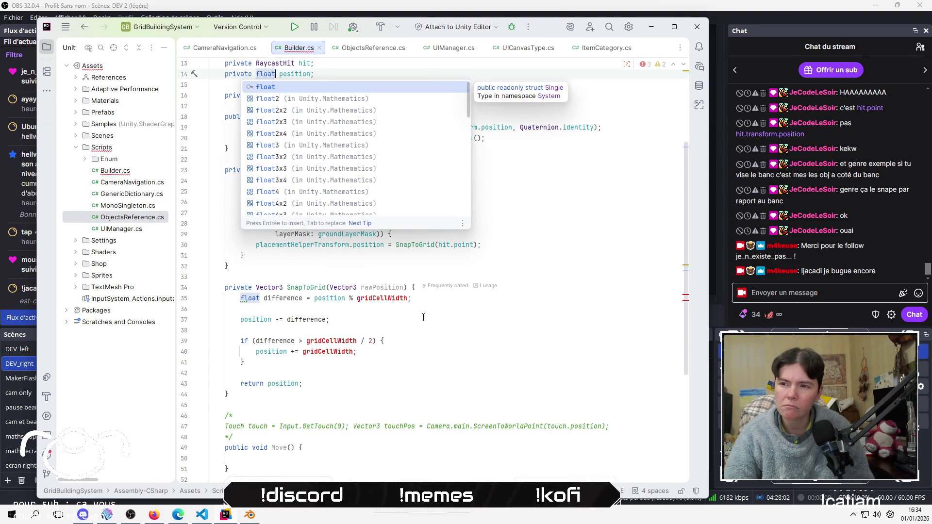
pyautogui.click(437, 320)
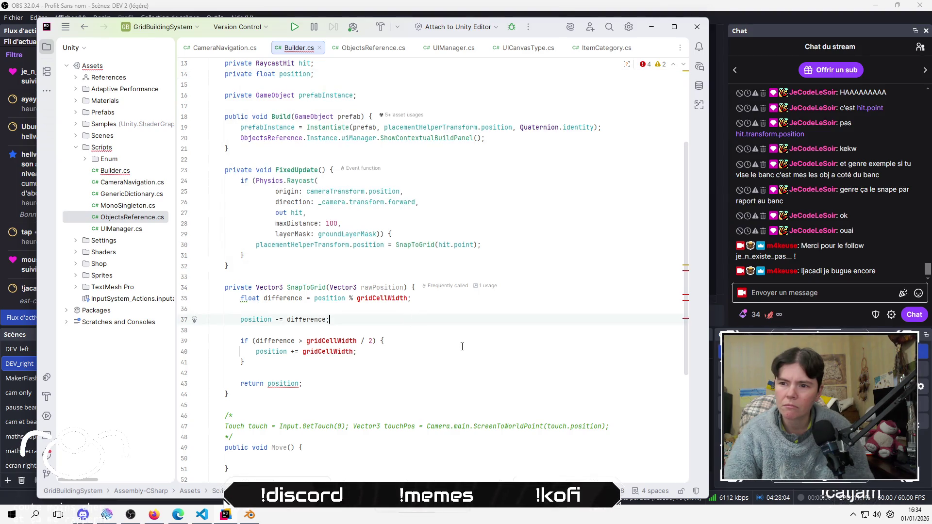
pyautogui.hotkey('ctrl', 'z')
pyautogui.press('BackSpace')
pyautogui.press('BackSpace')
pyautogui.press('BackSpace')
pyautogui.hotkey('ctrl', 'z')
pyautogui.hotkey('ctrl', 'z')
pyautogui.hotkey('ctrl', 'z')
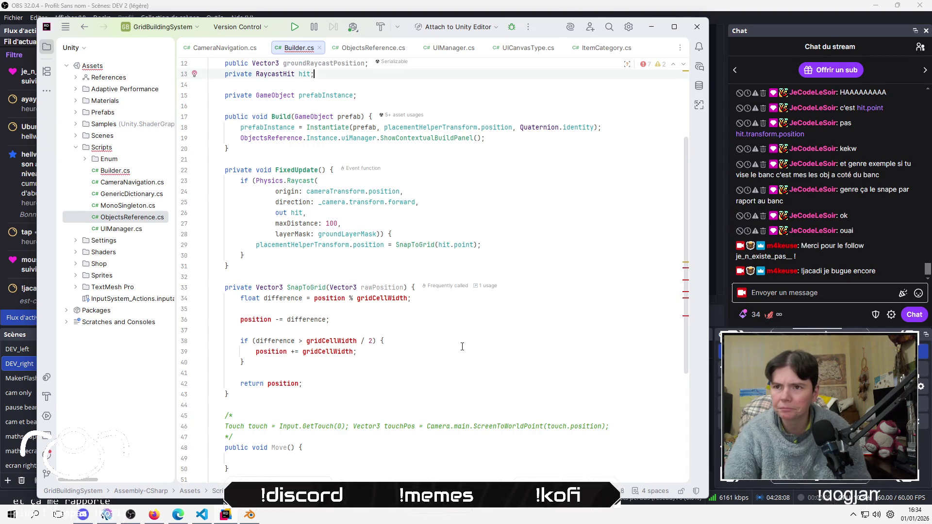
pyautogui.hotkey('ctrl', 'shift', 'z')
pyautogui.hotkey('ctrl', 'shift', 'z')
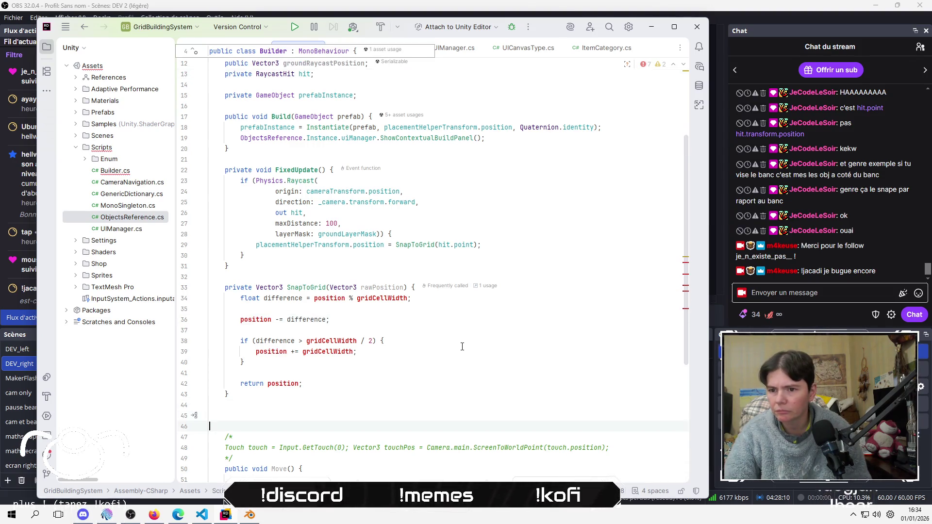
pyautogui.click(433, 391)
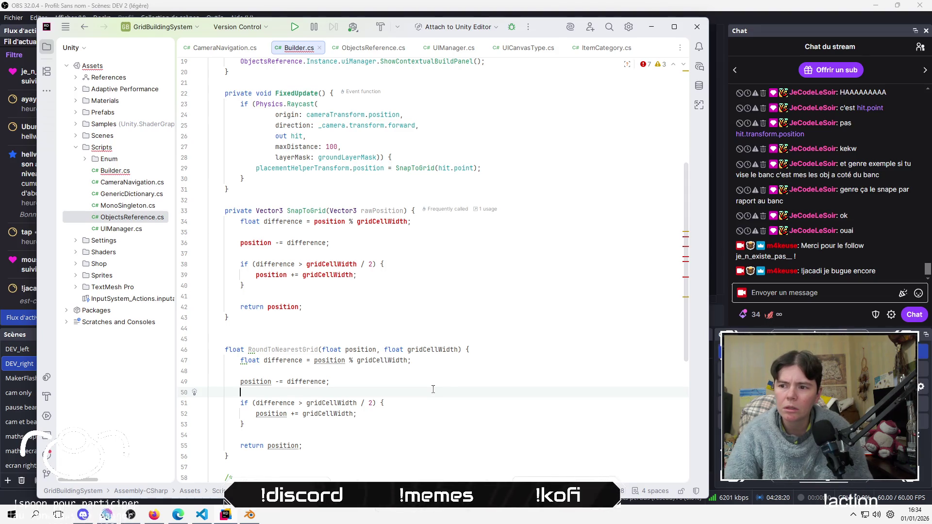
pyautogui.scroll(-2, 434, 390)
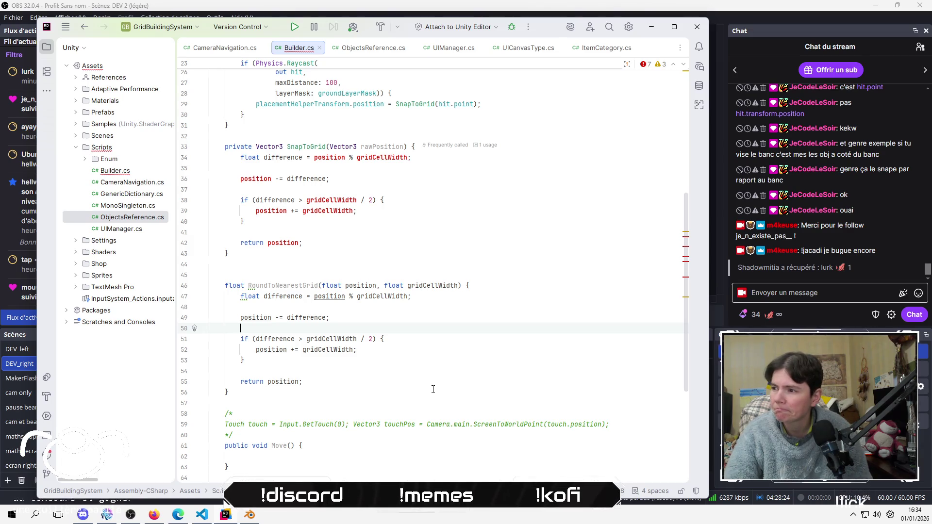
pyautogui.click(408, 256)
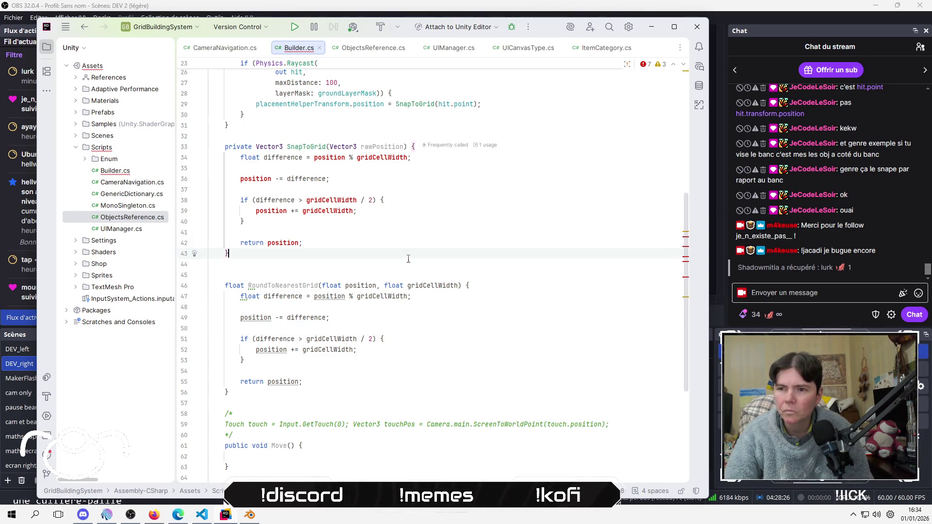
pyautogui.scroll(1, 408, 258)
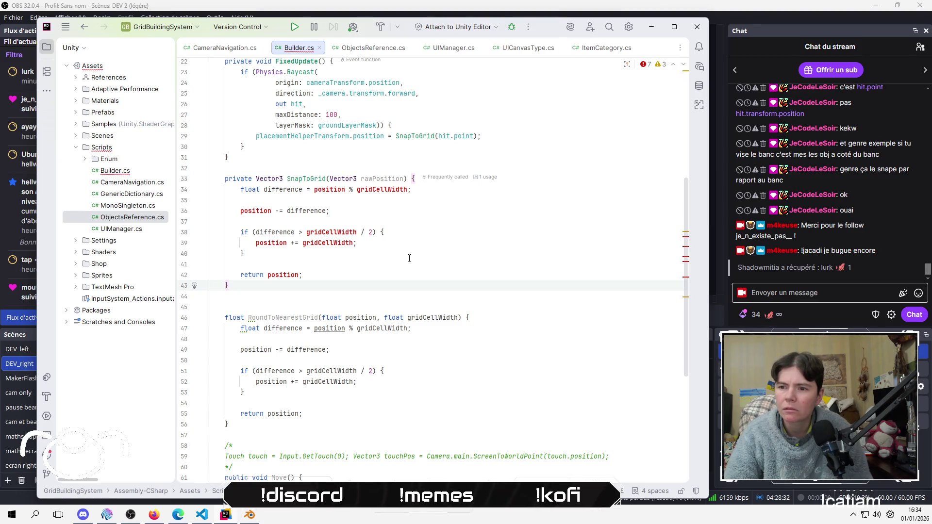
pyautogui.click(387, 254)
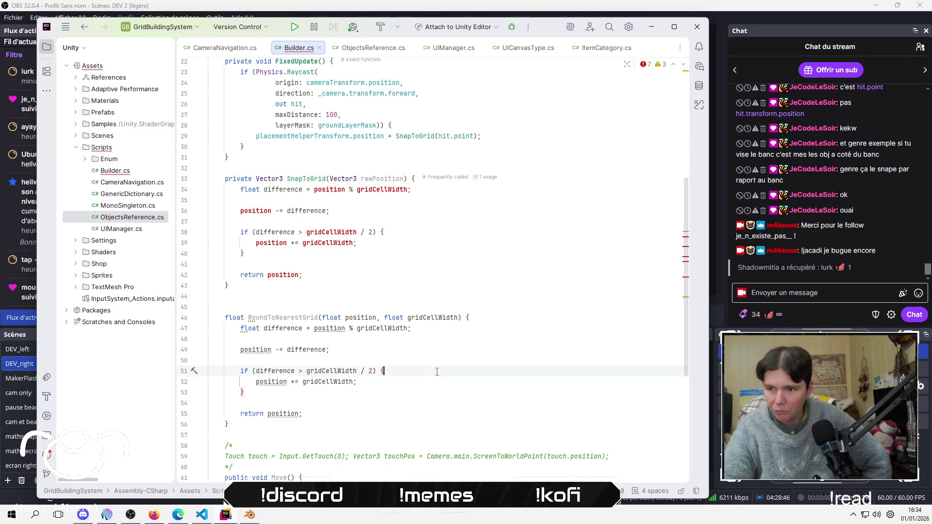
pyautogui.scroll(7, 435, 371)
# Insert a blank line above the RaycastHit field declaration
pyautogui.click(493, 138)
pyautogui.click(558, 148)
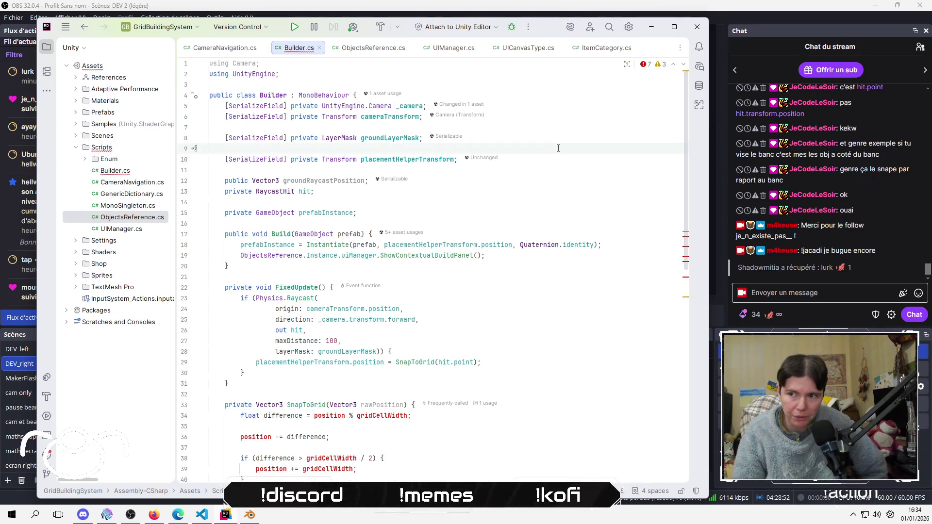
pyautogui.press('Down')
pyautogui.press('Down')
pyautogui.press('Down')
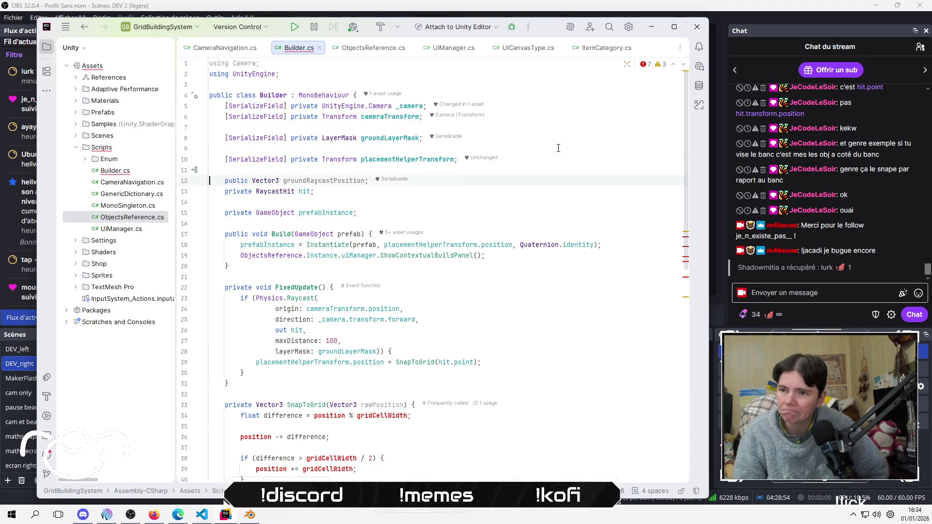
pyautogui.press('Up')
pyautogui.press('Up')
pyautogui.press('End')
pyautogui.press('Return')
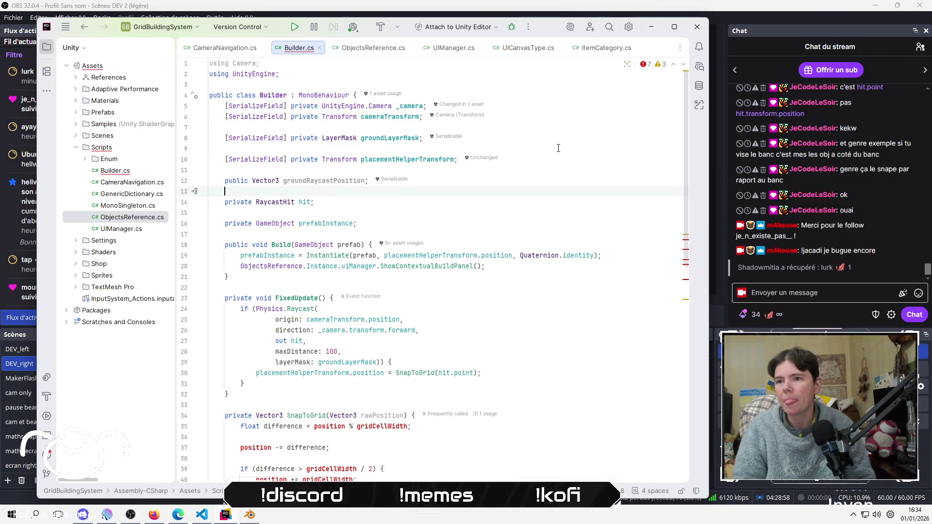
# Replace the groundRaycastPosition field with 'public float gridCellWidth;'
pyautogui.press('Up')
pyautogui.hotkey('ctrl', 'y')
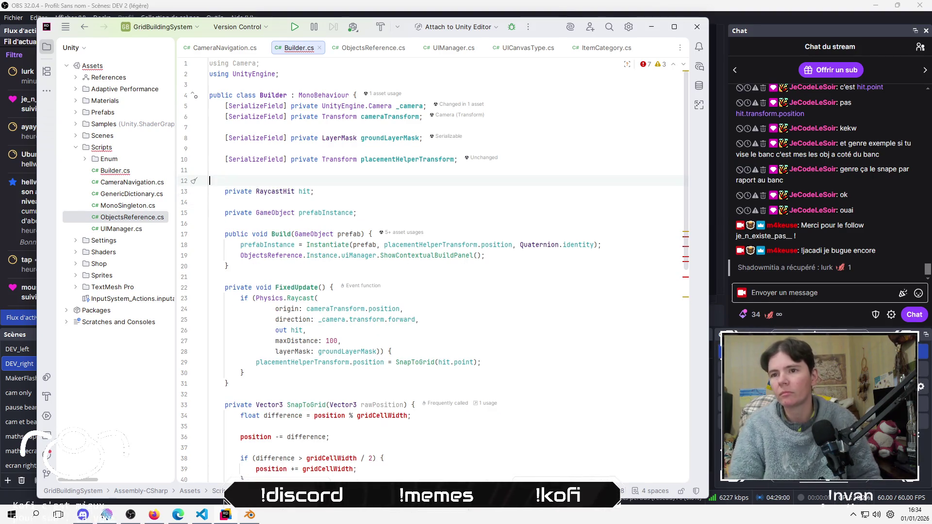
pyautogui.press('Return')
pyautogui.write('public ')
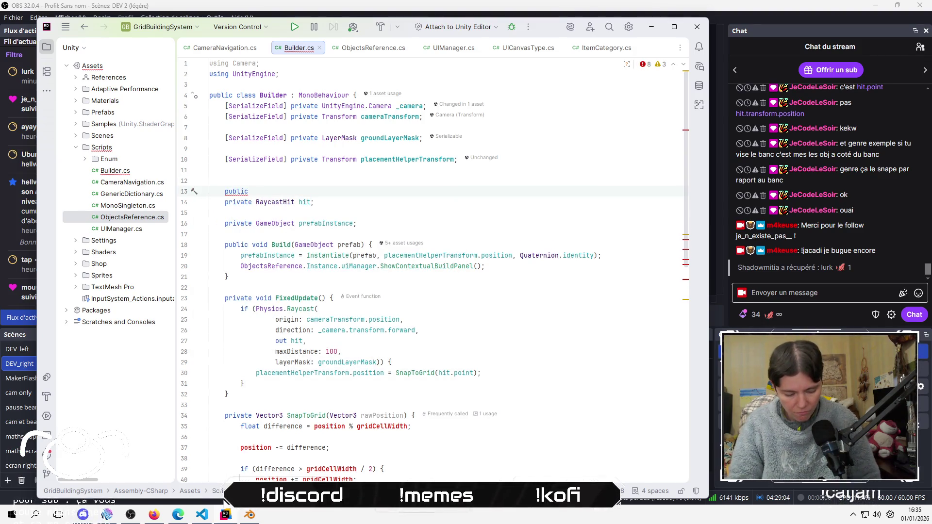
pyautogui.write('float gridCelle')
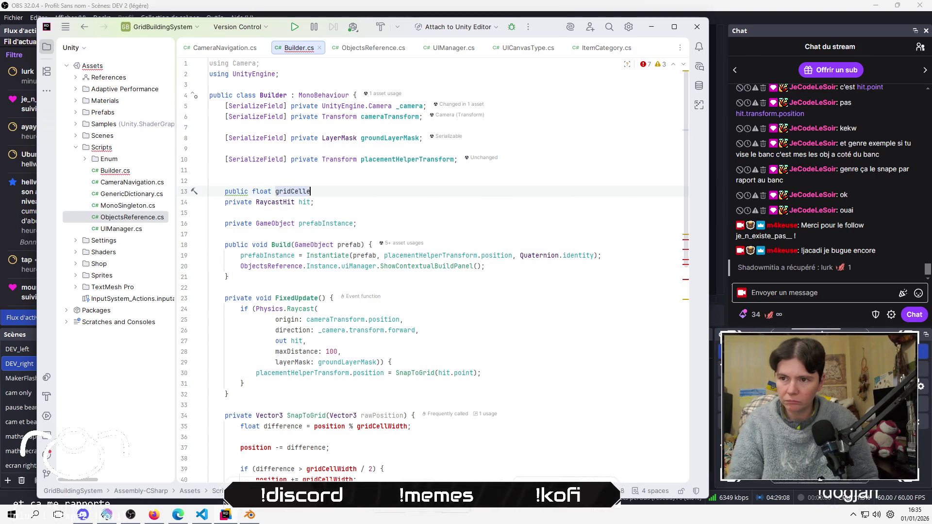
pyautogui.press('BackSpace')
pyautogui.write('Wt')
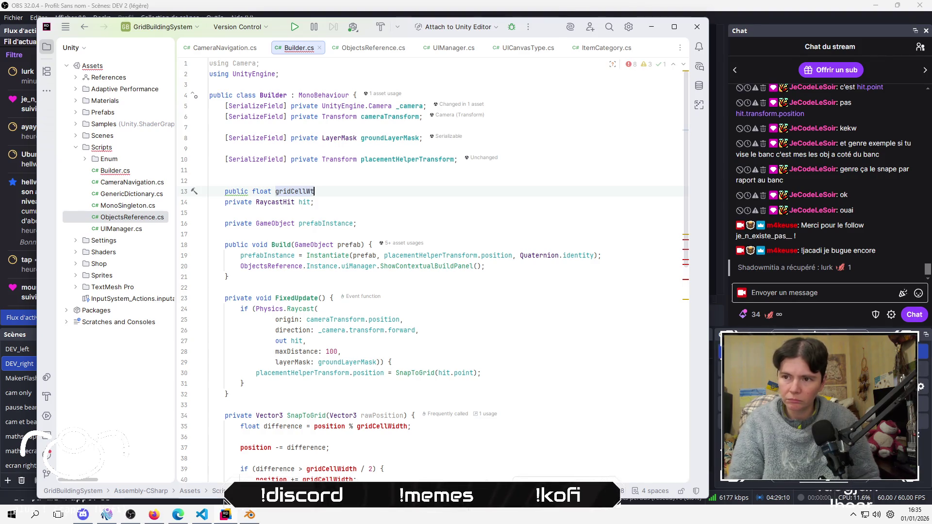
pyautogui.press('BackSpace')
pyautogui.write('idth')
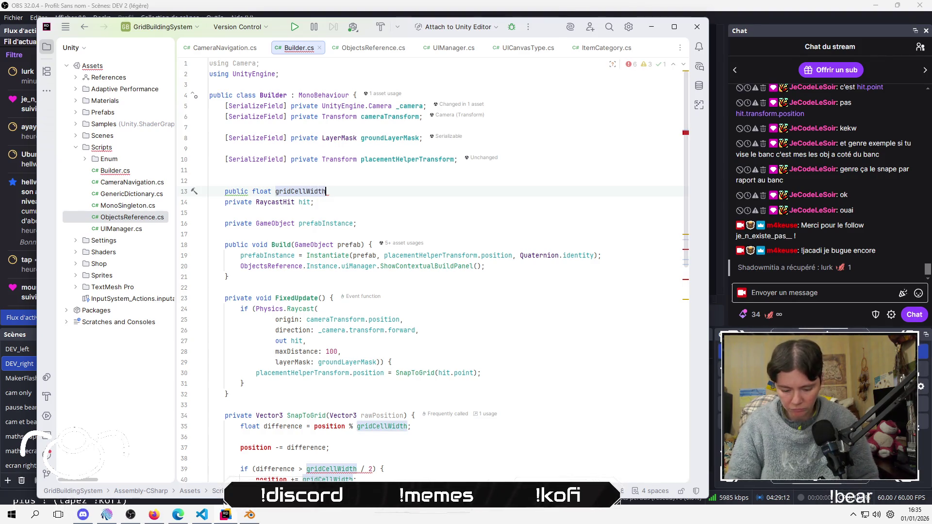
pyautogui.write(';')
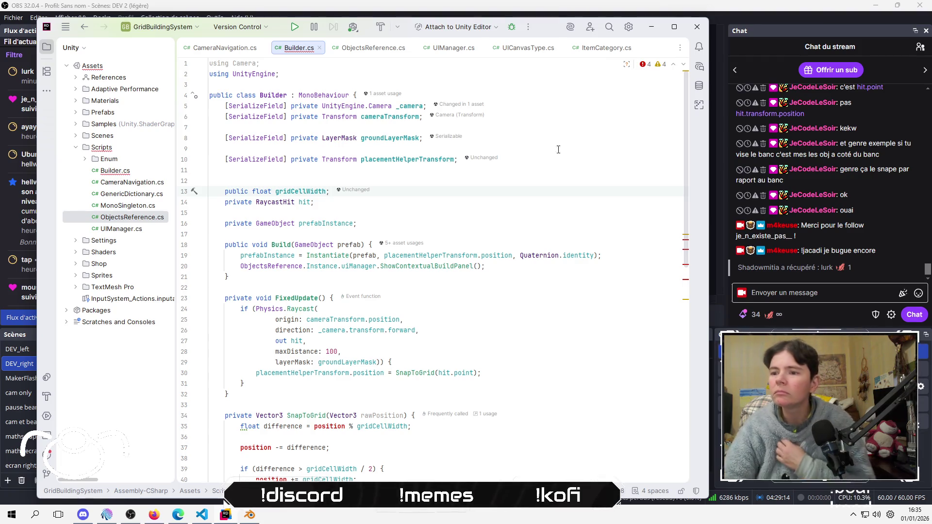
pyautogui.click(491, 211)
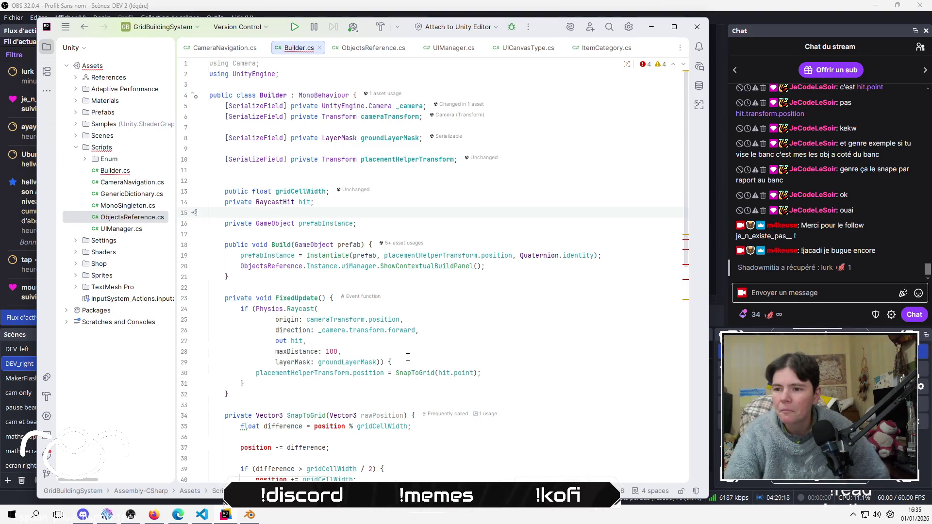
# Begin a new var statement on a fresh line at the start of SnapToGrid
pyautogui.scroll(-3, 437, 355)
pyautogui.click(543, 341)
pyautogui.press('Up')
pyautogui.press('Up')
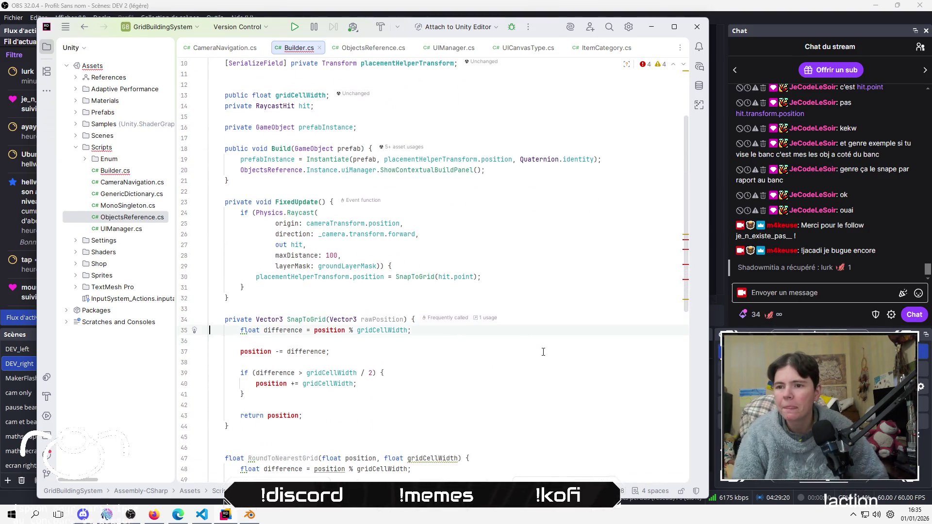
pyautogui.press('End')
pyautogui.press('Return')
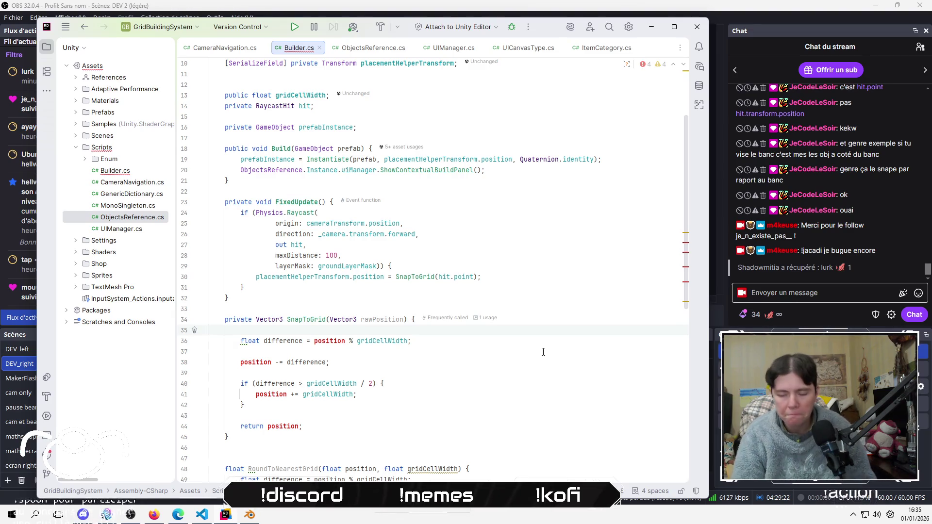
pyautogui.write('var')
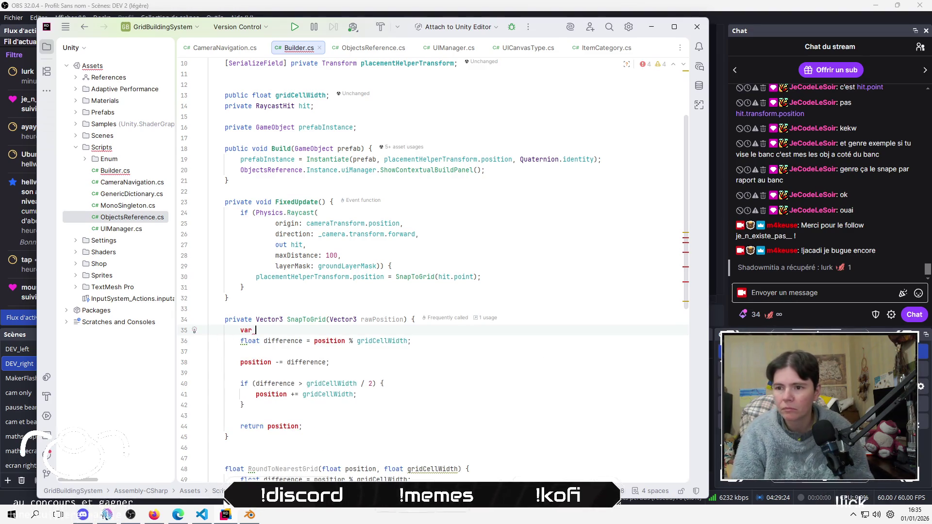
pyautogui.press('BackSpace')
pyautogui.press('BackSpace')
pyautogui.press('BackSpace')
pyautogui.press('BackSpace')
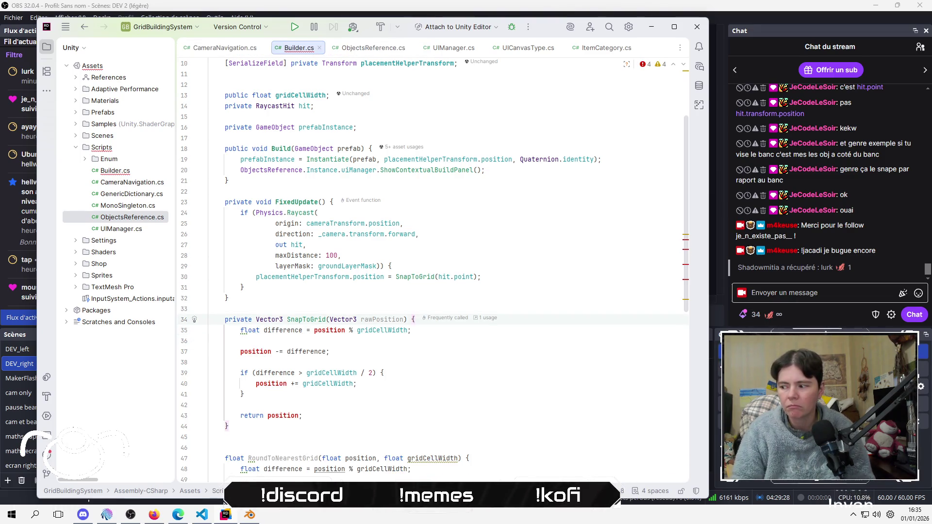
# Try replacing position with rawPosition.x in the difference line, then undo it
pyautogui.press('Up')
pyautogui.press('Down')
pyautogui.press('Down')
pyautogui.press('Down')
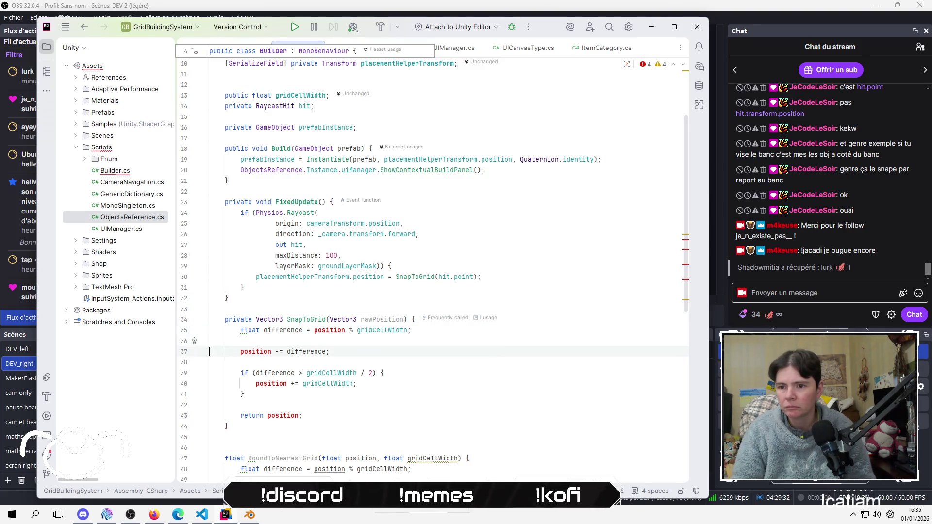
pyautogui.click(536, 357)
pyautogui.click(328, 331)
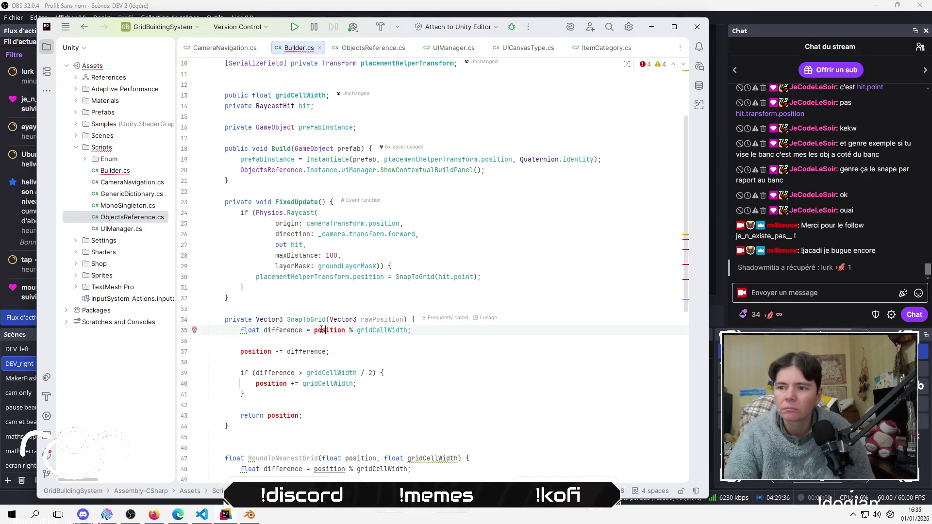
pyautogui.click(436, 339)
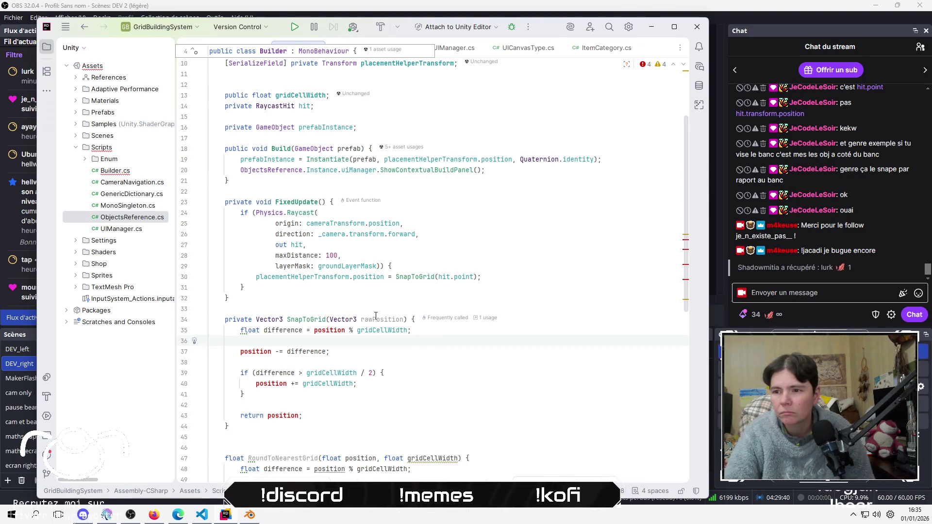
pyautogui.click(344, 330)
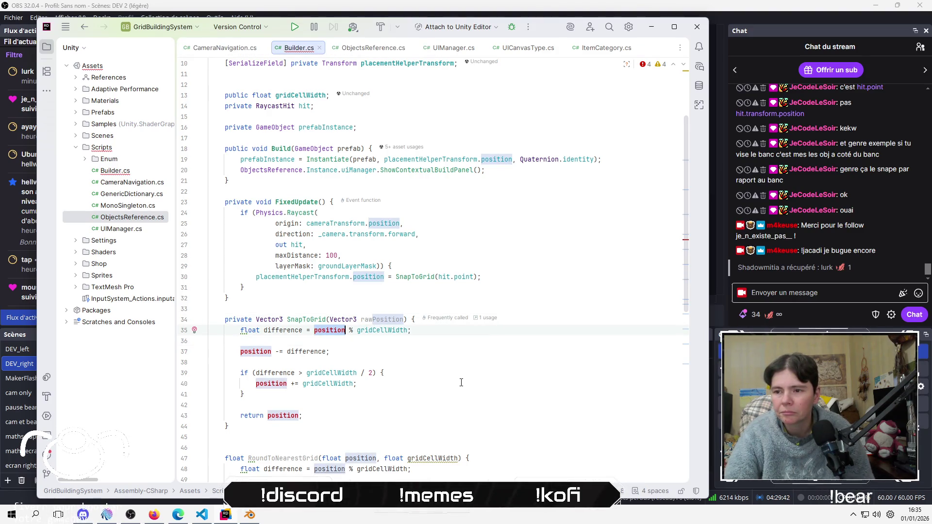
pyautogui.hotkey('ctrl', 'BackSpace')
pyautogui.write('ra')
pyautogui.press('Return')
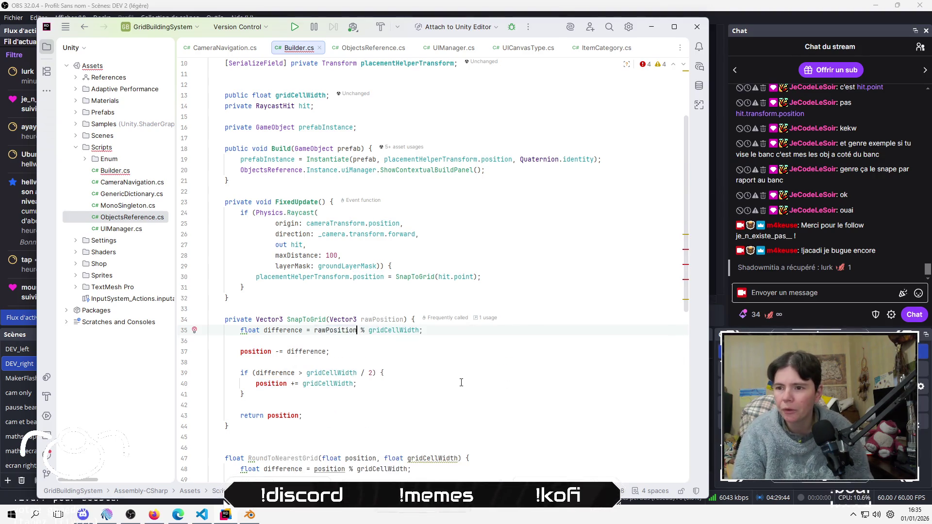
pyautogui.write('.')
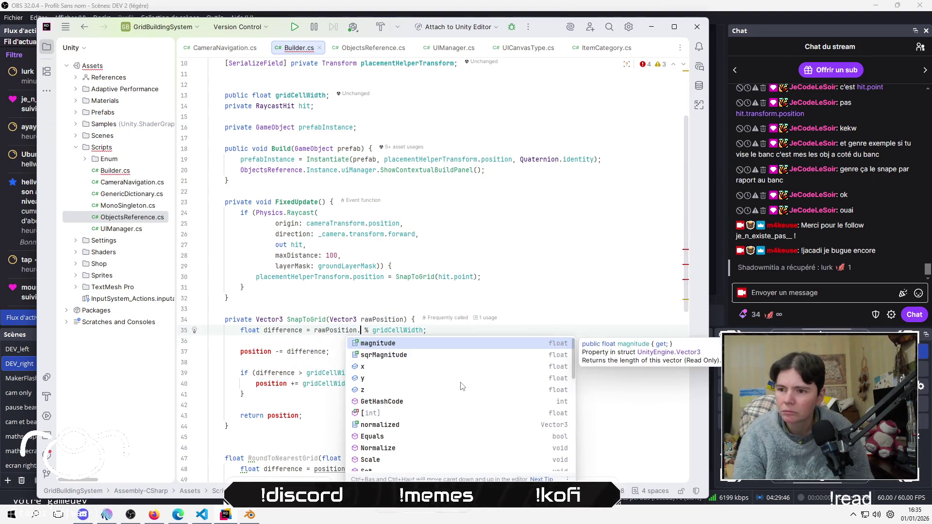
pyautogui.press('Down')
pyautogui.press('Down')
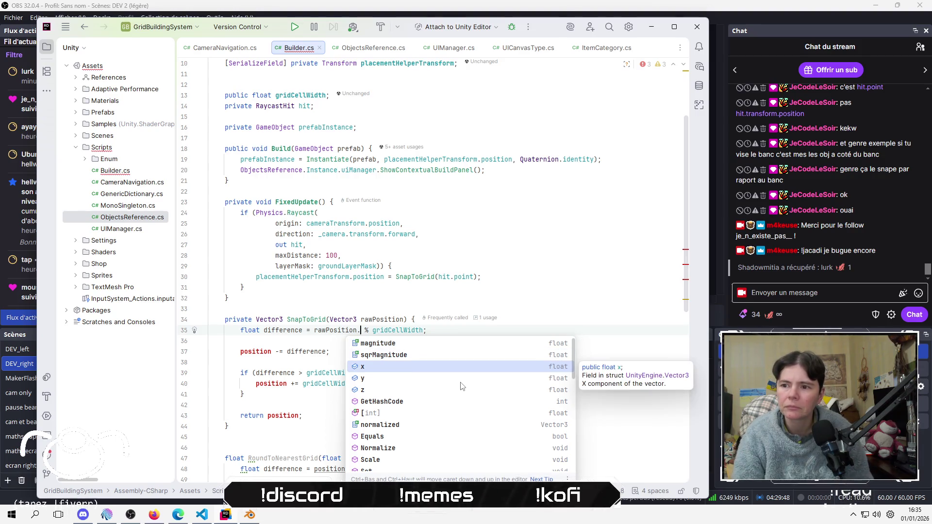
pyautogui.hotkey('ctrl', 'z')
pyautogui.hotkey('ctrl', 'z')
pyautogui.press('Up')
# Add blank lines right after the SnapToGrid signature
pyautogui.press('End')
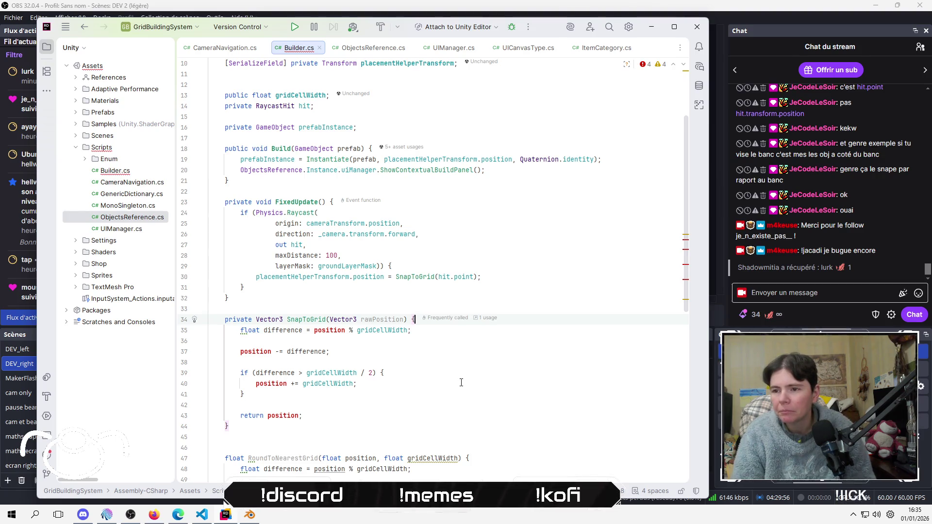
pyautogui.press('Return')
pyautogui.press('Return')
pyautogui.press('Up')
# Declare float Xposition at the top of SnapToGrid, replacing var with float
pyautogui.write('var ')
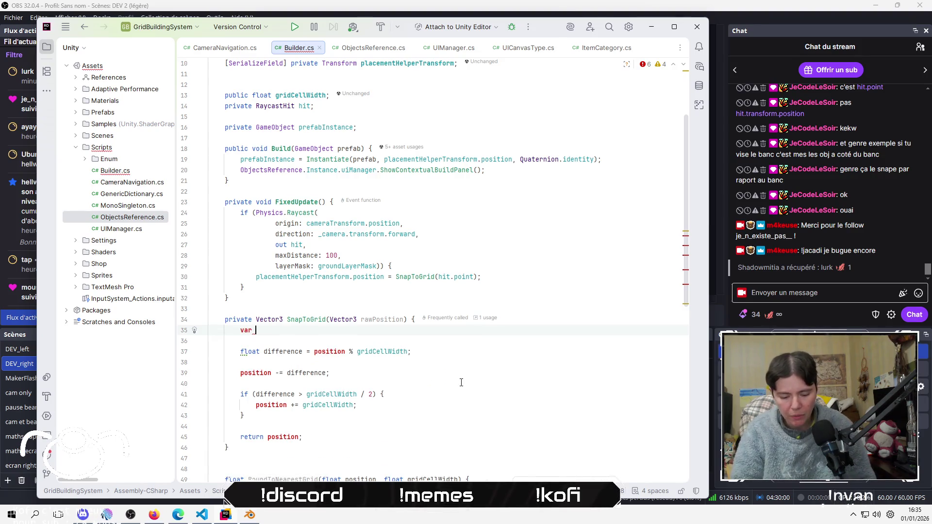
pyautogui.write('xiti')
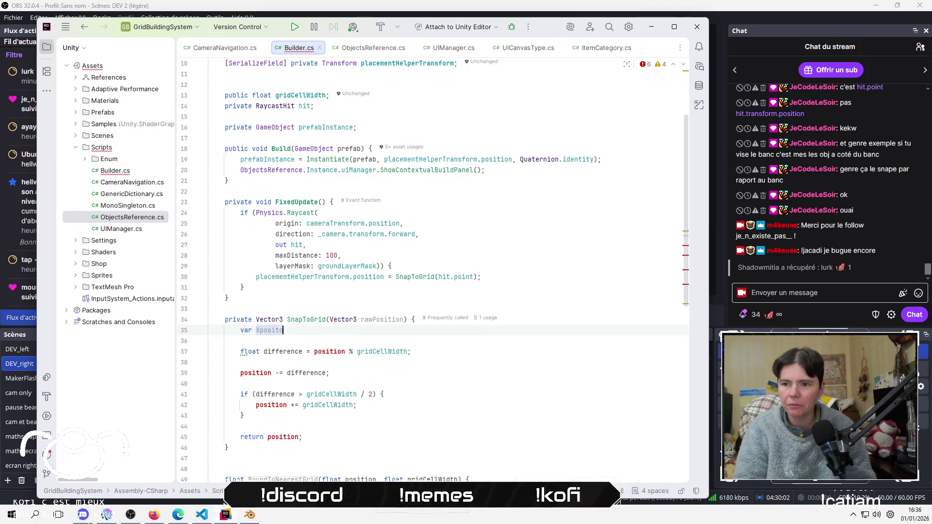
pyautogui.write('on;')
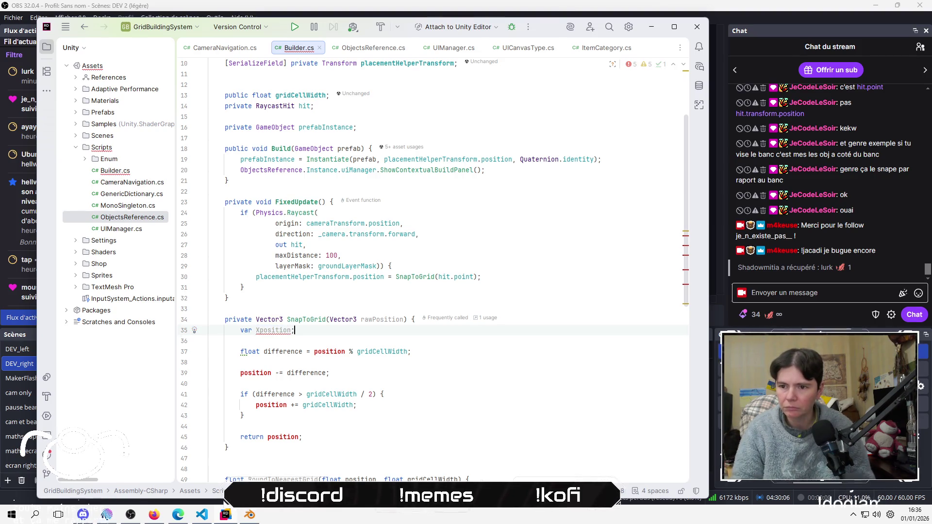
pyautogui.tripleClick(272, 330)
pyautogui.press('Escape')
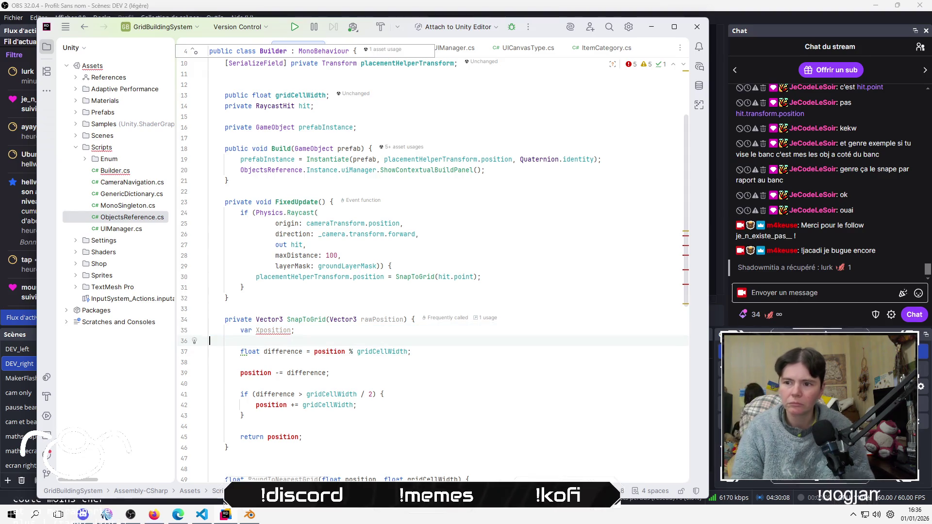
pyautogui.press('Up')
pyautogui.doubleClick(247, 330)
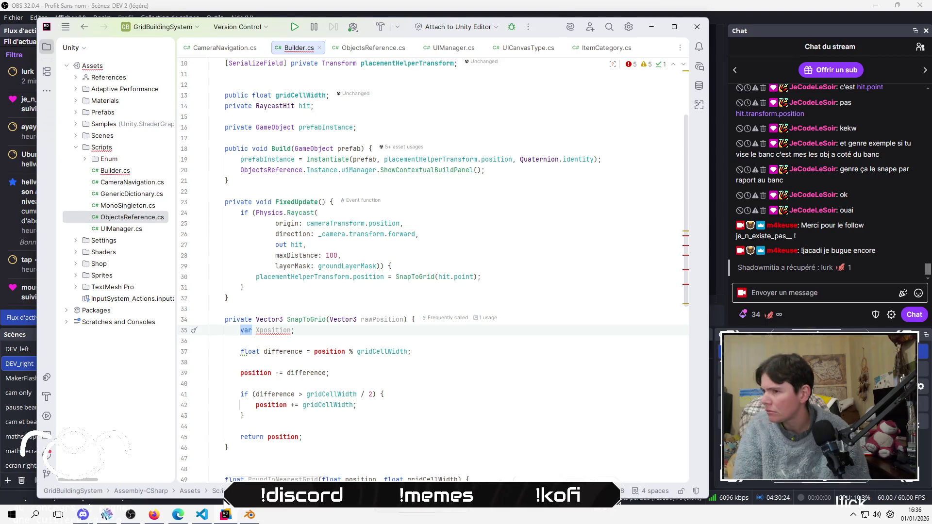
pyautogui.write('floa')
pyautogui.press('Escape')
pyautogui.write('t')
pyautogui.press('End')
pyautogui.press('Return')
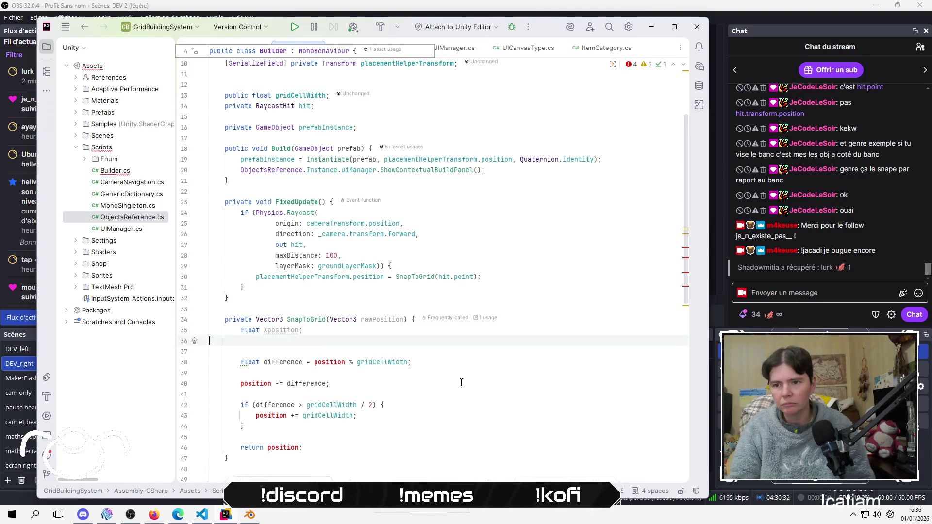
# Duplicate the line as float Yposition and remove the extra blank line
pyautogui.write('float Xposition;')
pyautogui.hotkey('ctrl', 'Left')
pyautogui.press('Delete')
pyautogui.write('Y')
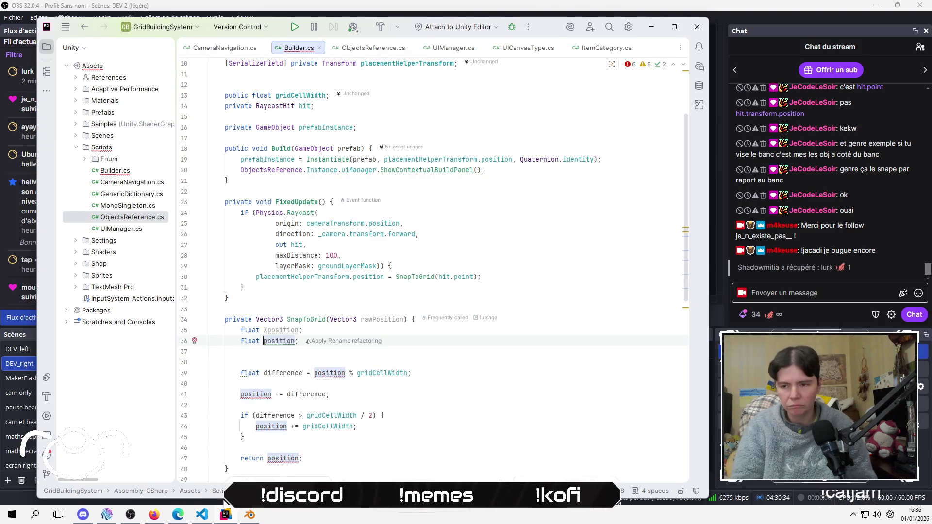
pyautogui.press('Down')
pyautogui.press('Down')
pyautogui.press('BackSpace')
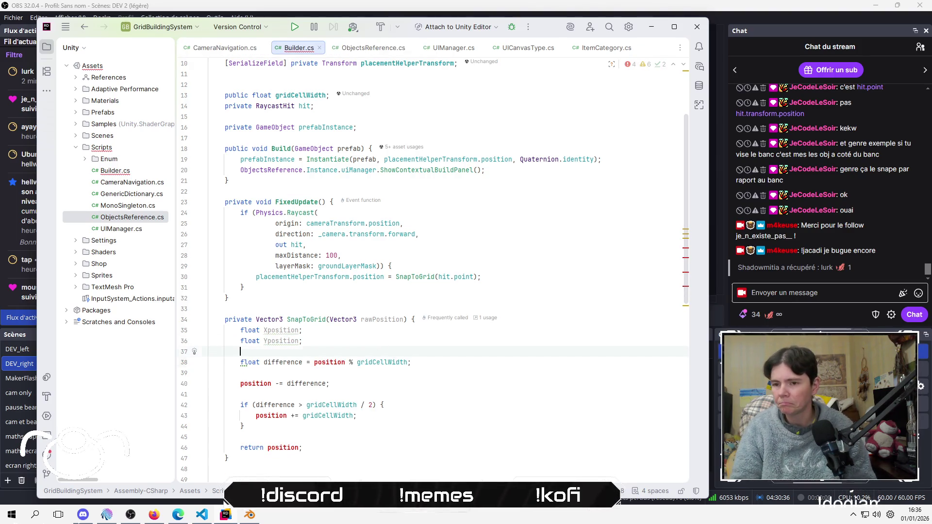
pyautogui.click(243, 362)
pyautogui.click(266, 362)
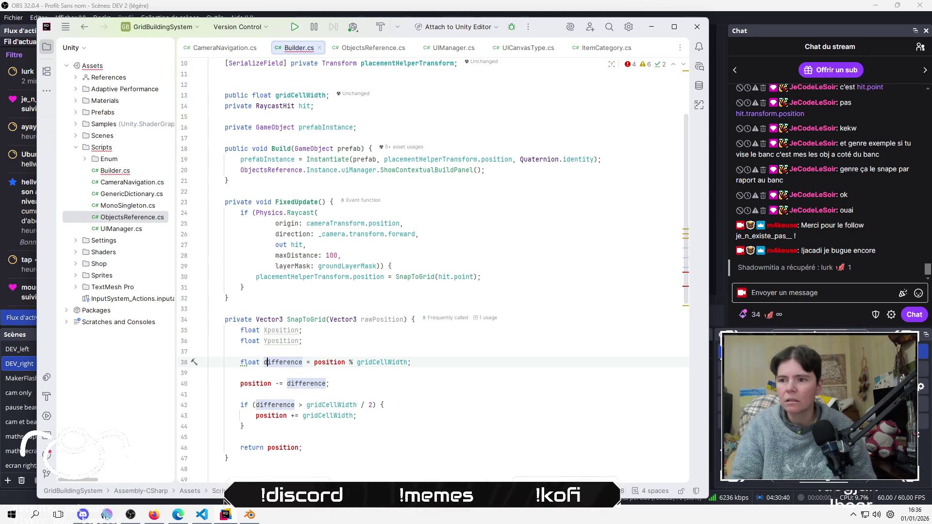
# Declare 'Vector3 gridPosition;' on a new line above the difference calculation
pyautogui.press('Up')
pyautogui.press('Return')
pyautogui.press('Return')
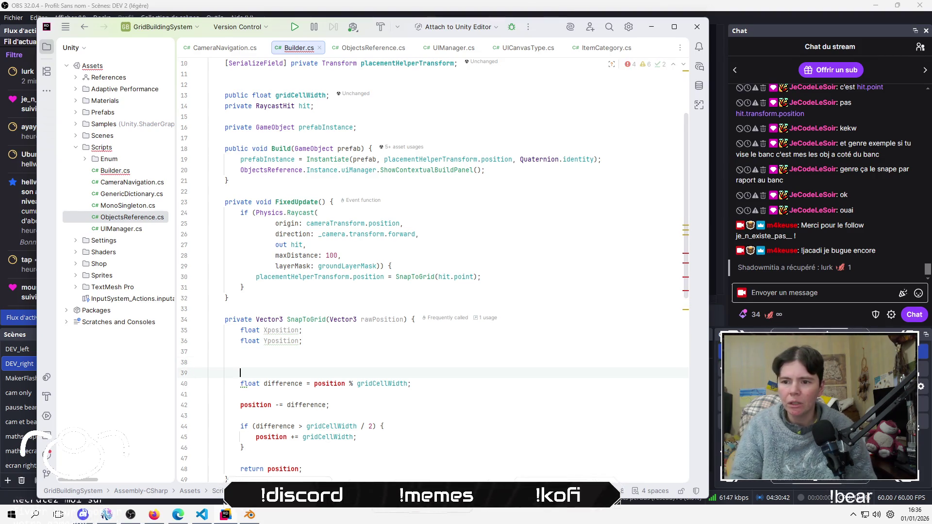
pyautogui.press('Up')
pyautogui.write('Vector3')
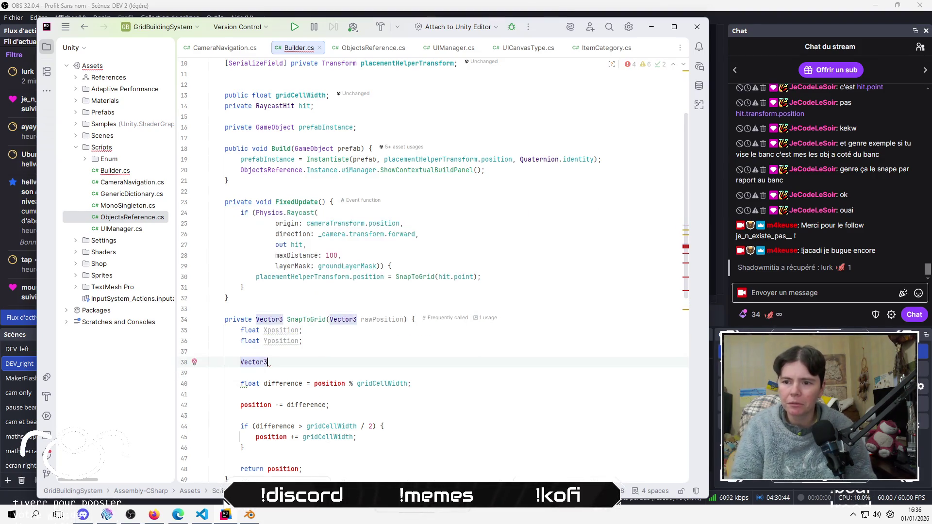
pyautogui.write(' gridPositi')
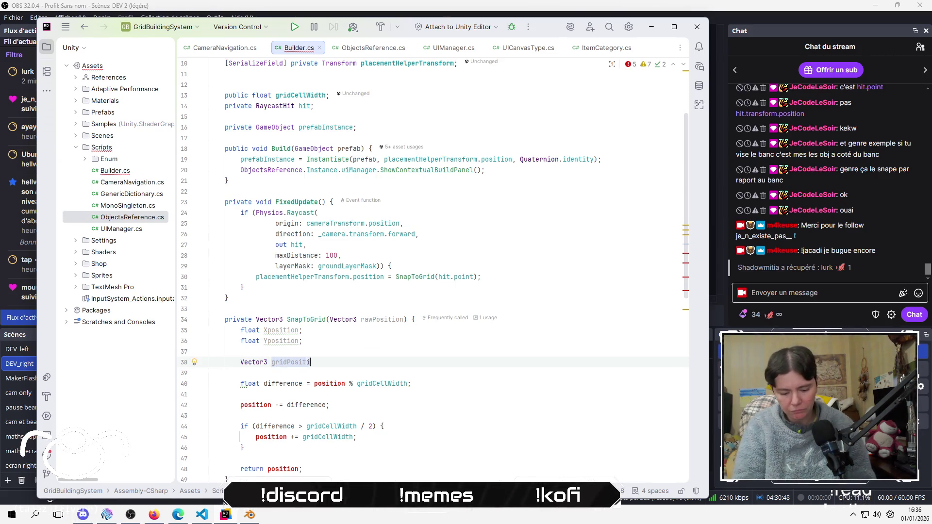
pyautogui.write('on')
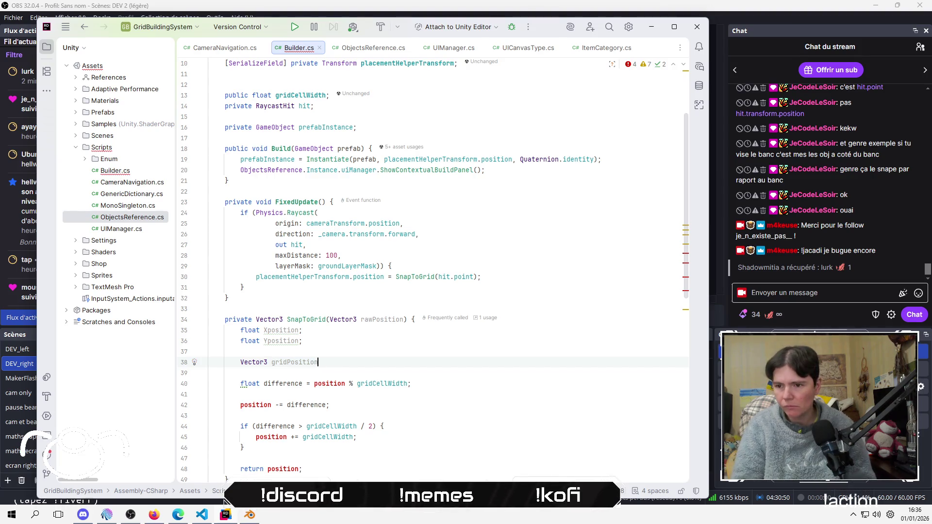
pyautogui.write(';')
pyautogui.press('Down')
pyautogui.press('Up')
pyautogui.press('Down')
pyautogui.press('Down')
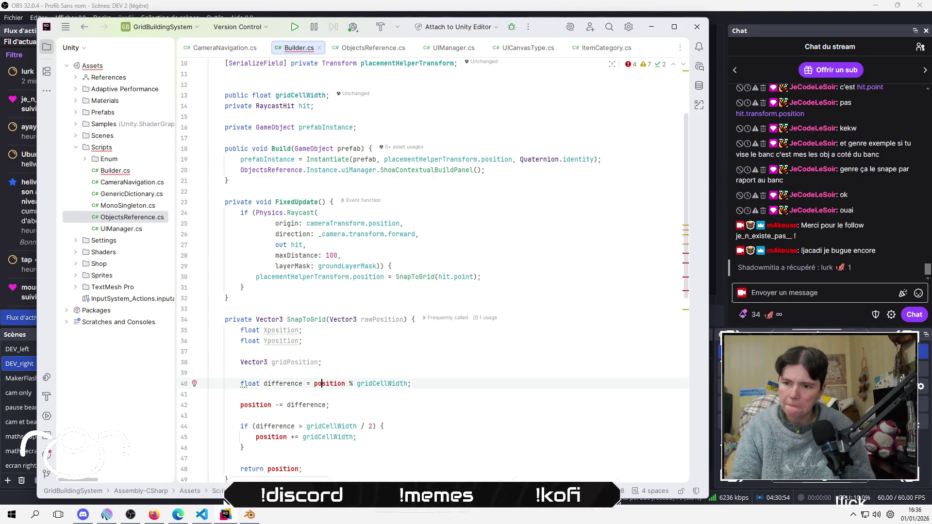
pyautogui.press('Up')
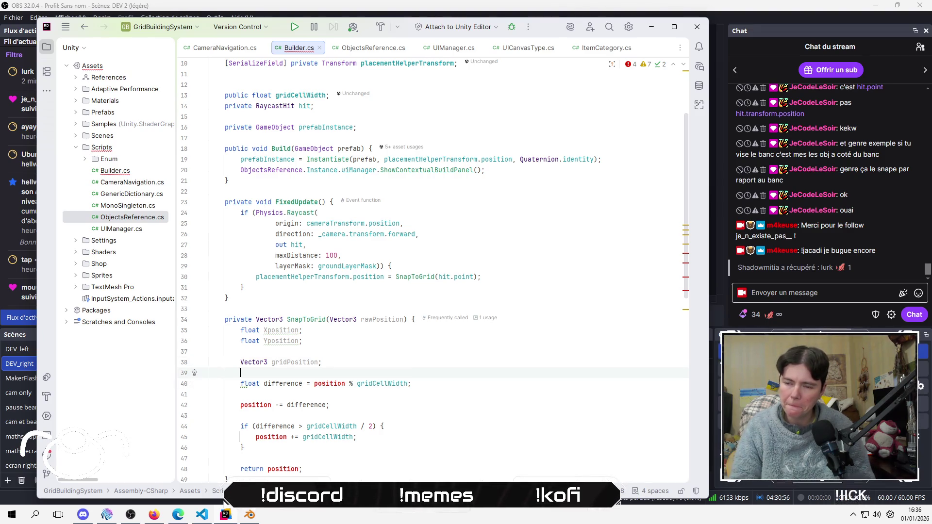
pyautogui.press('Up')
pyautogui.press('Down')
pyautogui.press('Down')
pyautogui.press('Home')
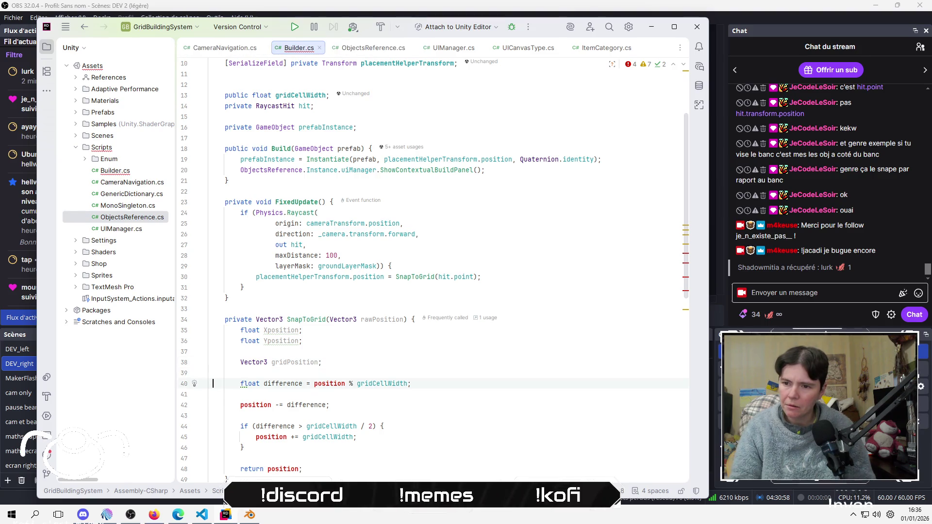
# Rename difference to Xdifference and position to Xposition in the modulo declaration
pyautogui.click(256, 384)
pyautogui.click(264, 383)
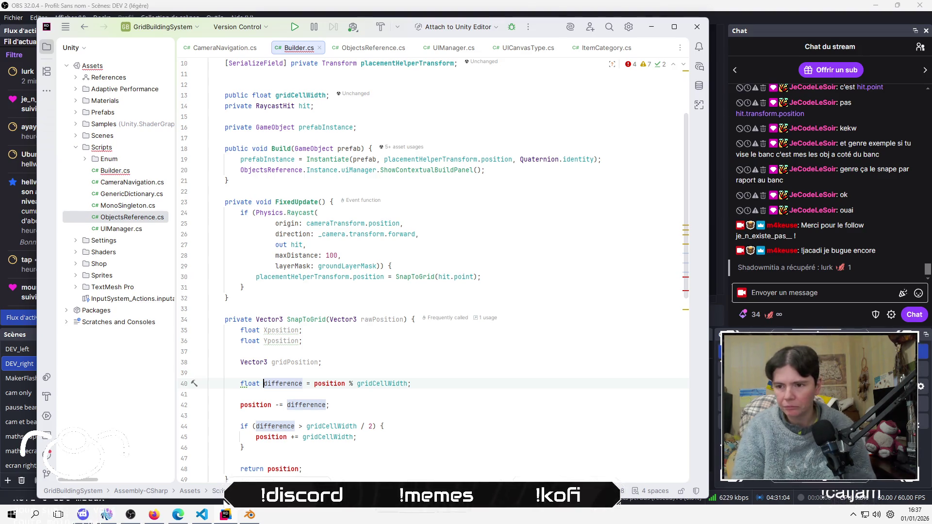
pyautogui.write('X')
pyautogui.click(271, 383)
pyautogui.click(318, 383)
pyautogui.write('X')
pyautogui.press('Escape')
pyautogui.click(419, 384)
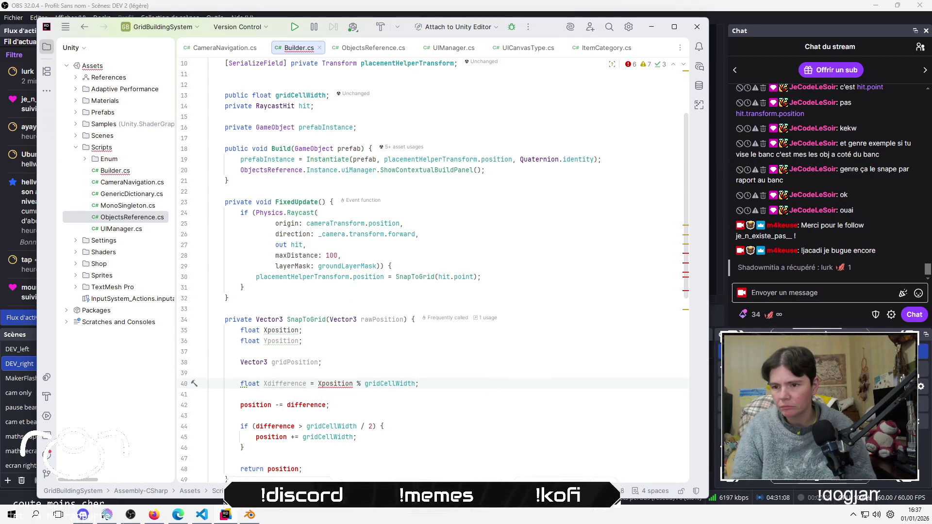
pyautogui.click(330, 383)
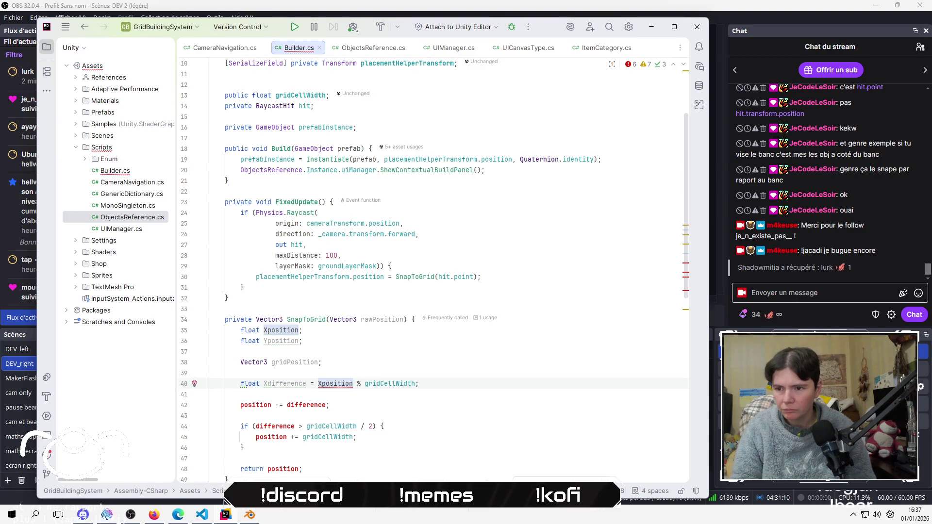
# Change the subtraction line to 'Xposition -= Xdifference'
pyautogui.click(272, 405)
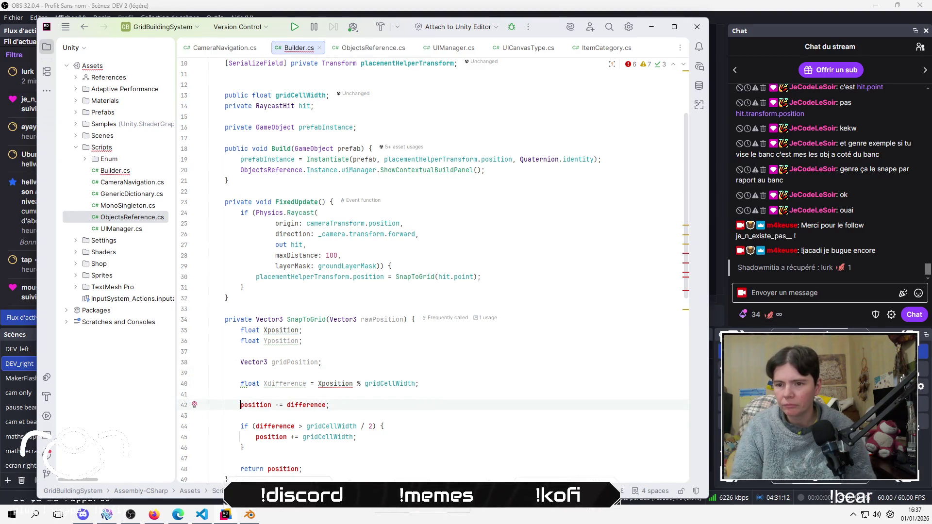
pyautogui.write('X')
pyautogui.press('Escape')
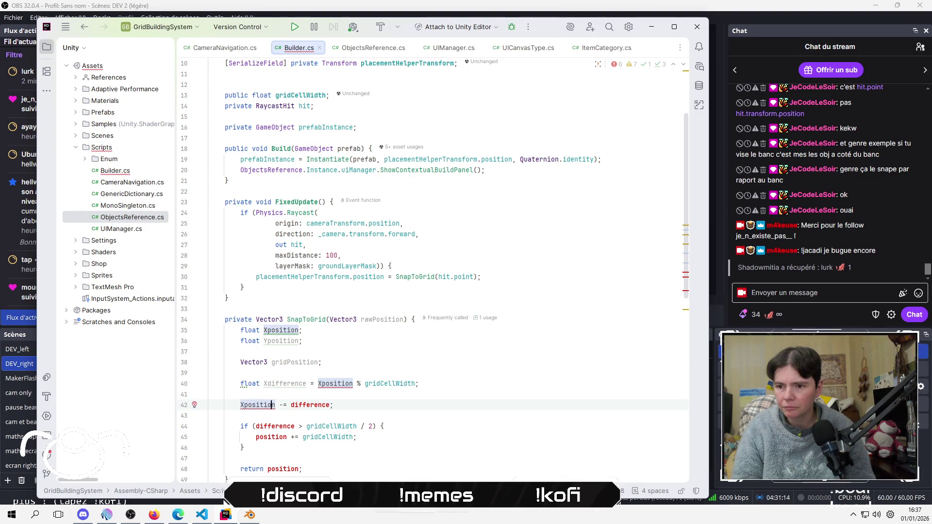
pyautogui.click(286, 405)
pyautogui.write('X')
pyautogui.press('Escape')
# Switch the if condition to Xdifference and its body to Xposition
pyautogui.press('Up')
pyautogui.press('Down')
pyautogui.press('Down')
pyautogui.press('Down')
pyautogui.press('Home')
pyautogui.press('Right')
pyautogui.press('Right')
pyautogui.press('Right')
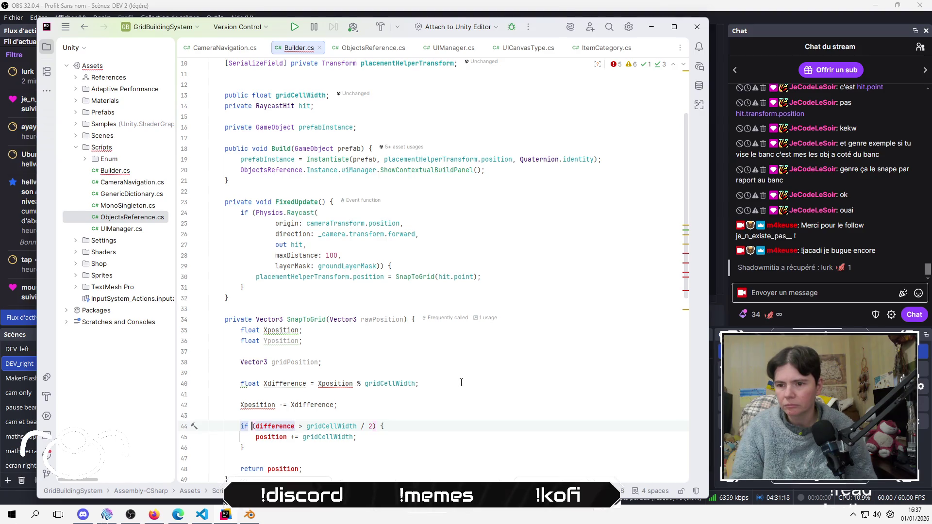
pyautogui.write('X')
pyautogui.press('Escape')
pyautogui.press('Down')
pyautogui.press('Home')
pyautogui.write('X')
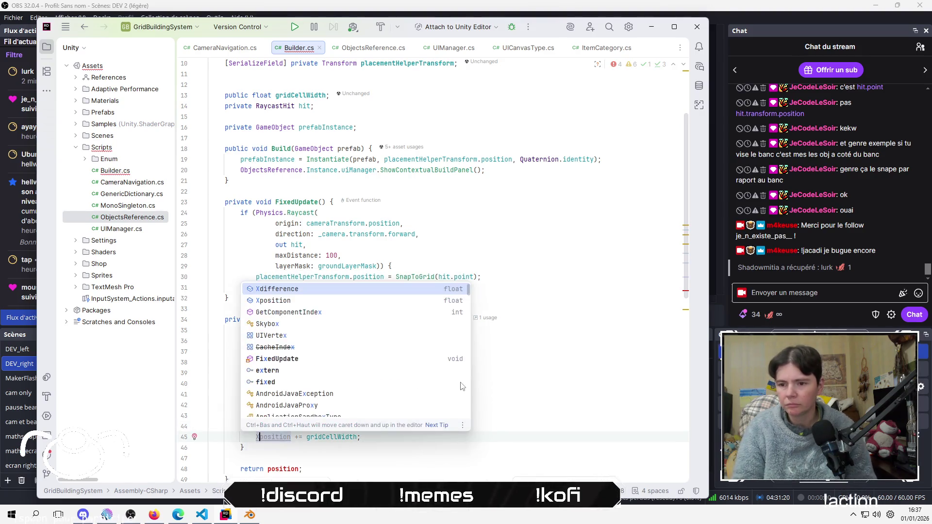
pyautogui.press('Escape')
pyautogui.press('Down')
pyautogui.press('End')
pyautogui.scroll(-5, 461, 383)
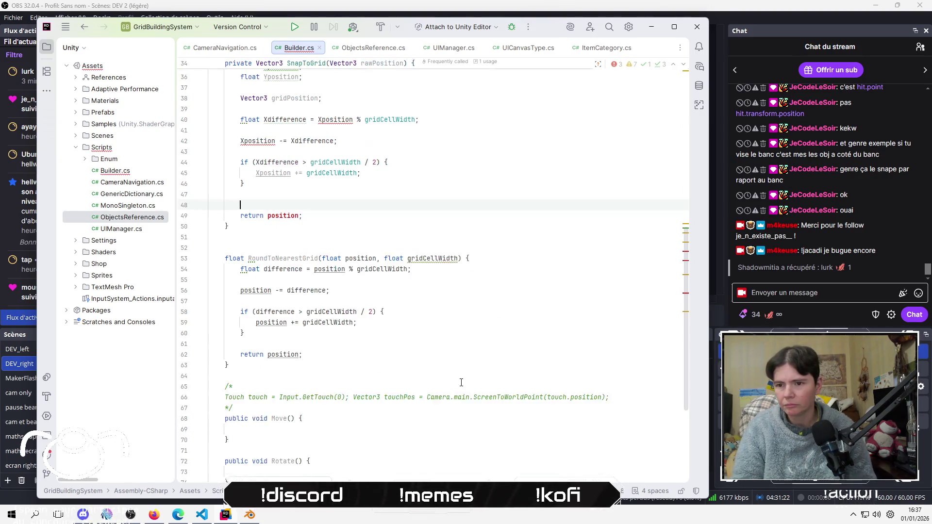
# Add 'gridPosition.x = Xposition;' on a new line after the if-block
pyautogui.press('Return')
pyautogui.press('Return')
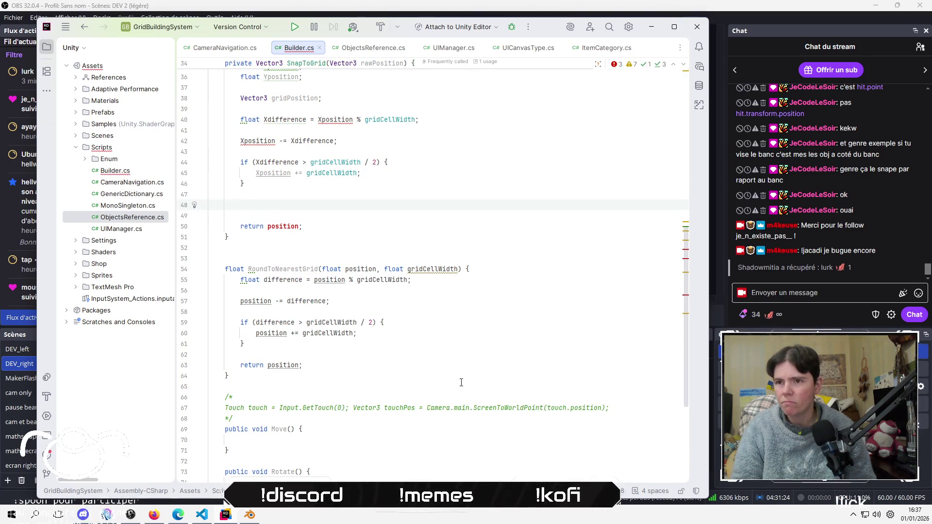
pyautogui.write('gr')
pyautogui.press('Return')
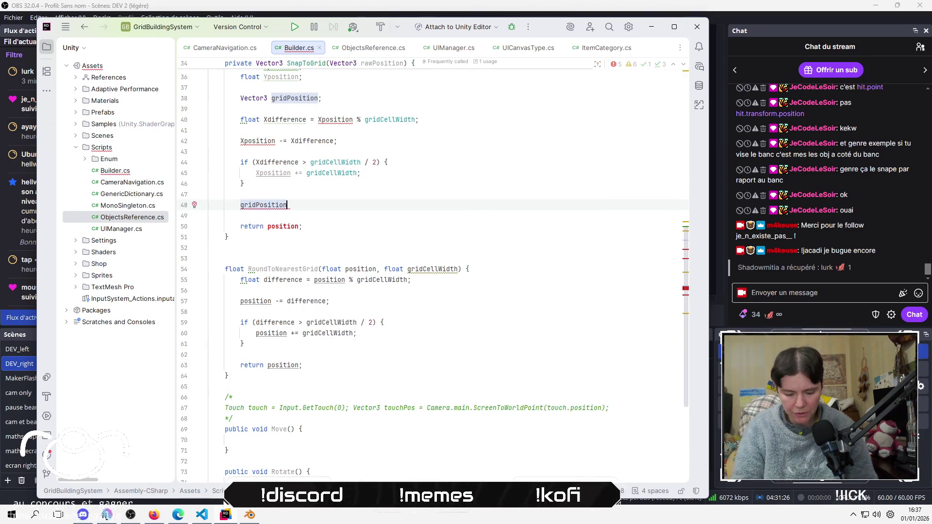
pyautogui.write('.x ')
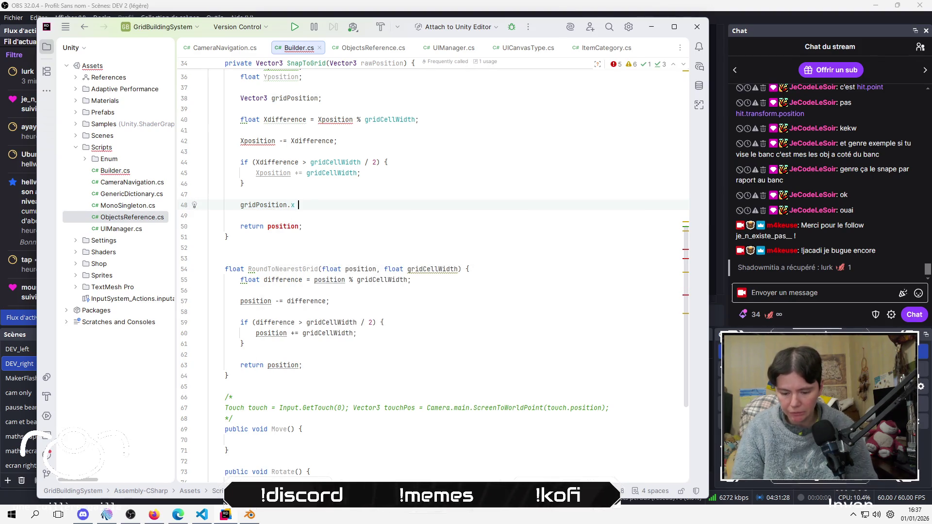
pyautogui.write('=')
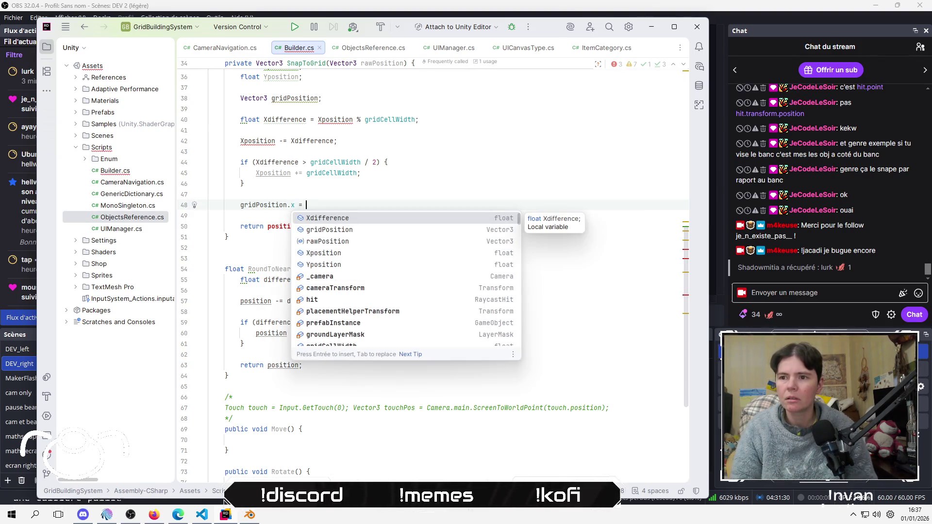
pyautogui.click(209, 215)
pyautogui.click(306, 205)
pyautogui.write('X')
pyautogui.press('Down')
pyautogui.press('Return')
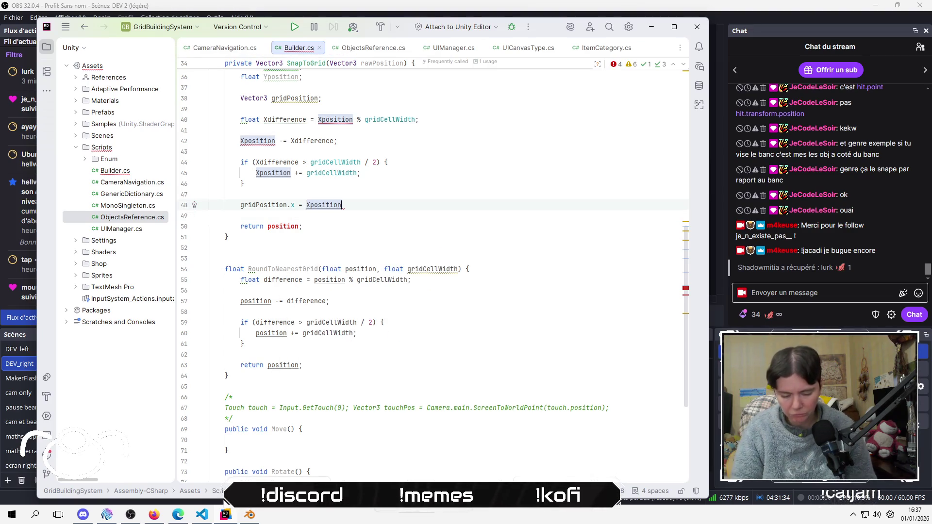
pyautogui.write(';')
pyautogui.press('Return')
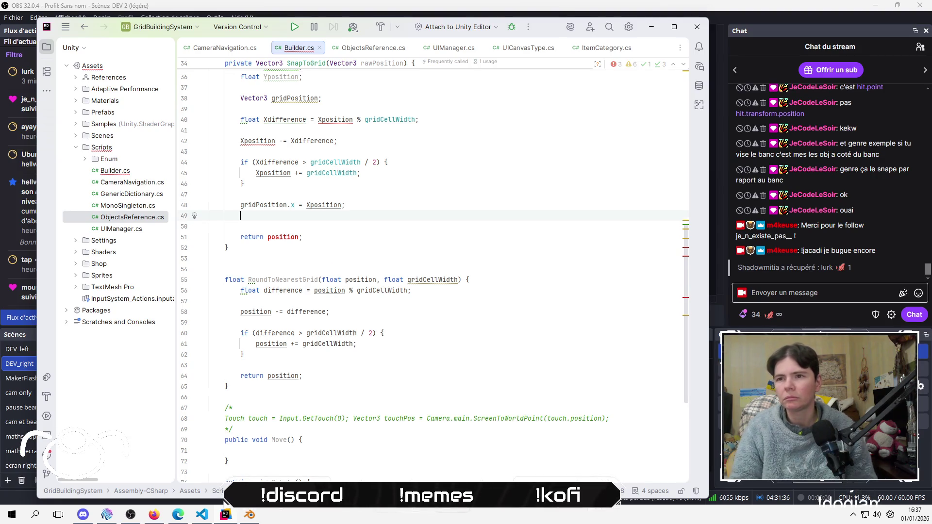
# Duplicate the Xdifference declaration and change it to 'Ydifference = Yposition % gridCellWidth'
pyautogui.press('Up')
pyautogui.press('Up')
pyautogui.press('Up')
pyautogui.press('Down')
pyautogui.press('Down')
pyautogui.press('Down')
pyautogui.hotkey('shift', 'Up')
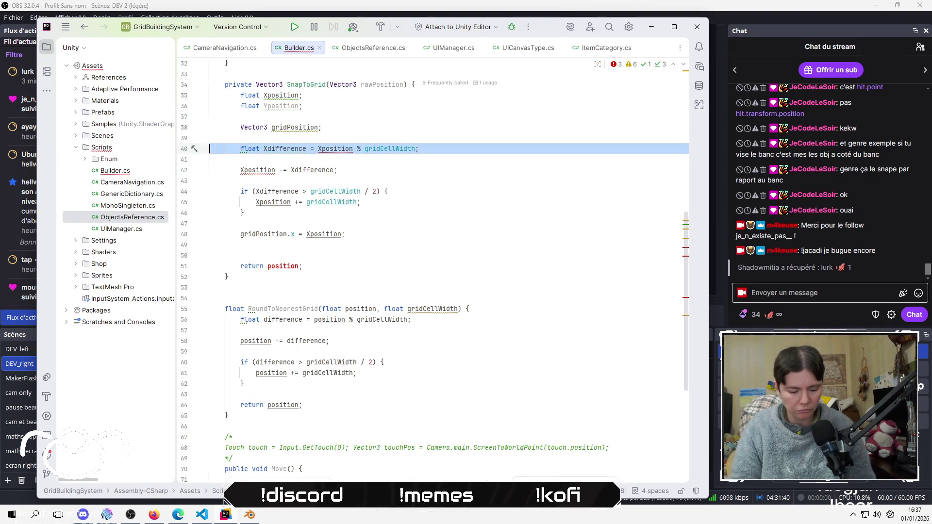
pyautogui.hotkey('ctrl', 'd')
pyautogui.press('Home')
pyautogui.hotkey('ctrl', 'Right')
pyautogui.hotkey('ctrl', 'Right')
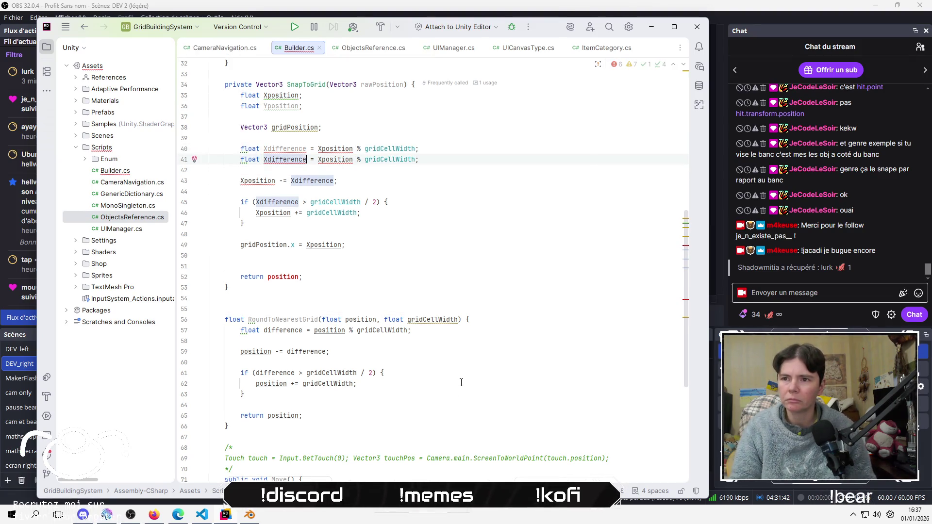
pyautogui.hotkey('ctrl', 'Left')
pyautogui.press('Delete')
pyautogui.write('Y')
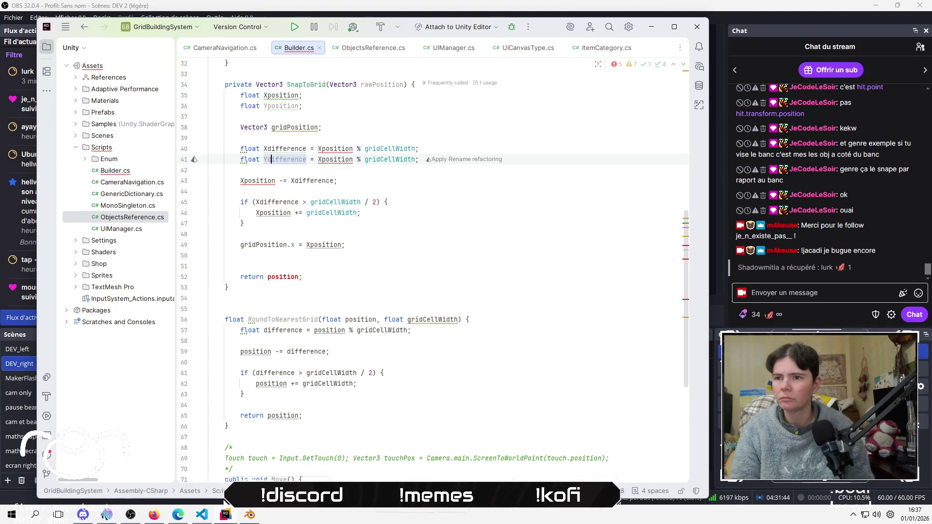
pyautogui.hotkey('ctrl', 'Right')
pyautogui.hotkey('ctrl', 'Right')
pyautogui.press('Delete')
pyautogui.write('Y')
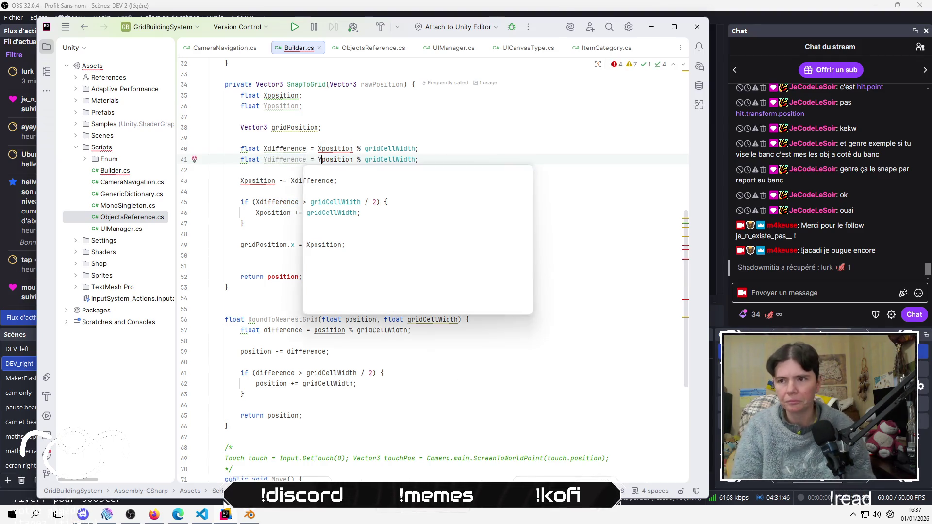
pyautogui.press('Escape')
# Add 'Yposition -= Ydifference;' below the X subtraction line
pyautogui.press('Down')
pyautogui.press('Down')
pyautogui.press('End')
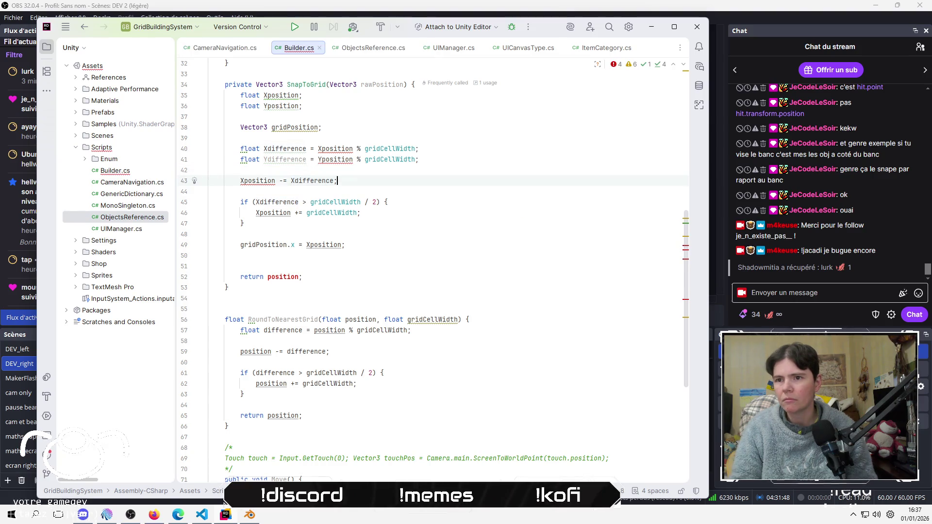
pyautogui.press('Return')
pyautogui.write('Y')
pyautogui.press('Down')
pyautogui.press('Return')
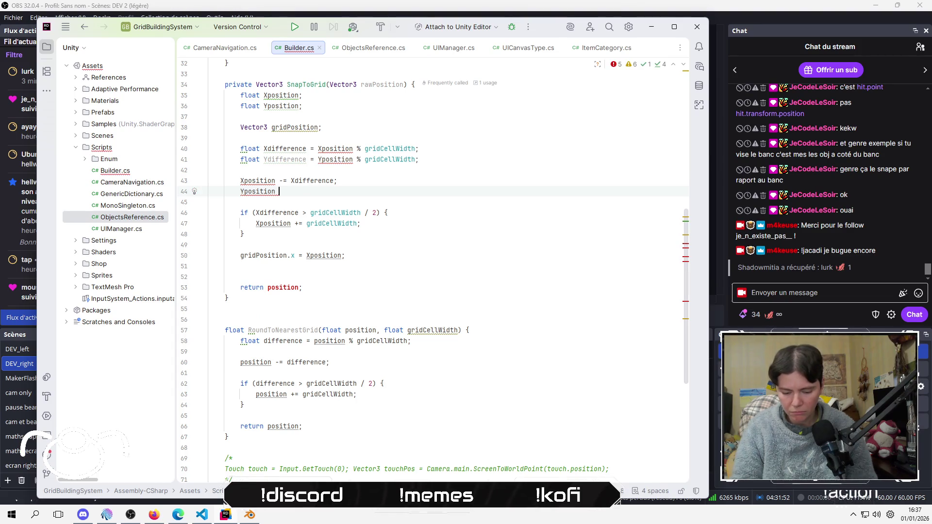
pyautogui.write('Y')
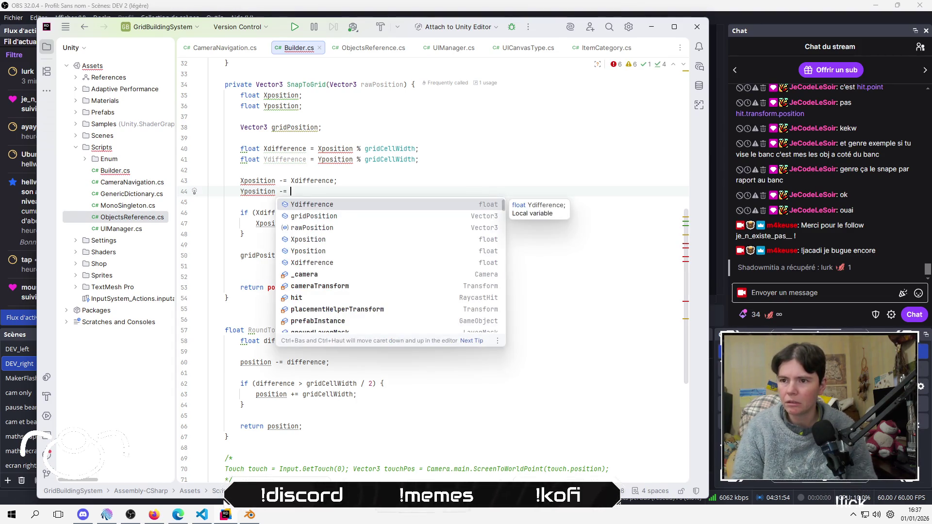
pyautogui.press('Return')
pyautogui.write(';')
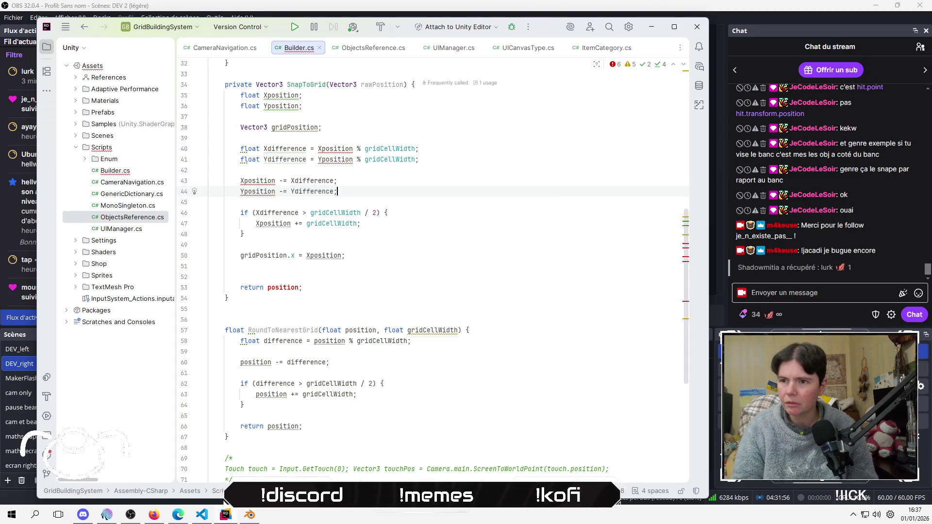
# Add a blank line after the X rounding if-block and select the block
pyautogui.press('Down')
pyautogui.press('Down')
pyautogui.press('Down')
pyautogui.press('Return')
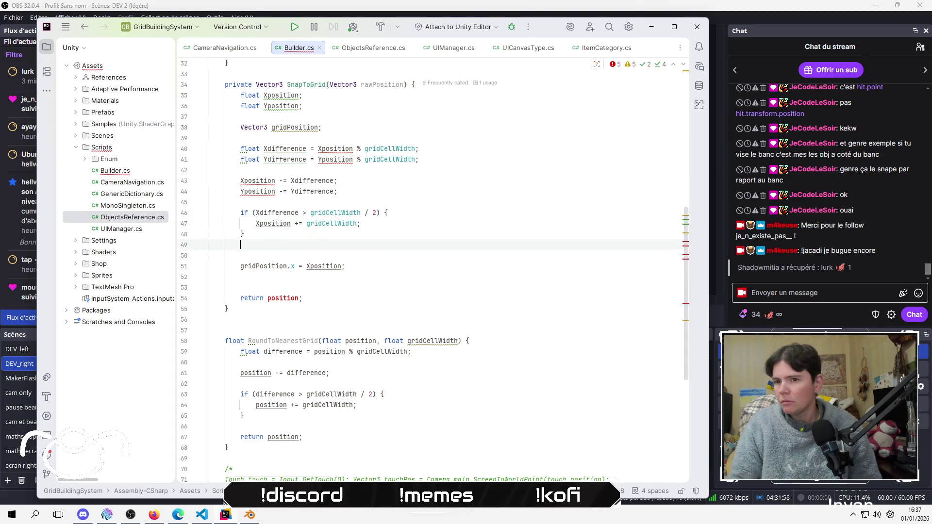
pyautogui.hotkey('shift', 'Up')
pyautogui.hotkey('shift', 'Up')
pyautogui.hotkey('shift', 'Up')
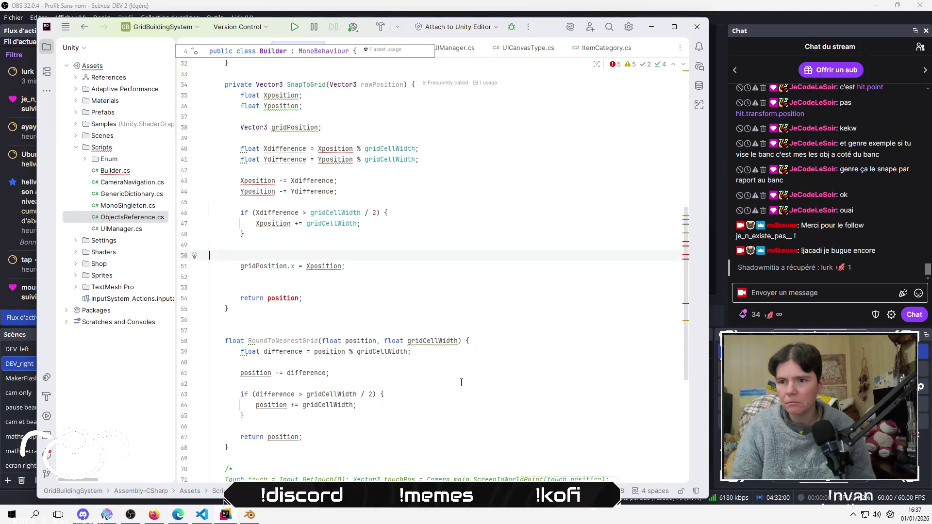
# Copy the if-block below itself and switch the copy to Ydifference and Yposition
pyautogui.hotkey('ctrl', 'c')
pyautogui.press('Down')
pyautogui.press('Down')
pyautogui.press('Down')
pyautogui.hotkey('ctrl', 'v')
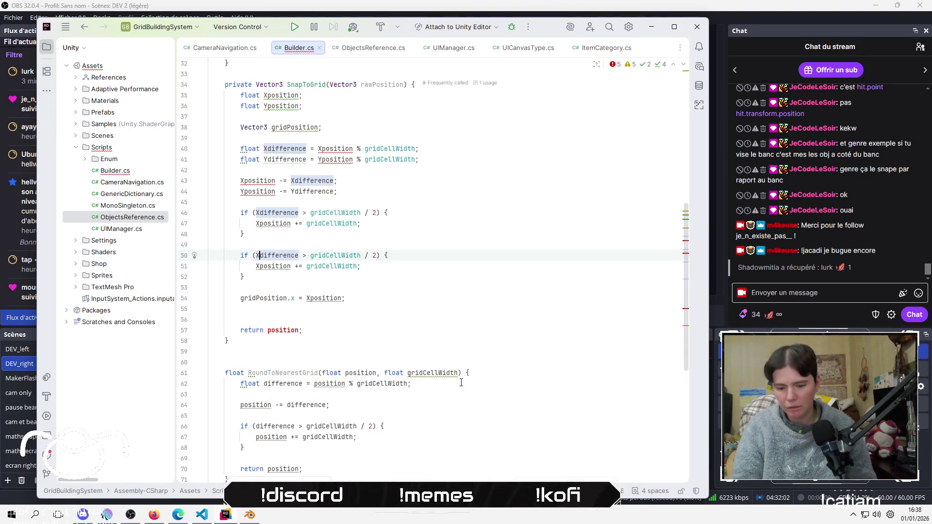
pyautogui.press('BackSpace')
pyautogui.write('Y')
pyautogui.press('Escape')
pyautogui.press('Down')
pyautogui.press('BackSpace')
pyautogui.write('Y')
pyautogui.press('Escape')
# Add 'gridPosition.y = Yposition;' below the gridPosition.x line
pyautogui.press('Down')
pyautogui.press('Down')
pyautogui.press('Down')
pyautogui.press('End')
pyautogui.press('Return')
pyautogui.write('grid')
pyautogui.press('Return')
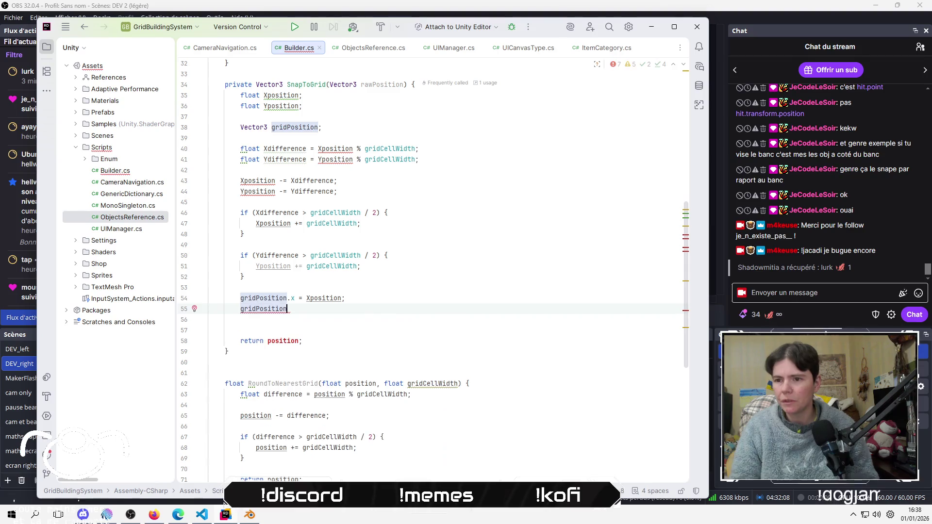
pyautogui.write('.y =')
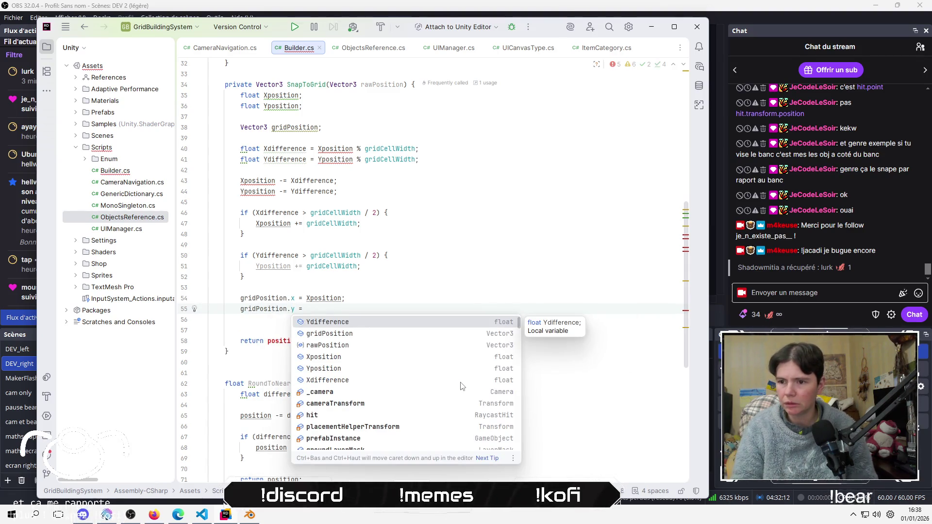
pyautogui.press('Escape')
pyautogui.hotkey('ctrl', 'space')
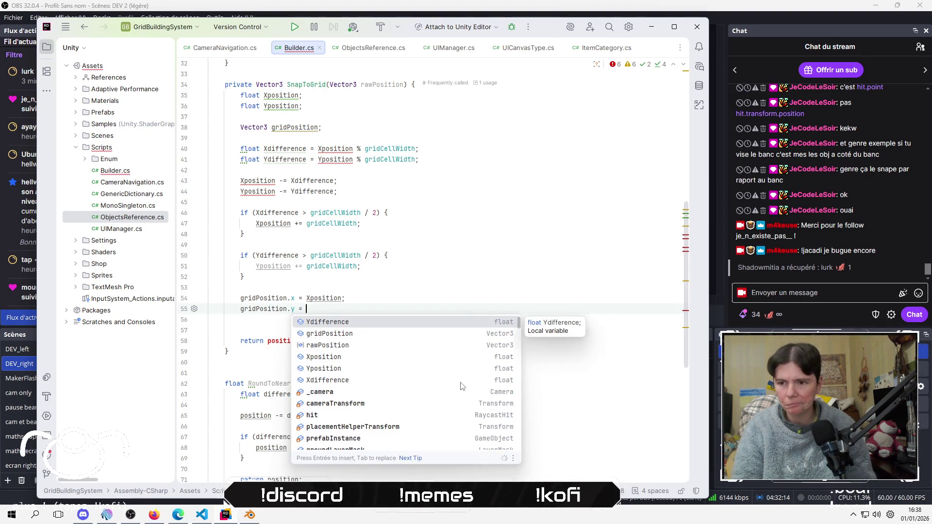
pyautogui.press('Return')
pyautogui.press('BackSpace')
pyautogui.press('BackSpace')
pyautogui.press('BackSpace')
pyautogui.write('Y')
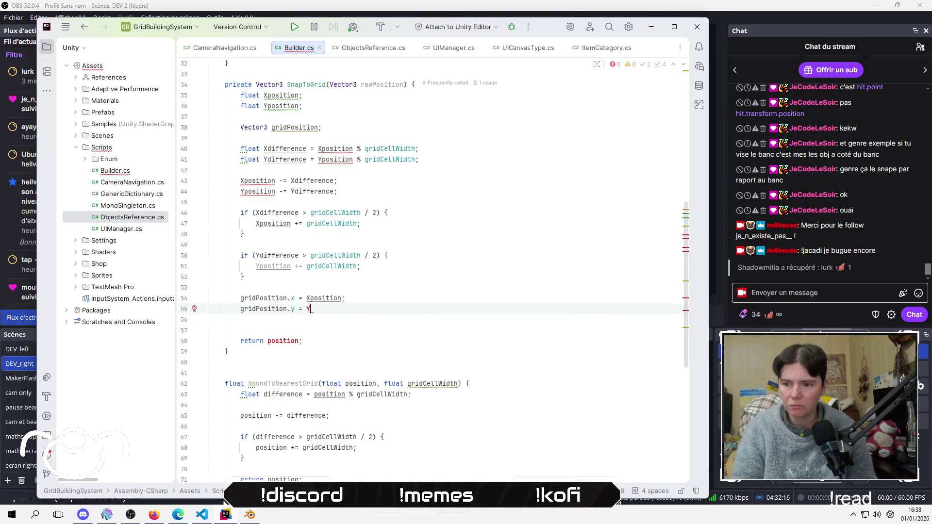
pyautogui.write('p')
pyautogui.press('Return')
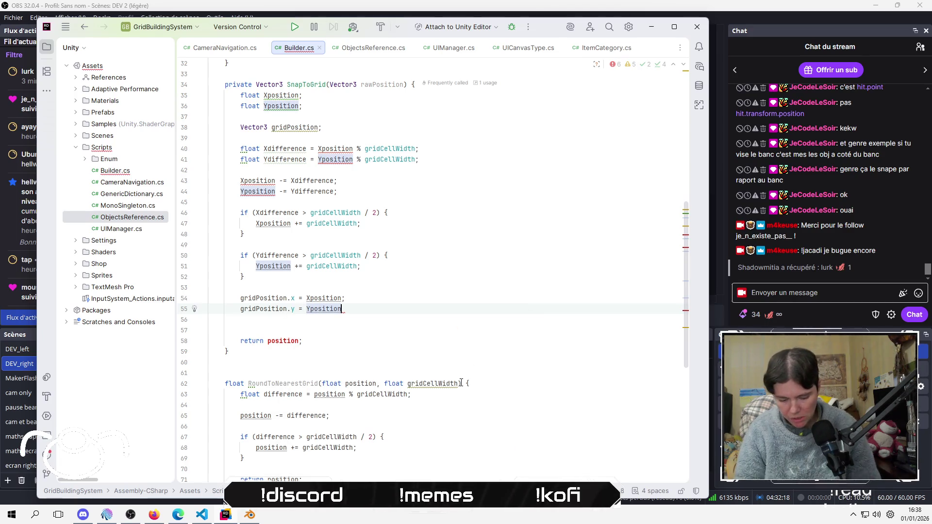
pyautogui.write(';')
# Remove the blank line and make SnapToGrid return gridPosition instead of position
pyautogui.press('Down')
pyautogui.press('Delete')
pyautogui.press('Down')
pyautogui.press('End')
pyautogui.press('Left')
pyautogui.hotkey('ctrl', 'BackSpace')
pyautogui.write('g')
pyautogui.press('BackSpace')
pyautogui.write('gt')
pyautogui.press('BackSpace')
pyautogui.press('Return')
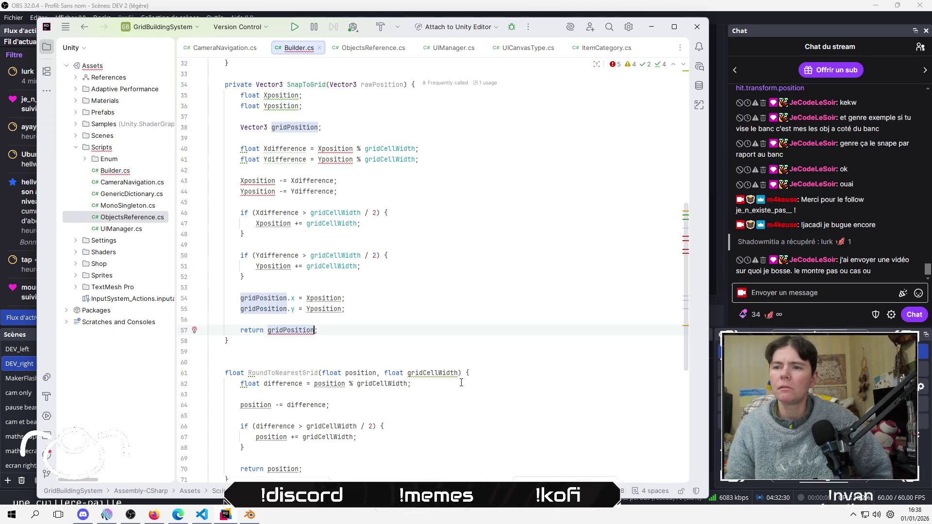
pyautogui.click(320, 127)
# Move the gridPosition declaration out of SnapToGrid and paste it as a Builder class field
pyautogui.write('=')
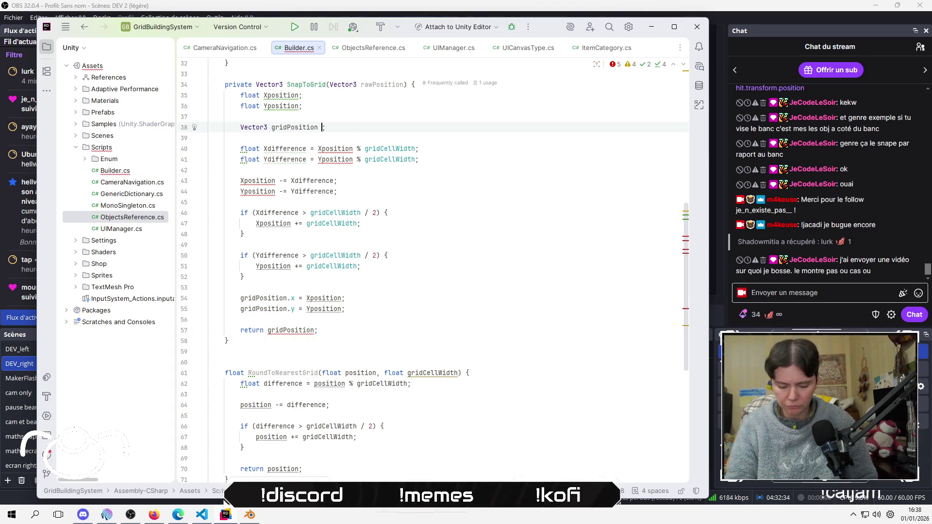
pyautogui.press('Return')
pyautogui.hotkey('ctrl', 'w')
pyautogui.hotkey('ctrl', 'w')
pyautogui.hotkey('ctrl', 'w')
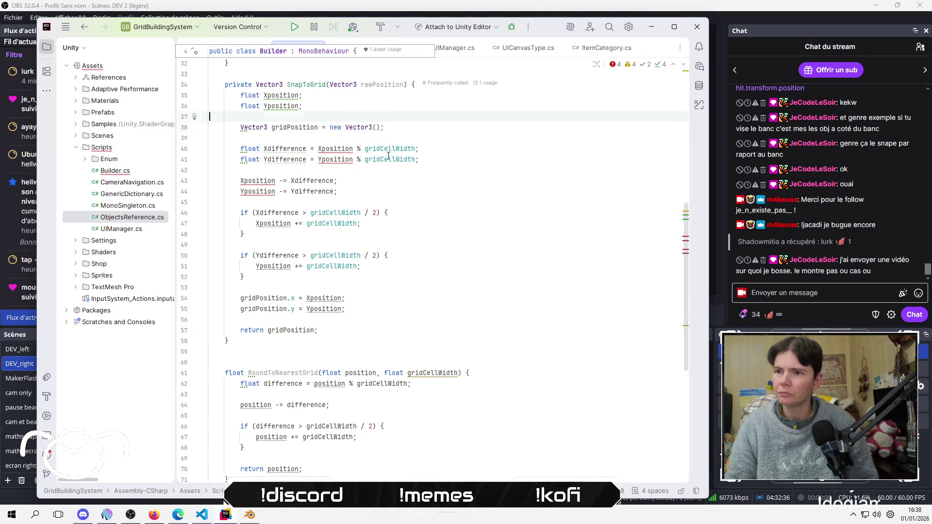
pyautogui.press('Delete')
pyautogui.press('BackSpace')
pyautogui.scroll(10, 387, 156)
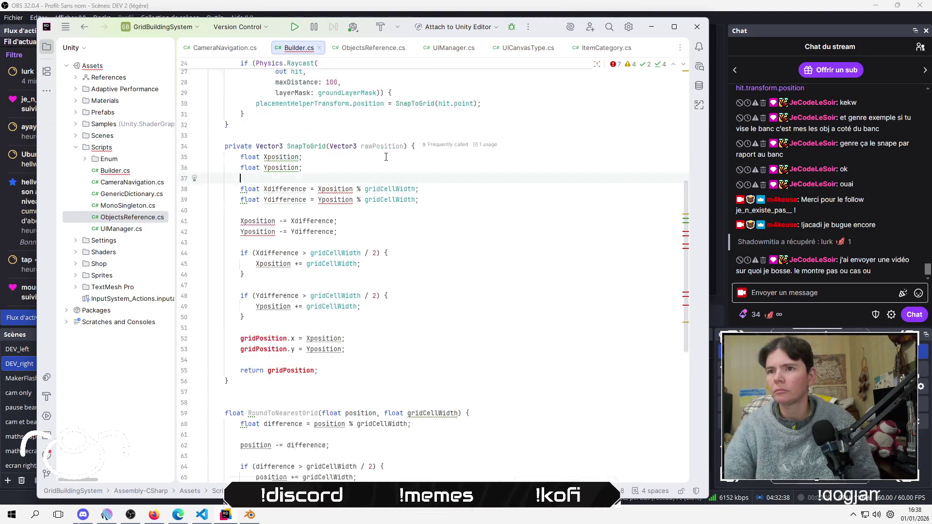
pyautogui.click(383, 171)
pyautogui.click(338, 211)
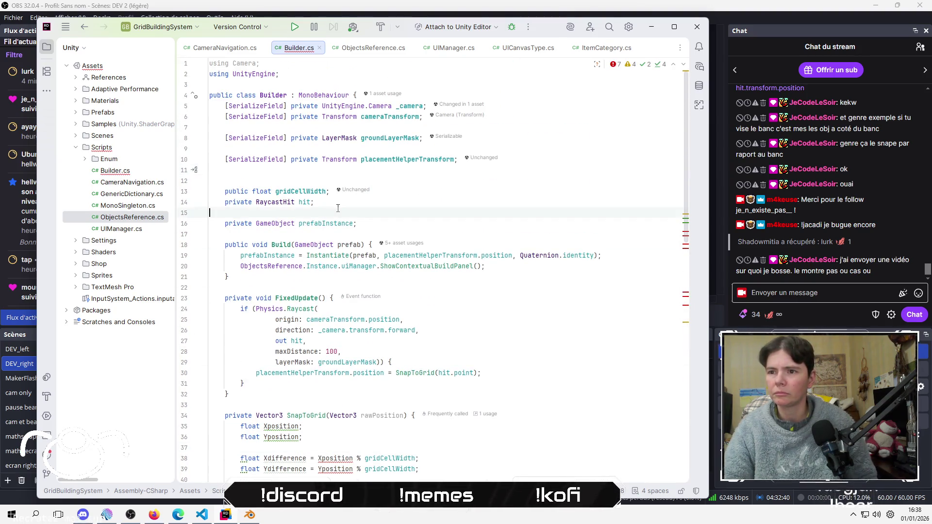
pyautogui.hotkey('ctrl', 'v')
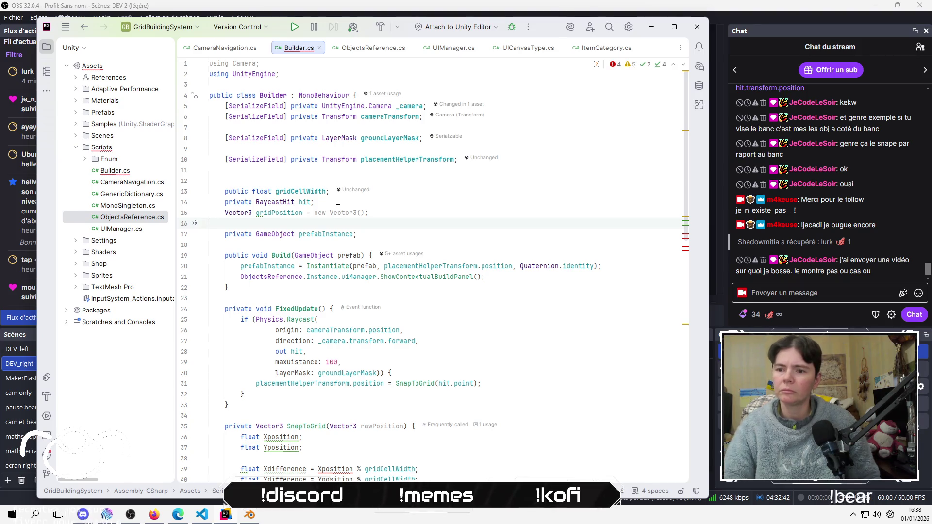
# Check the Yposition usages on line 40, then cut the float Xposition and Yposition declarations
pyautogui.scroll(-7, 337, 208)
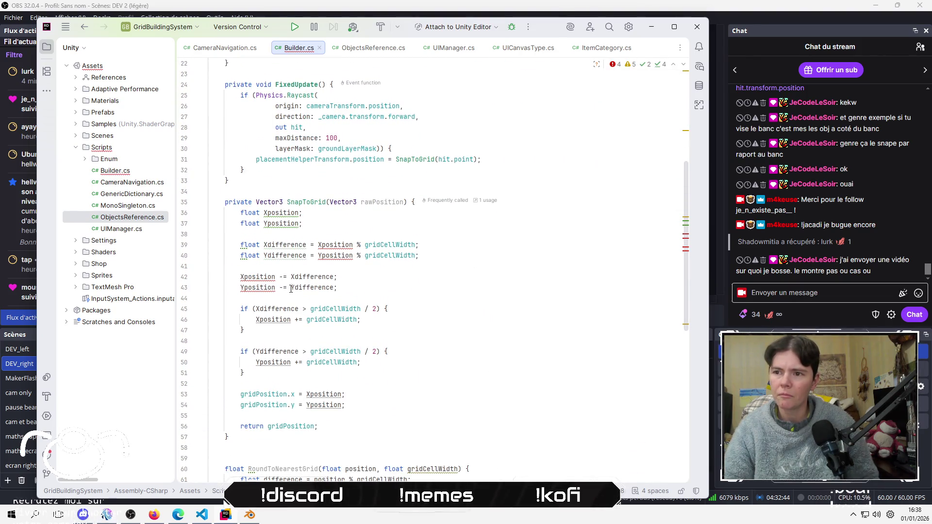
pyautogui.click(245, 329)
pyautogui.click(333, 255)
pyautogui.scroll(1, 440, 349)
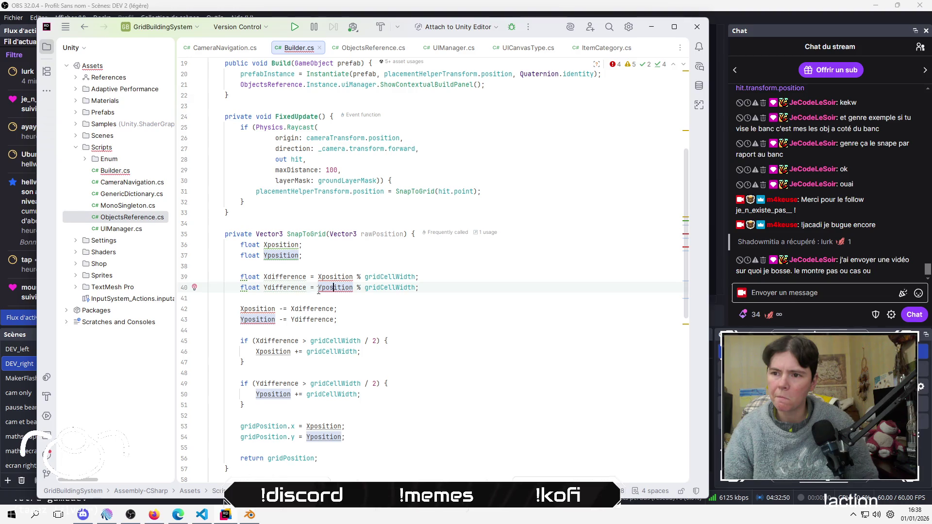
pyautogui.moveTo(339, 278)
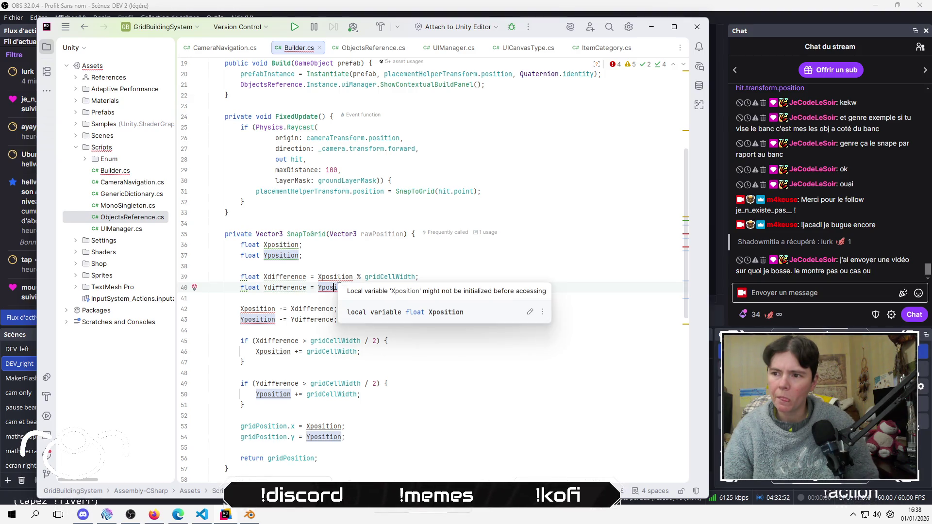
pyautogui.press('Up')
pyautogui.press('Up')
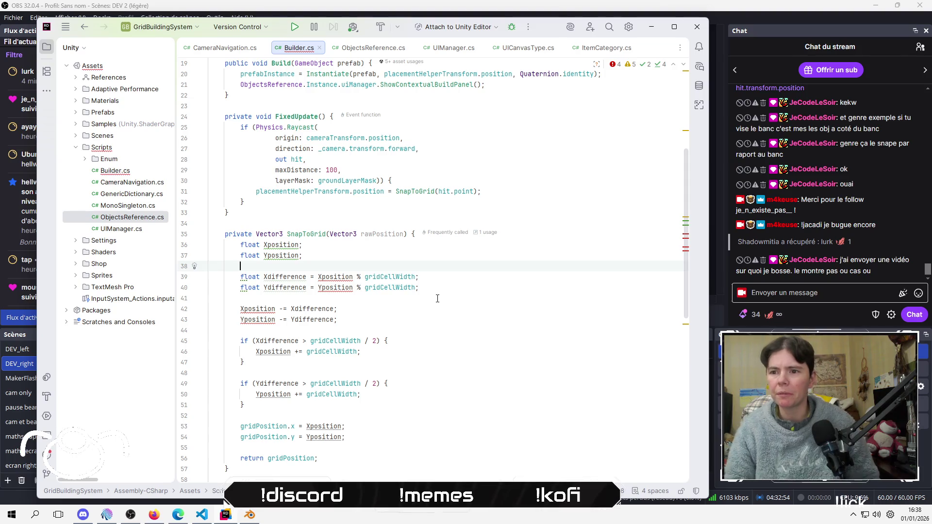
pyautogui.hotkey('shift', 'Up')
pyautogui.hotkey('shift', 'Up')
pyautogui.press('BackSpace')
pyautogui.scroll(3, 430, 288)
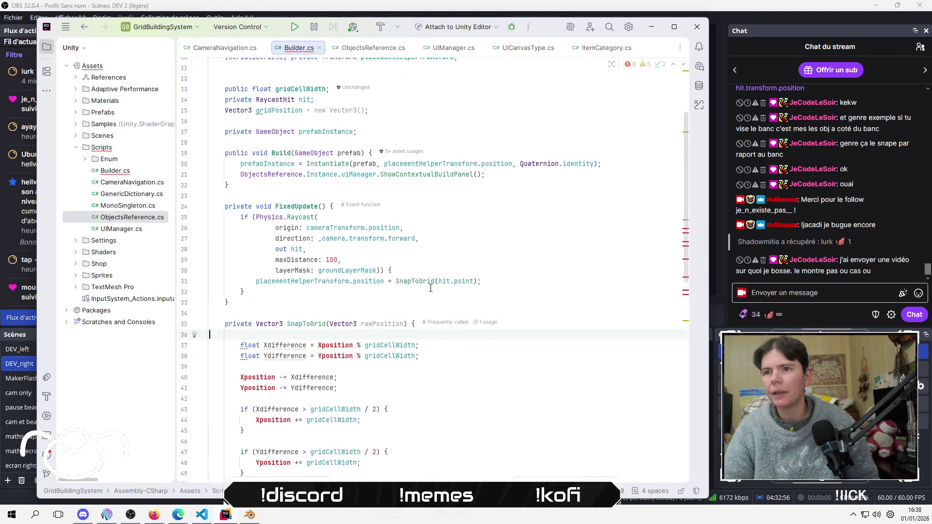
pyautogui.scroll(3, 422, 286)
pyautogui.click(422, 219)
pyautogui.press('Return')
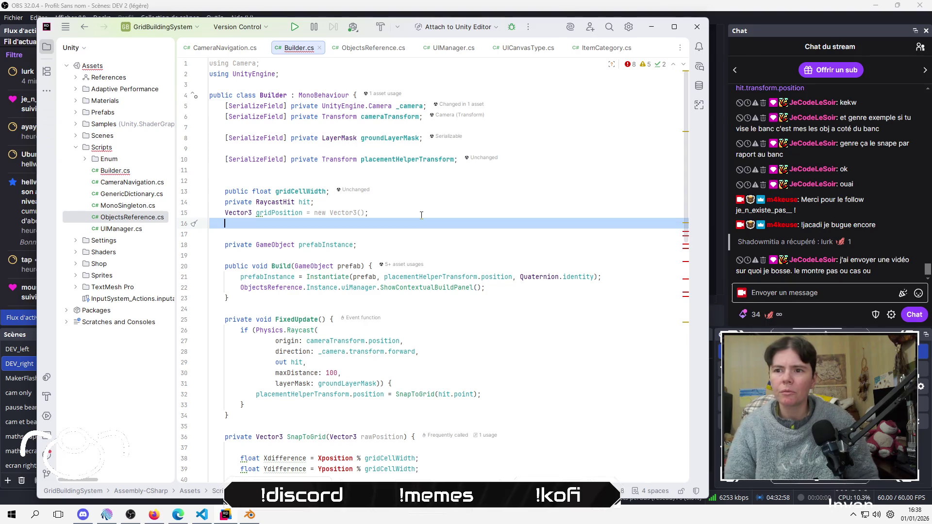
pyautogui.hotkey('ctrl', 'z')
pyautogui.hotkey('ctrl', 'z')
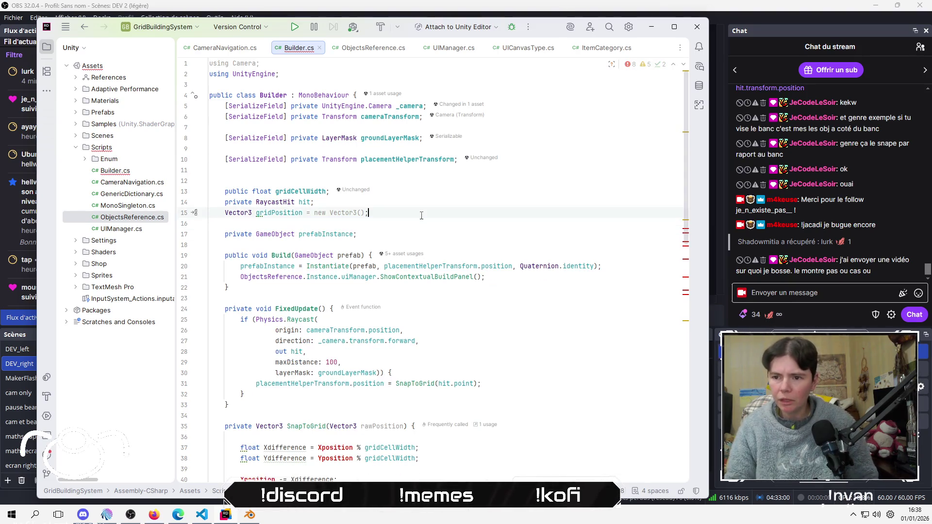
pyautogui.press('Delete')
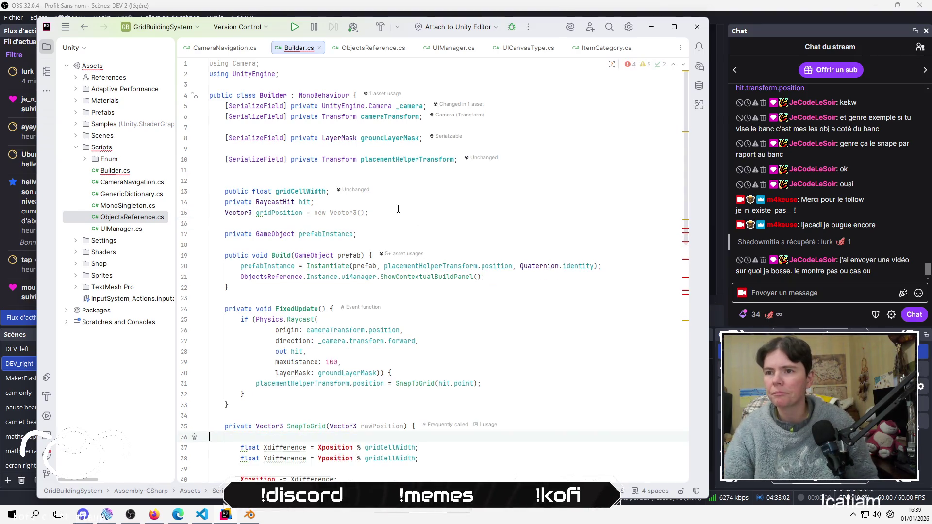
# Paste the Xposition and Yposition declarations back as fields below gridPosition
pyautogui.click(398, 224)
pyautogui.hotkey('ctrl', 'v')
pyautogui.press('Up')
pyautogui.press('Up')
pyautogui.press('Up')
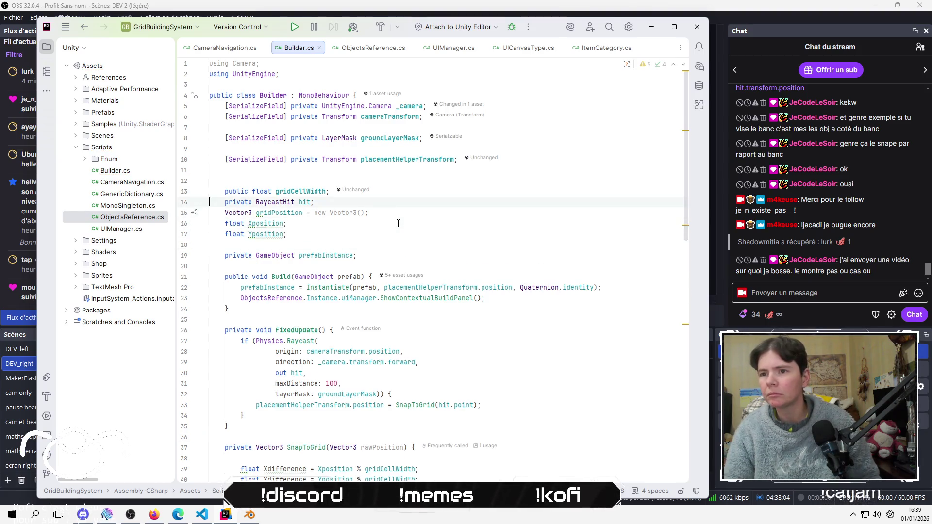
pyautogui.press('End')
pyautogui.press('Return')
pyautogui.scroll(-3, 398, 223)
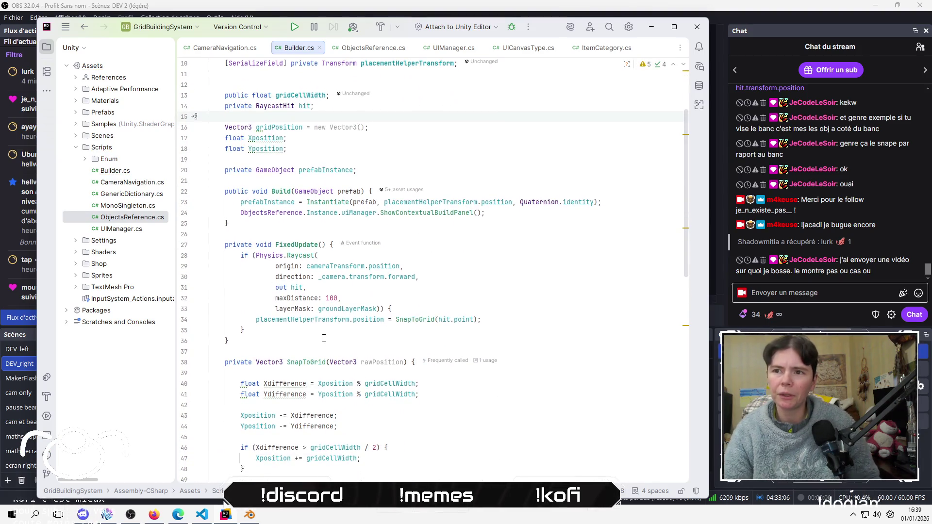
pyautogui.scroll(3, 339, 237)
# Select both the Xposition and Yposition field lines and delete them
pyautogui.click(314, 248)
pyautogui.press('Up')
pyautogui.press('Down')
pyautogui.press('Up')
pyautogui.press('Home')
pyautogui.hotkey('shift', 'Down')
pyautogui.hotkey('shift', 'Down')
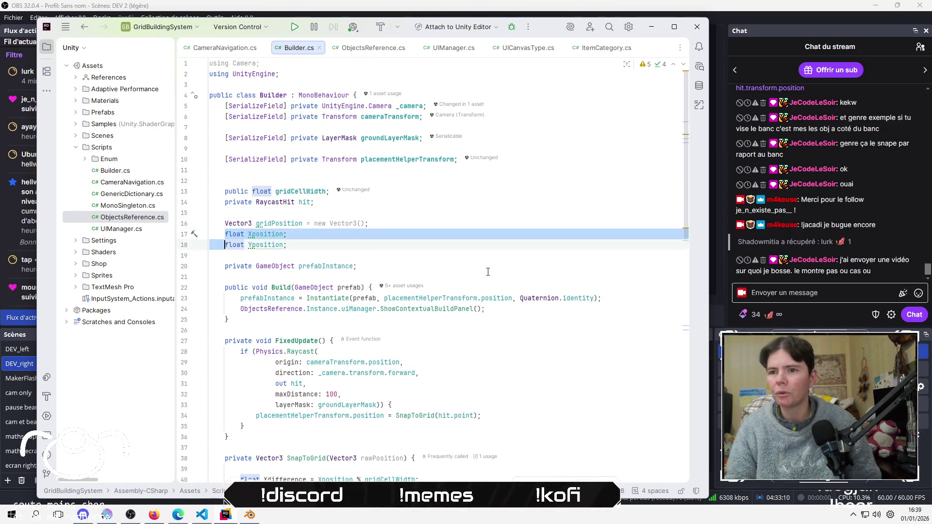
pyautogui.press('Delete')
# Add a 'private Vector2 rawPosition;' field on the line below gridPosition
pyautogui.write('Vector2')
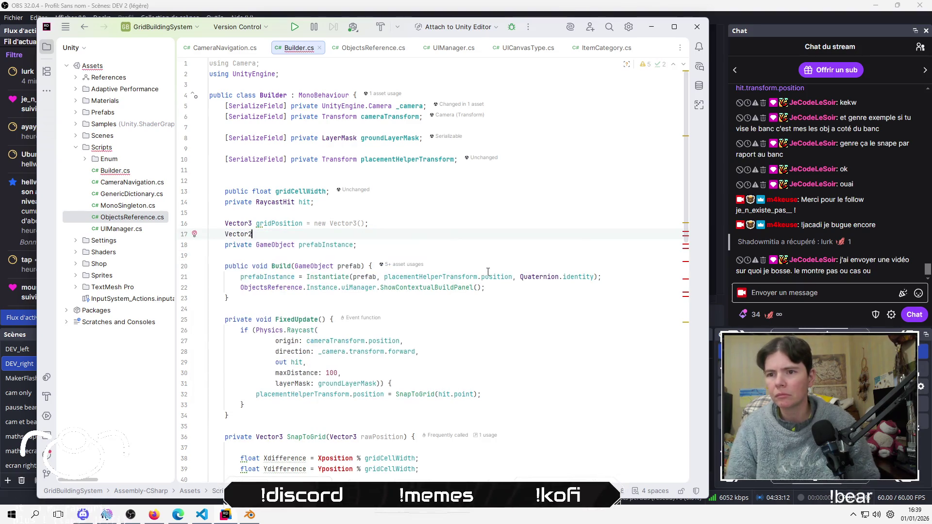
pyautogui.write(' posi')
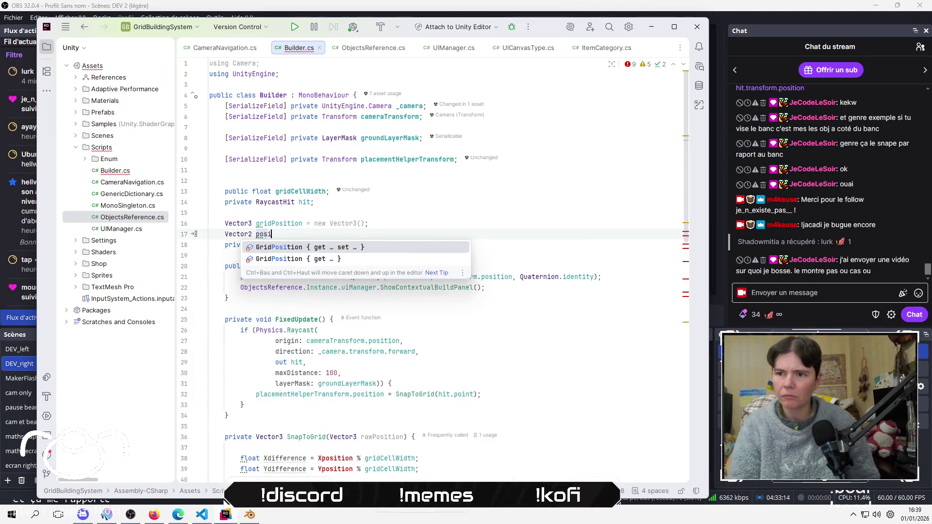
pyautogui.write('toio')
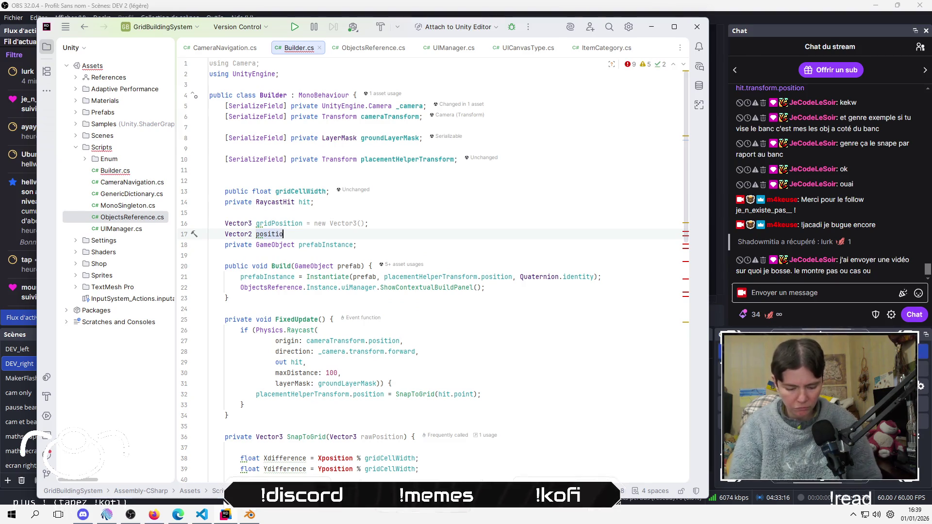
pyautogui.write(';')
pyautogui.press('Home')
pyautogui.write('private')
pyautogui.press('End')
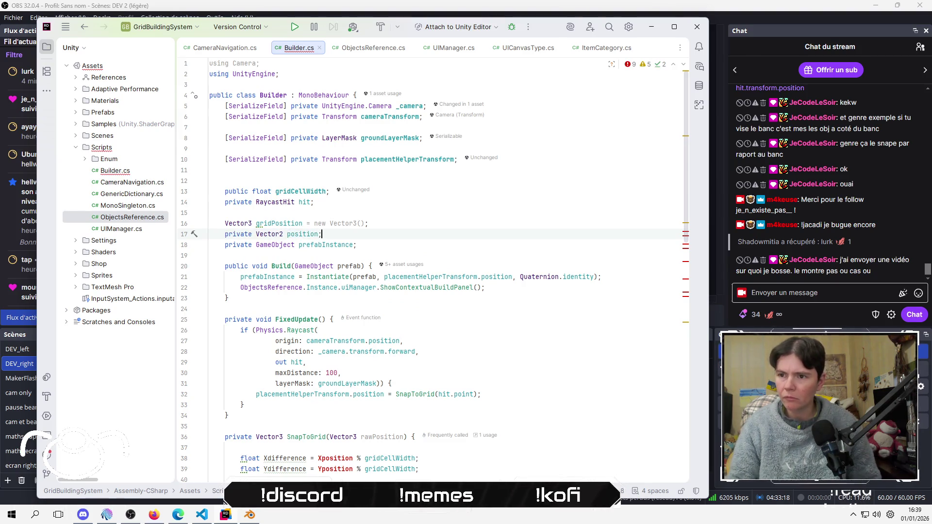
pyautogui.press('Return')
pyautogui.press('Up')
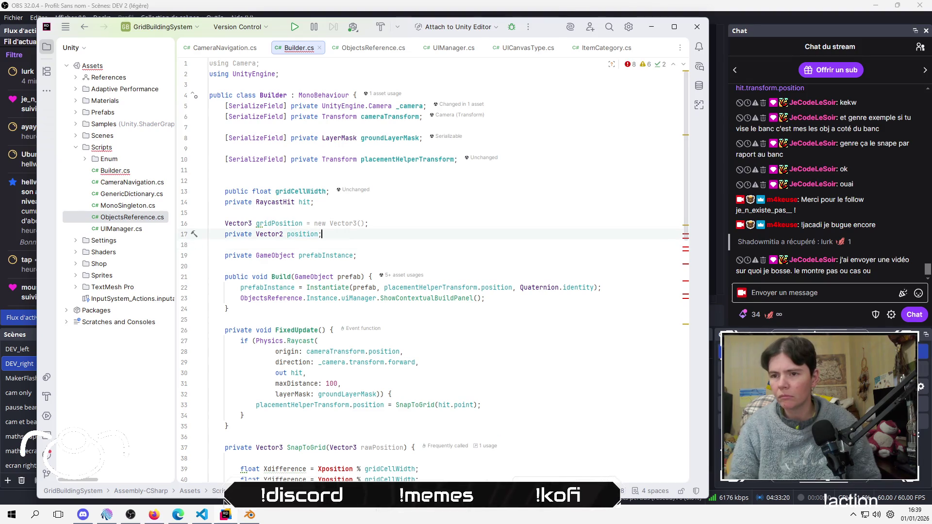
pyautogui.press('Left')
pyautogui.write('raw')
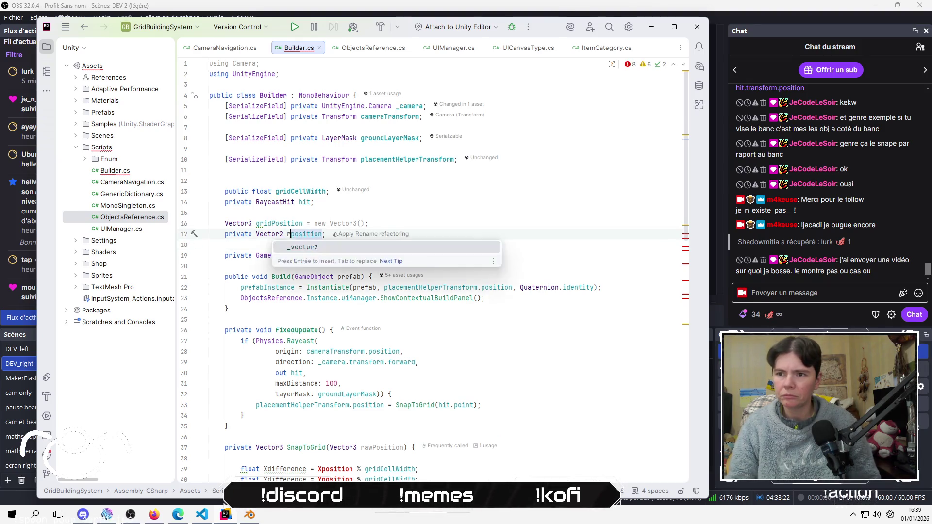
pyautogui.press('BackSpace')
pyautogui.write('P')
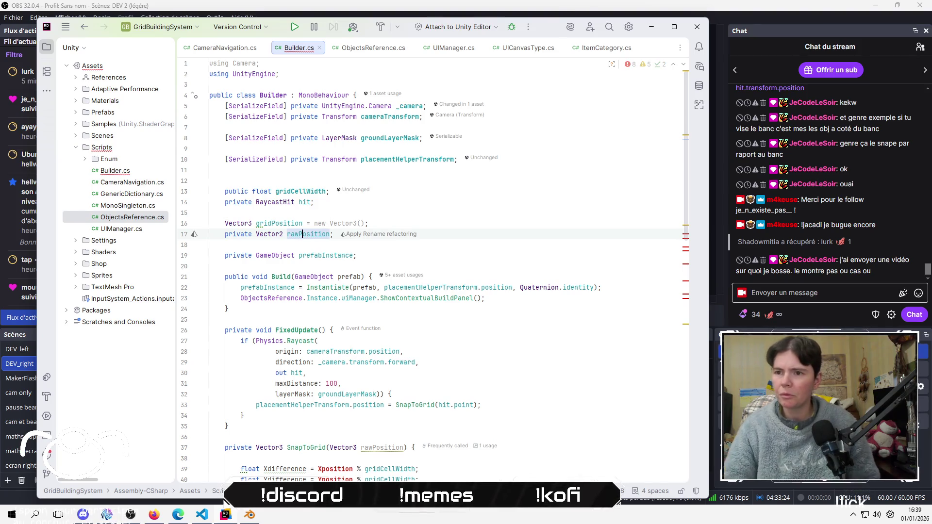
# Rename the SnapToGrid parameter to rawPositionToConvert
pyautogui.click(464, 416)
pyautogui.scroll(-1, 476, 427)
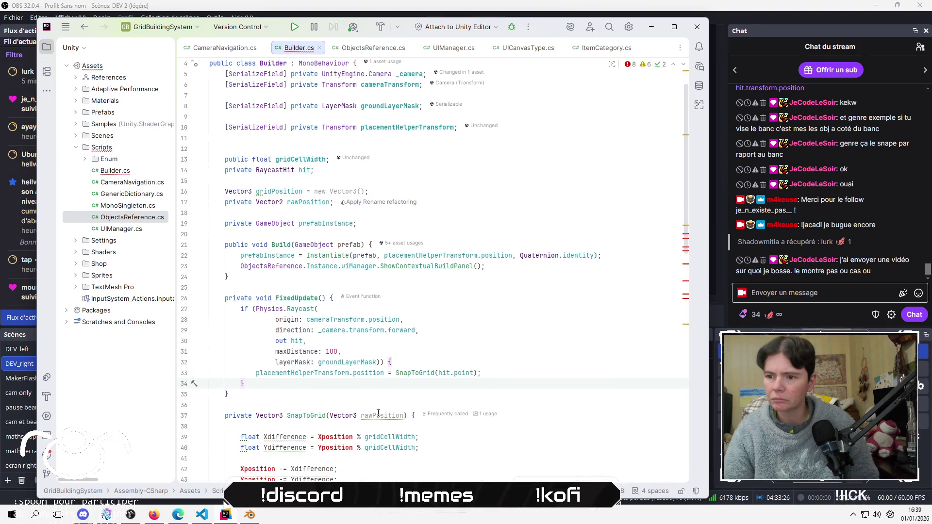
pyautogui.click(372, 415)
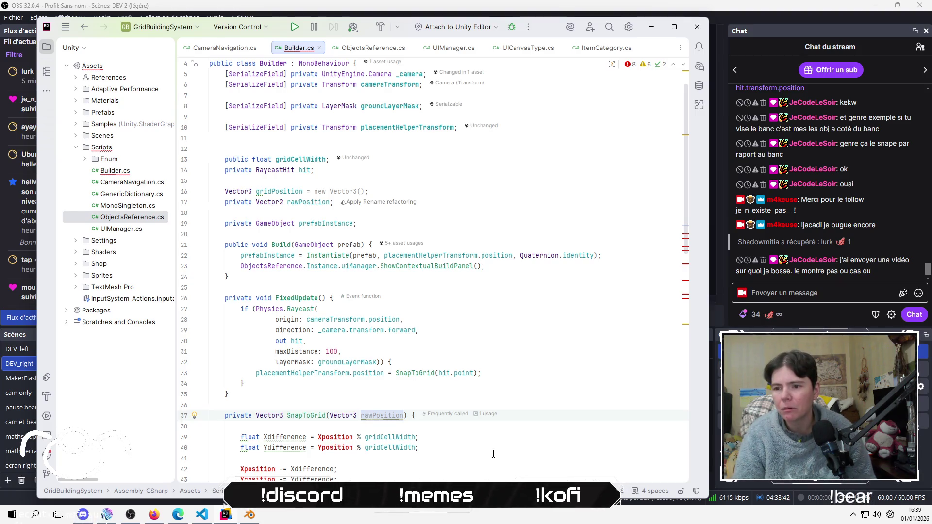
pyautogui.hotkey('ctrl', 'Right')
pyautogui.write('ToConvert')
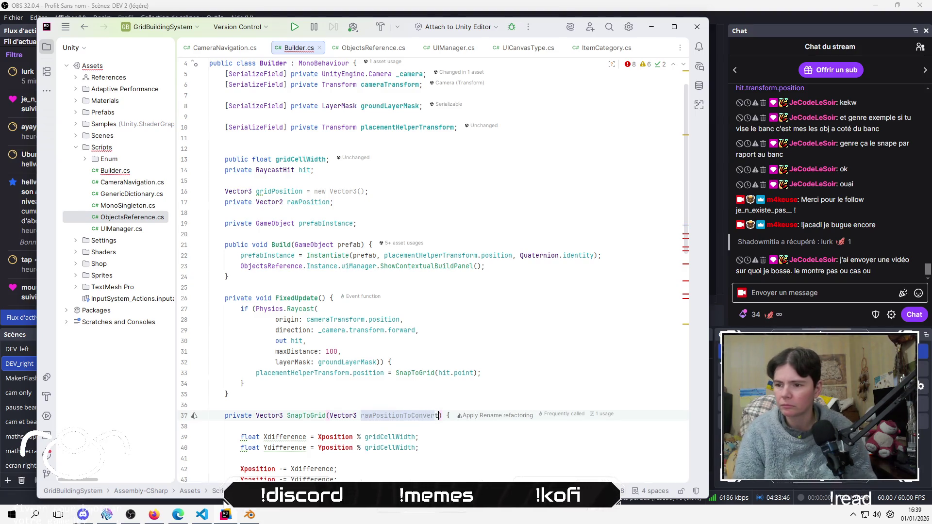
# Review the Xposition lines and the usages of rawPosition and rawPositionToConvert in SnapToGrid
pyautogui.scroll(-3, 329, 340)
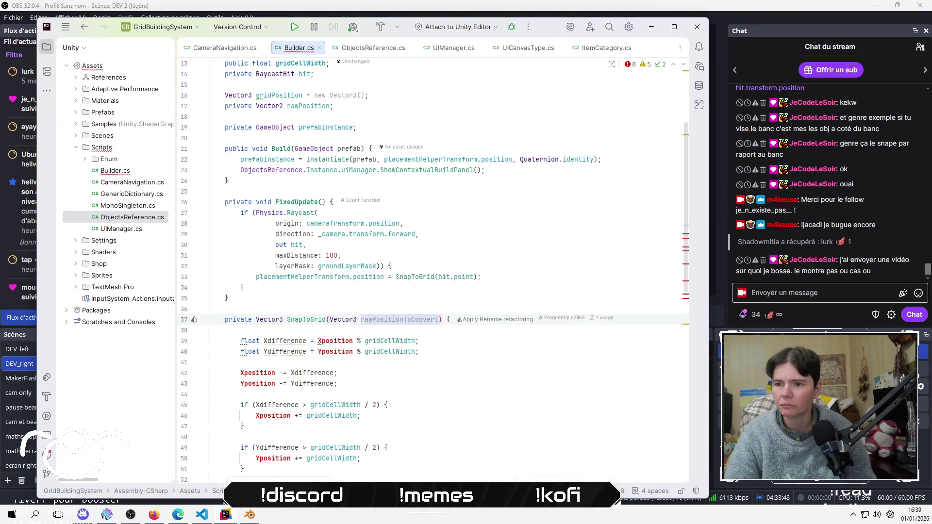
pyautogui.click(319, 341)
pyautogui.press('Up')
pyautogui.press('Up')
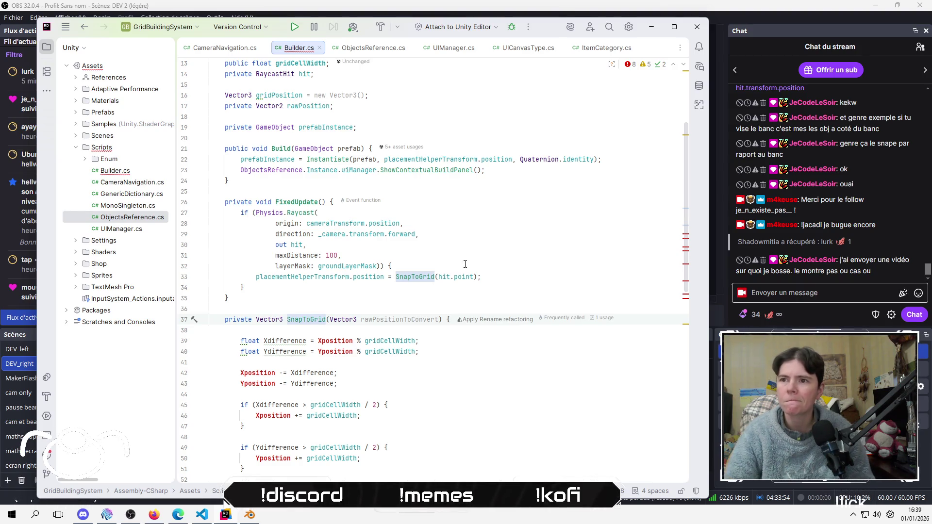
pyautogui.click(256, 374)
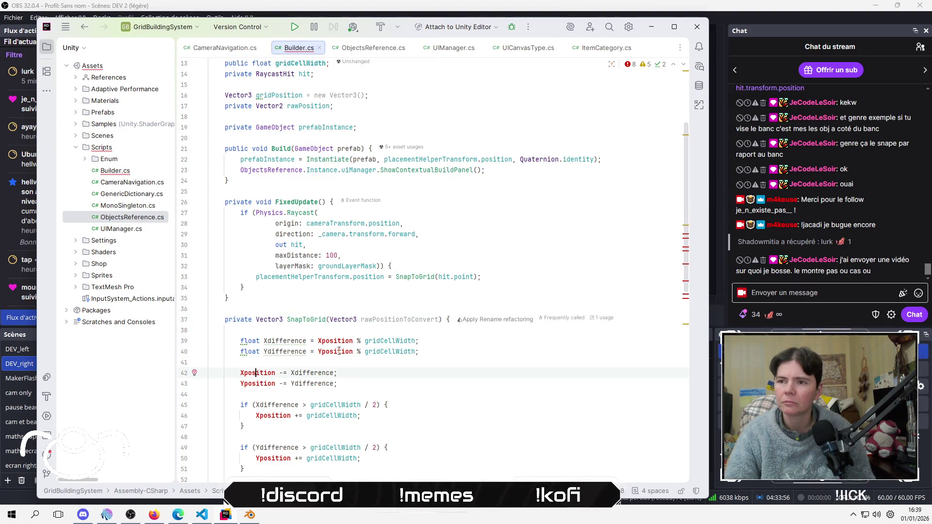
pyautogui.click(299, 106)
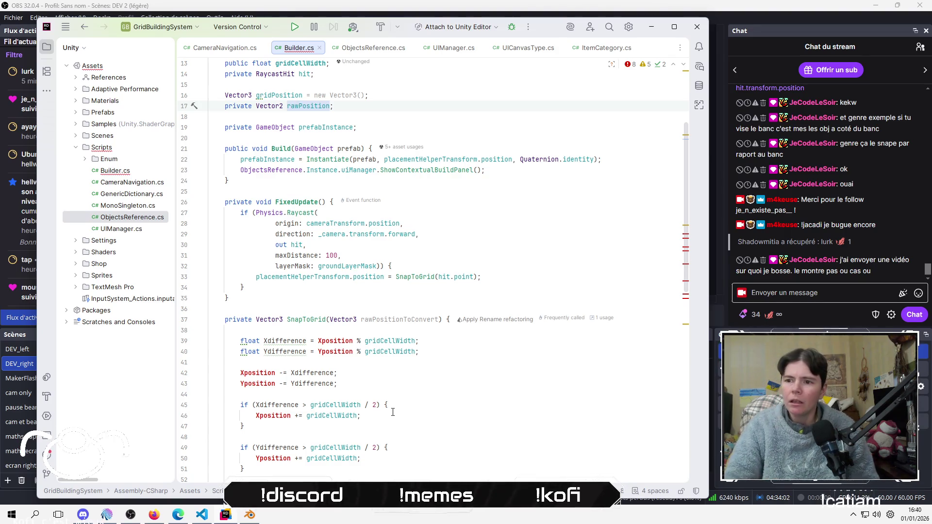
pyautogui.click(403, 320)
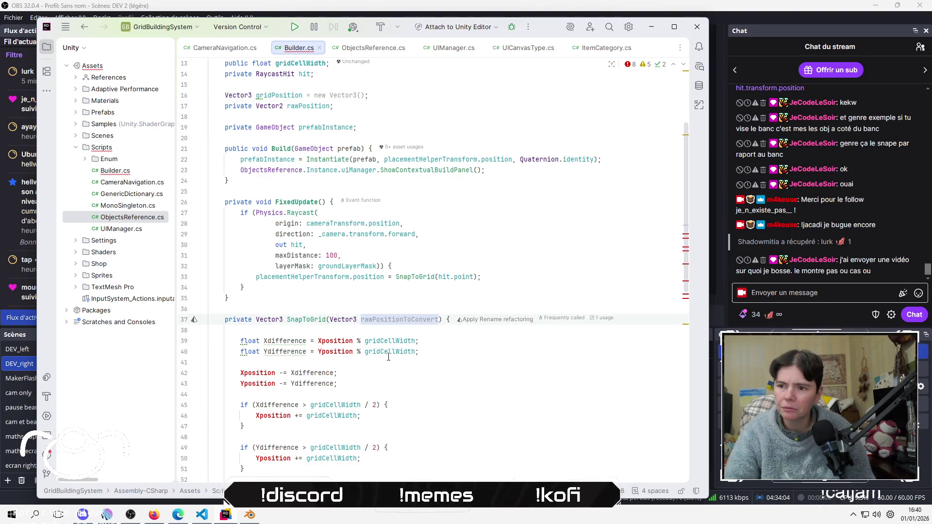
# Replace Xposition with rawPositionToConvert.x in the Xdifference calculation
pyautogui.doubleClick(338, 340)
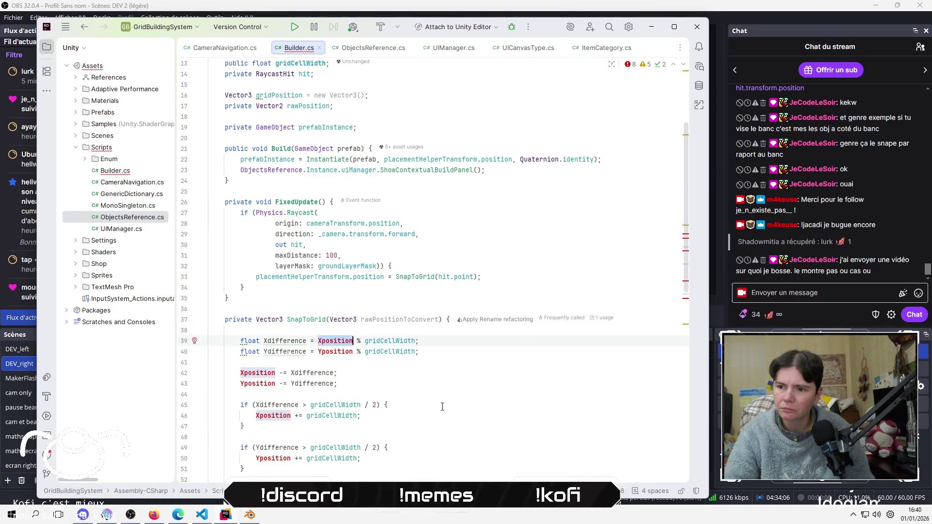
pyautogui.write('raw')
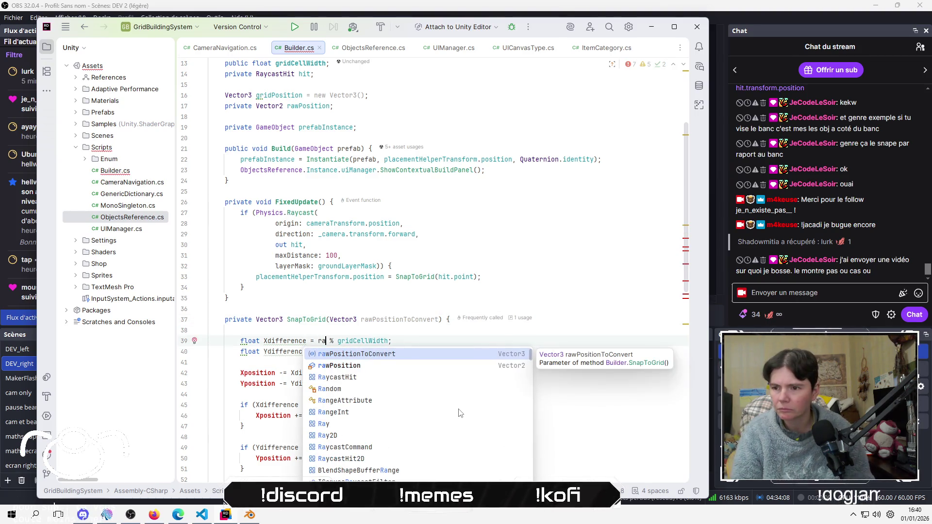
pyautogui.press('Return')
pyautogui.write('.x')
pyautogui.press('Escape')
# Replace Yposition with rawPositionToConvert.y in the Ydifference calculation
pyautogui.press('Down')
pyautogui.press('Left')
pyautogui.press('Left')
pyautogui.press('Left')
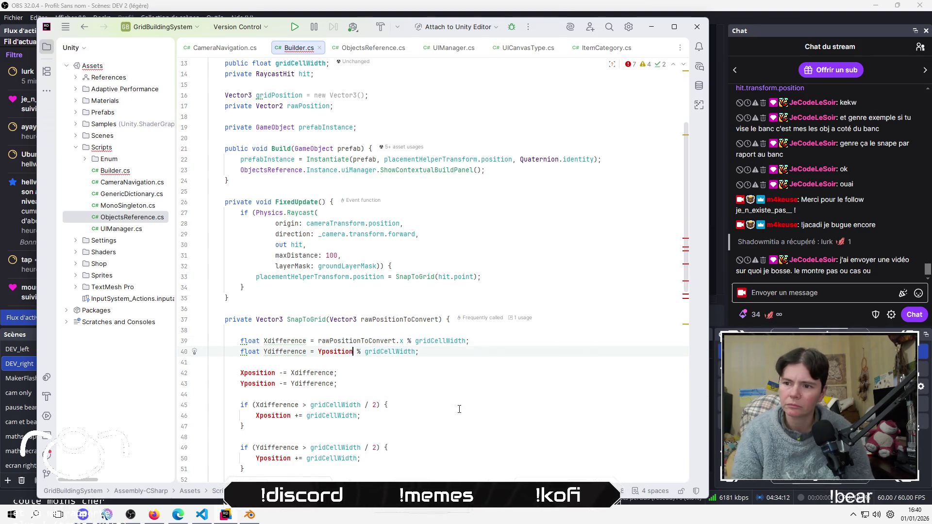
pyautogui.press('Left')
pyautogui.press('Left')
pyautogui.press('Left')
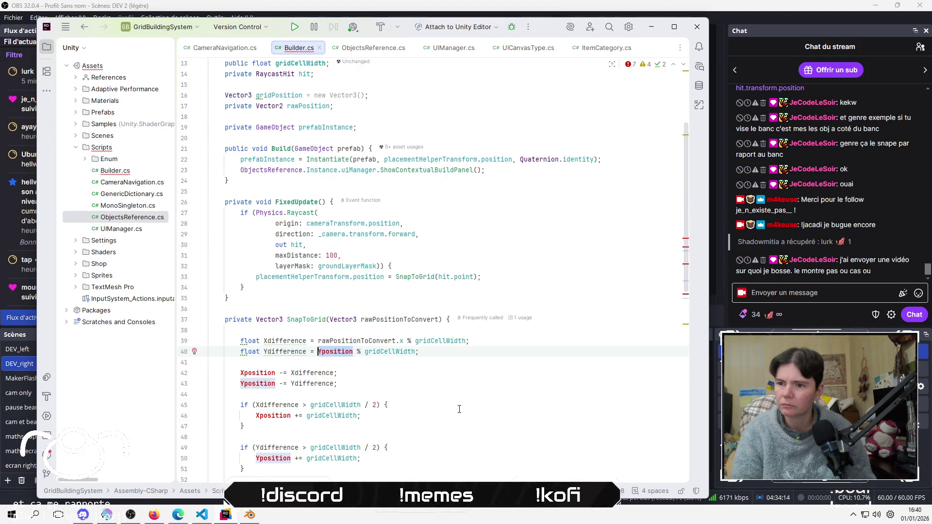
pyautogui.hotkey('ctrl', 'shift', 'Right')
pyautogui.write('raw')
pyautogui.press('Return')
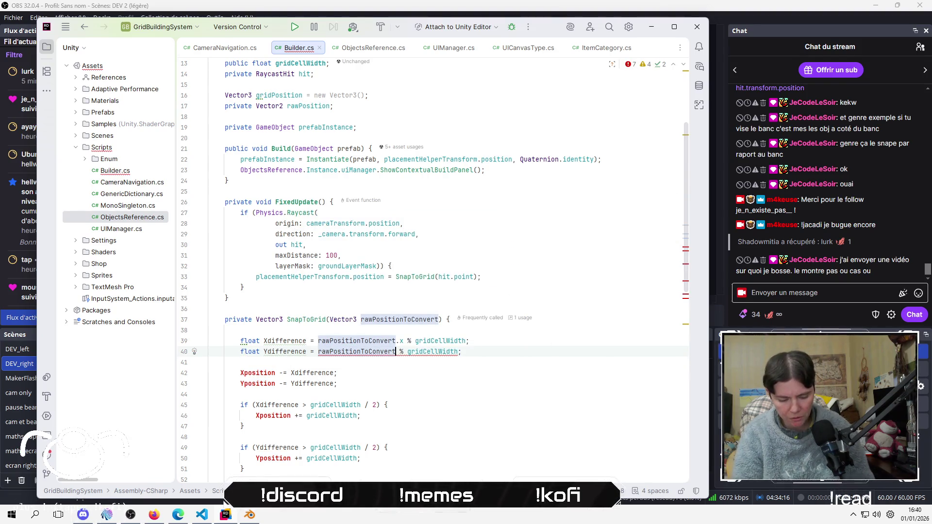
pyautogui.write('.y')
pyautogui.press('Right')
# Check the rawPositionToConvert usages and the Xposition subtraction line
pyautogui.click(337, 373)
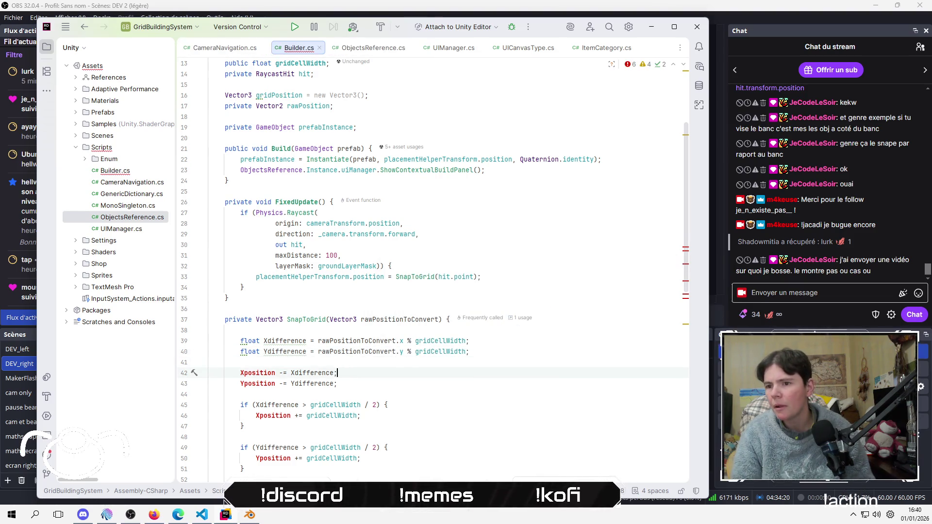
pyautogui.click(403, 351)
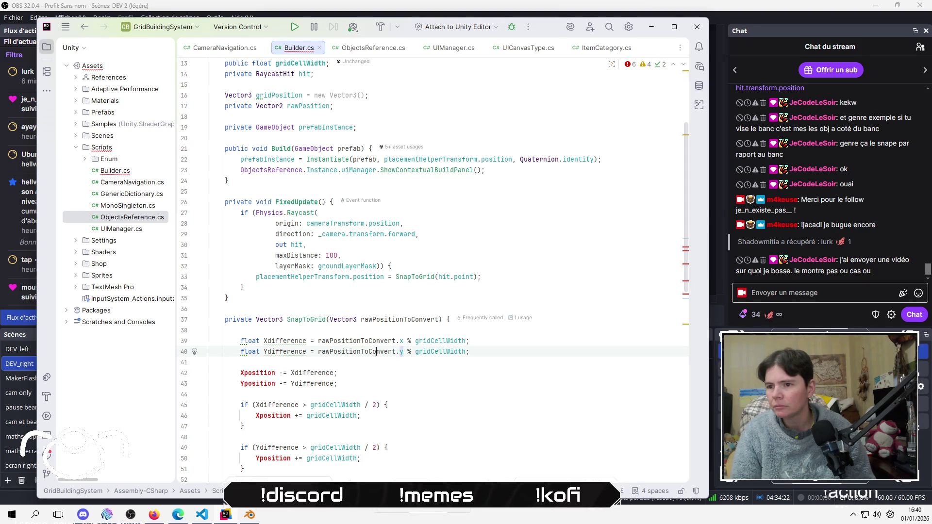
pyautogui.click(369, 352)
pyautogui.click(337, 373)
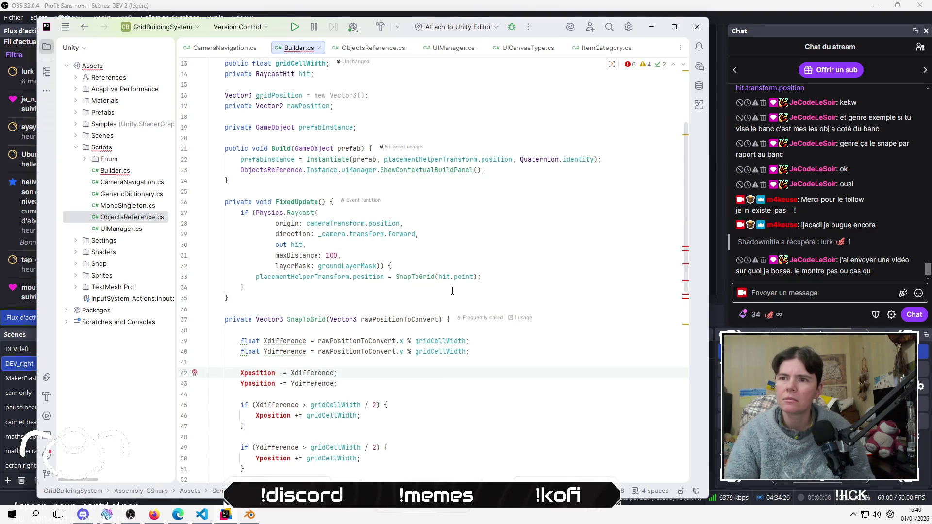
# Replace Xposition with gridPosition.x on the x subtraction line 42
pyautogui.press('Home')
pyautogui.hotkey('ctrl', 'Right')
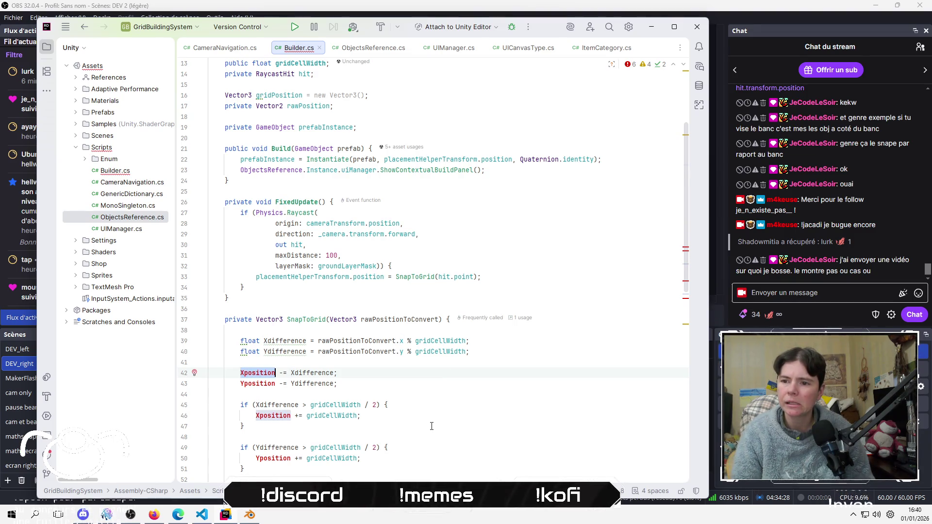
pyautogui.hotkey('ctrl', 'BackSpace')
pyautogui.write('gr')
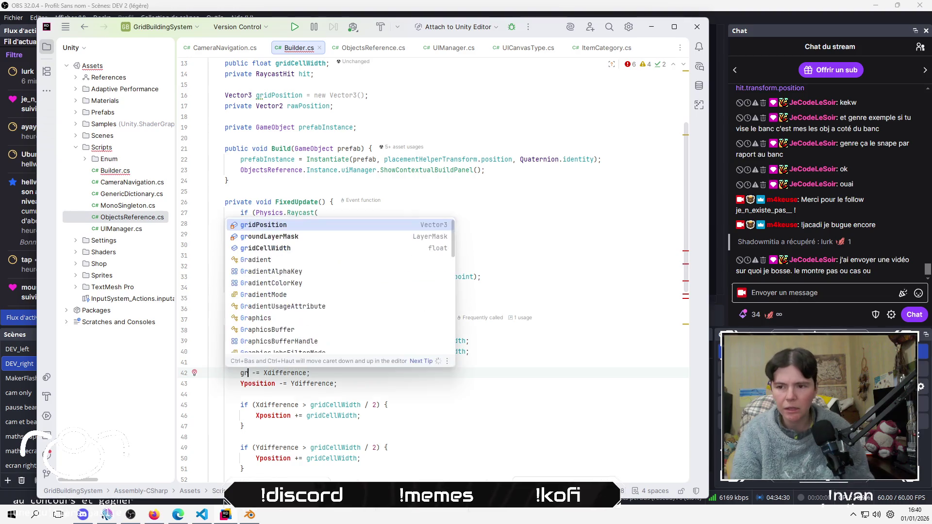
pyautogui.press('Return')
pyautogui.write('.x')
pyautogui.press('Escape')
# Replace Yposition with gridPosition.y on the y subtraction line 43
pyautogui.press('Down')
pyautogui.press('Home')
pyautogui.press('Right')
pyautogui.press('Right')
pyautogui.press('Right')
pyautogui.click(267, 384)
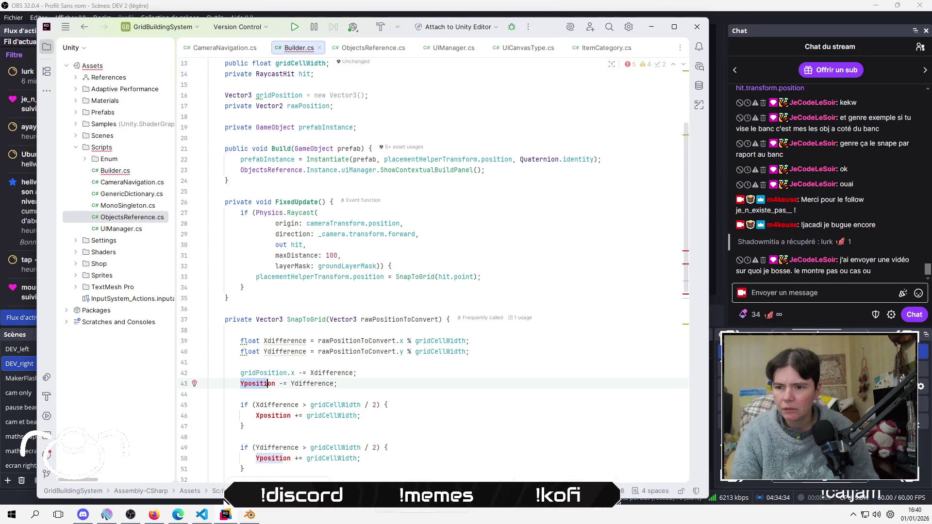
pyautogui.hotkey('ctrl', 'BackSpace')
pyautogui.write('gr')
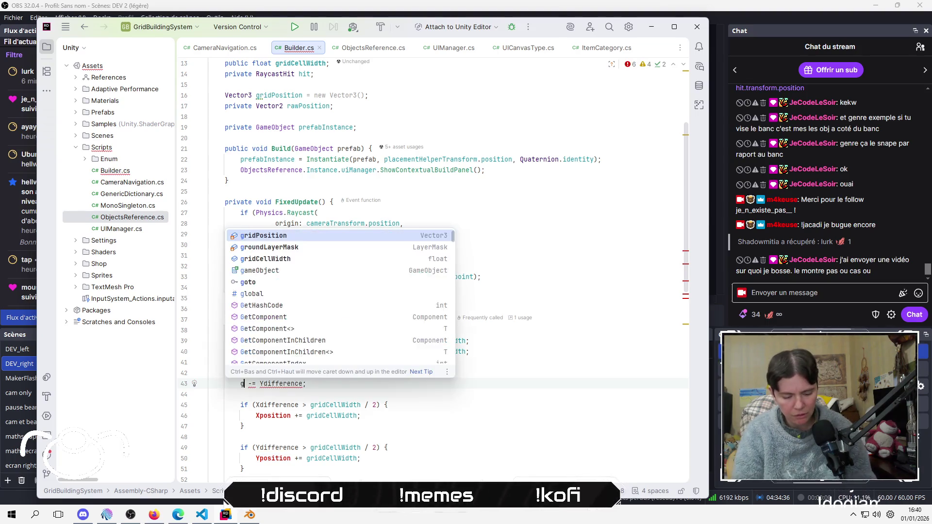
pyautogui.press('Return')
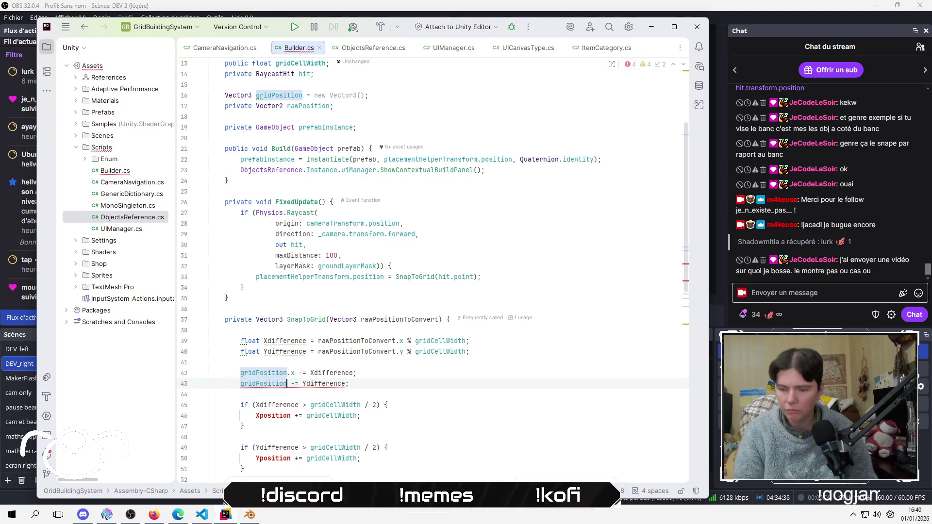
pyautogui.write('.y')
pyautogui.press('Escape')
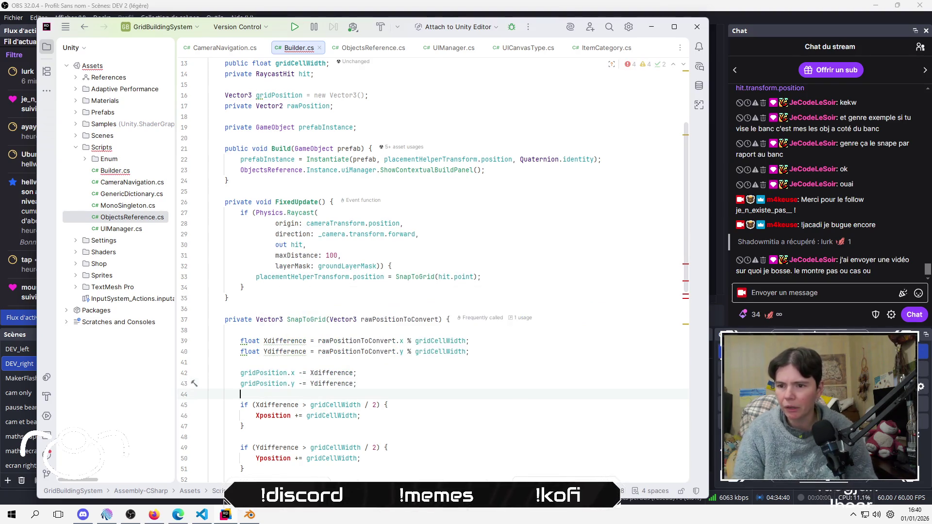
# Make the two rounding if blocks adjust gridPosition.x and gridPosition.y instead of Xposition and Yposition
pyautogui.click(210, 426)
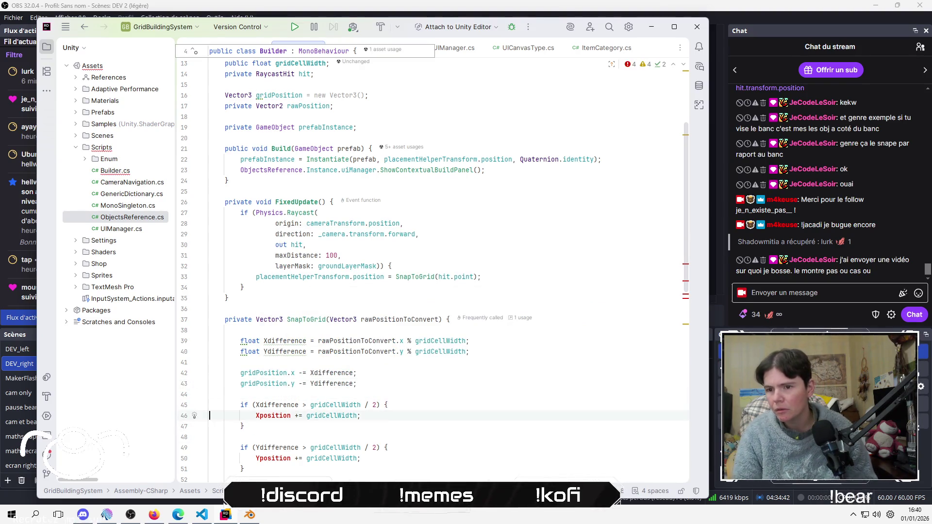
pyautogui.doubleClick(273, 416)
pyautogui.write('gr')
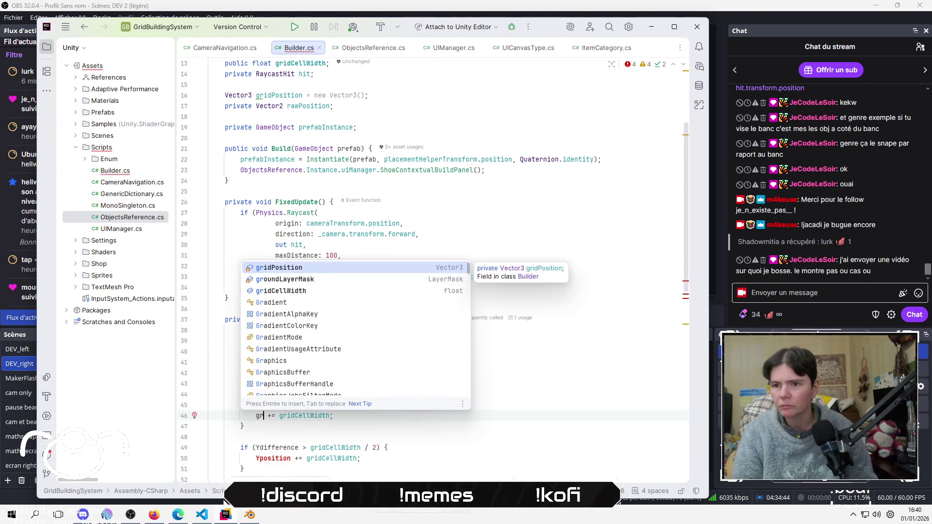
pyautogui.press('Return')
pyautogui.write('.x')
pyautogui.press('Escape')
pyautogui.press('Down')
pyautogui.press('Down')
pyautogui.press('Down')
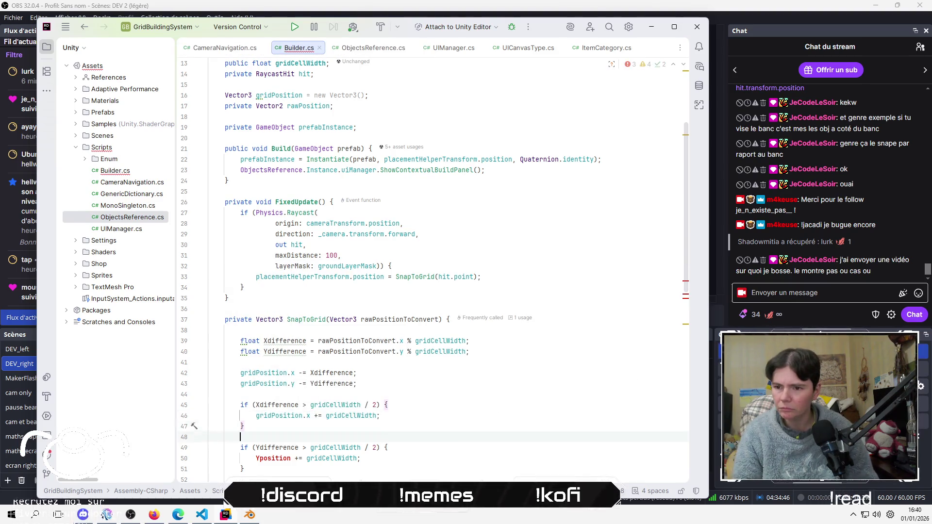
pyautogui.press('Home')
pyautogui.hotkey('shift', 'Right')
pyautogui.hotkey('shift', 'Right')
pyautogui.hotkey('shift', 'Right')
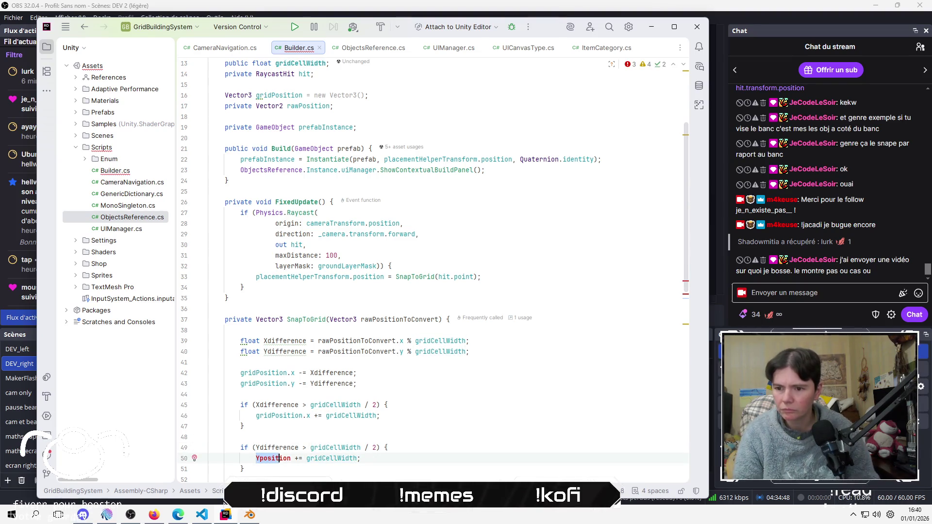
pyautogui.write('gr')
pyautogui.press('Return')
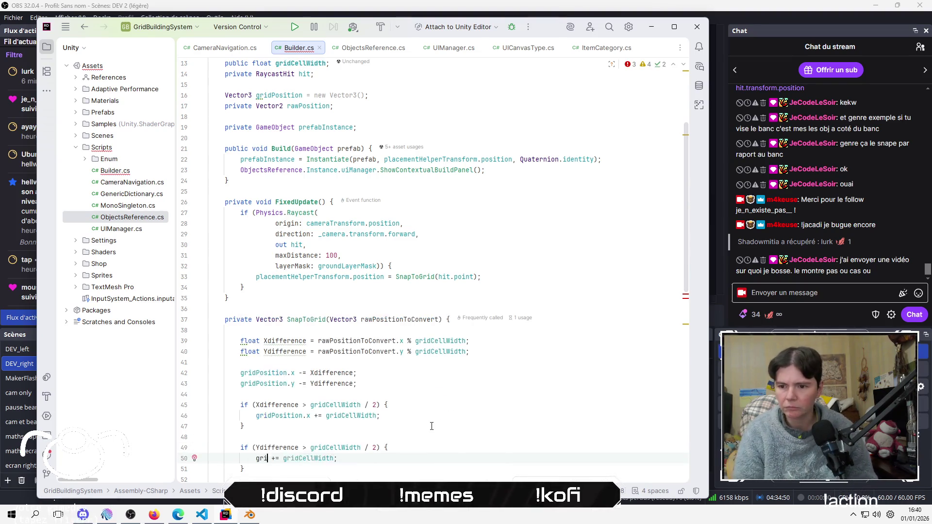
pyautogui.write('.y')
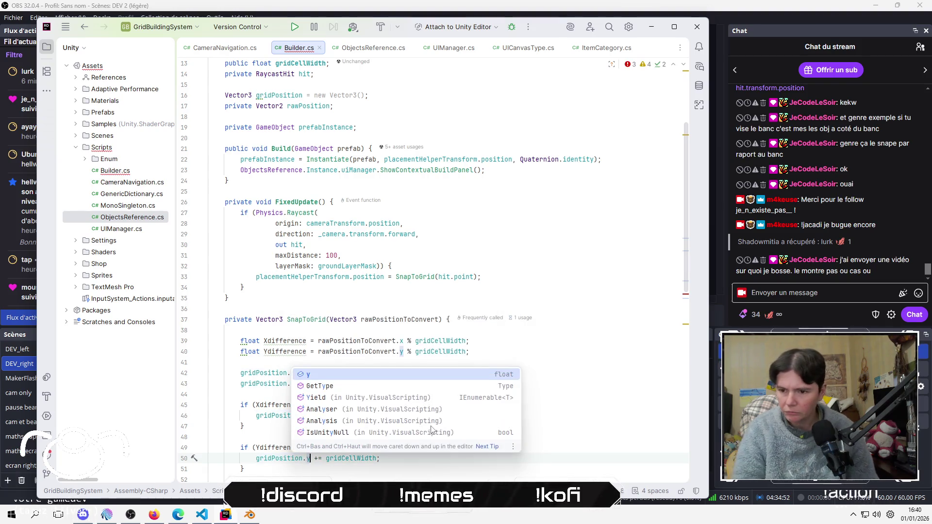
pyautogui.press('Escape')
# Delete the obsolete Xposition/Yposition assignment lines and select the two float difference declarations
pyautogui.press('Down')
pyautogui.press('Down')
pyautogui.press('Down')
pyautogui.press('Home')
pyautogui.press('Up')
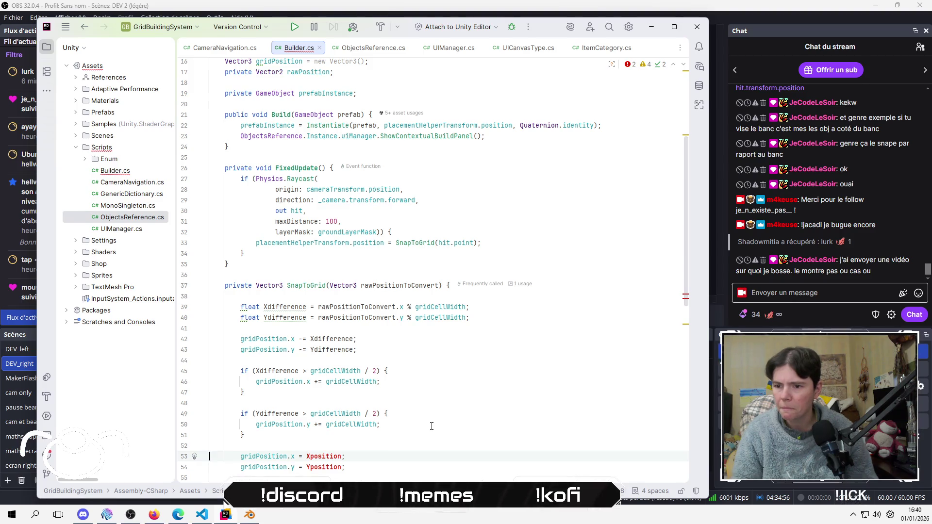
pyautogui.hotkey('shift', 'Down')
pyautogui.hotkey('shift', 'Down')
pyautogui.press('Delete')
pyautogui.press('BackSpace')
pyautogui.press('BackSpace')
pyautogui.press('Up')
pyautogui.press('Up')
pyautogui.press('Up')
pyautogui.press('BackSpace')
pyautogui.press('Down')
pyautogui.press('Home')
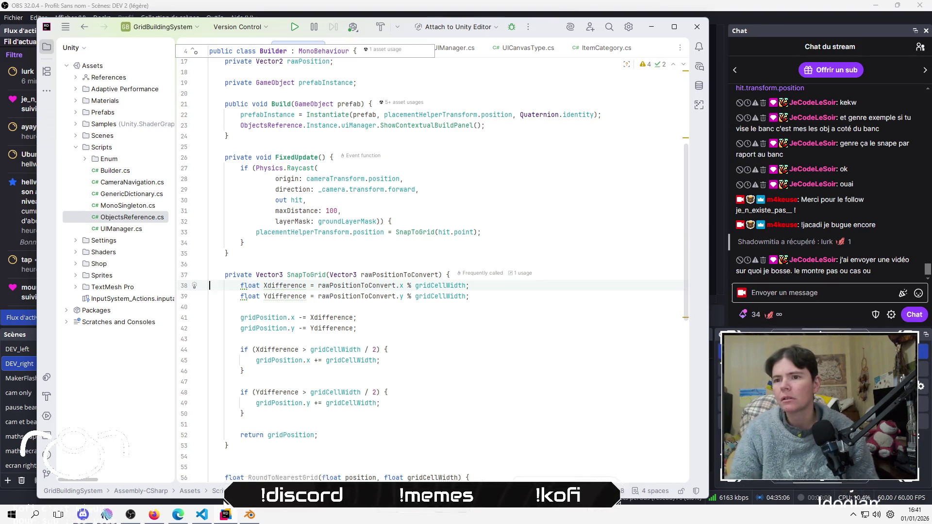
pyautogui.hotkey('shift', 'Down')
pyautogui.hotkey('shift', 'Down')
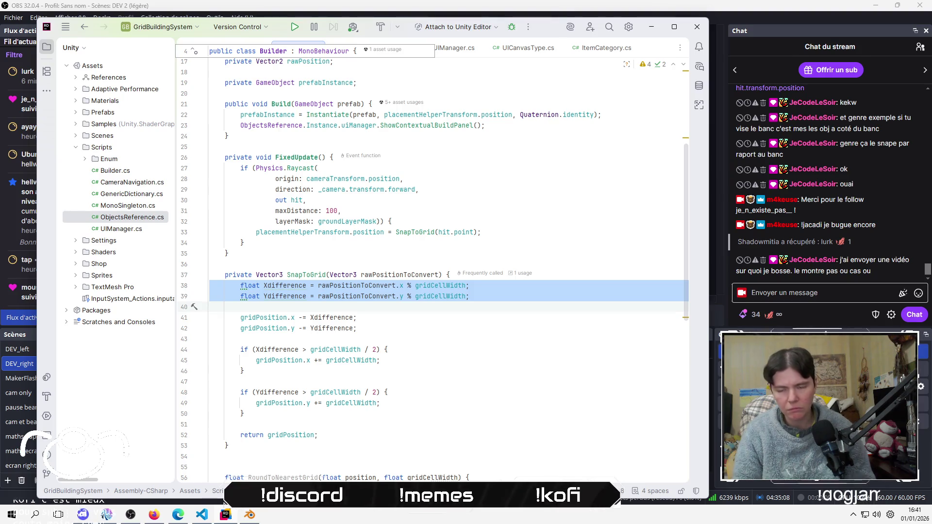
# Paste the difference lines below rawPosition as fields 'float Xdifference;' and 'float Ydifference;'
pyautogui.scroll(4, 431, 426)
pyautogui.click(332, 179)
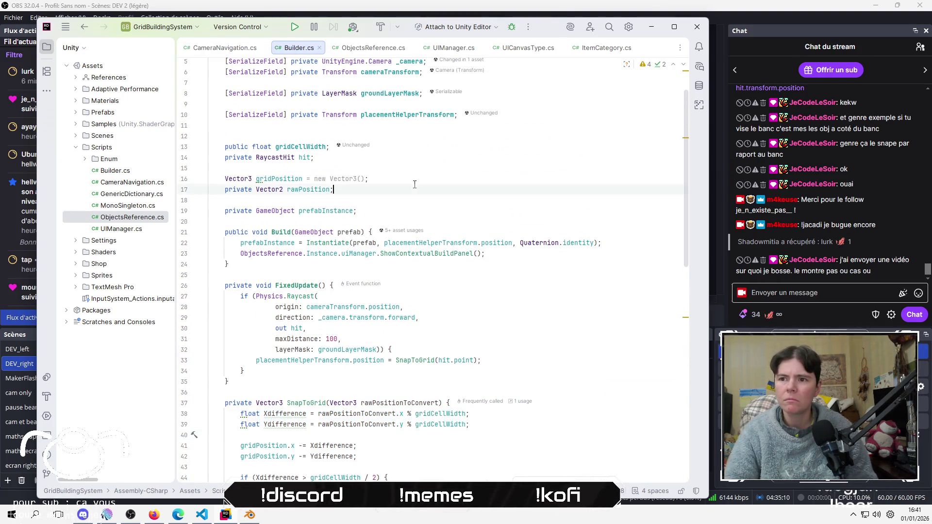
pyautogui.press('Down')
pyautogui.press('Home')
pyautogui.press('Home')
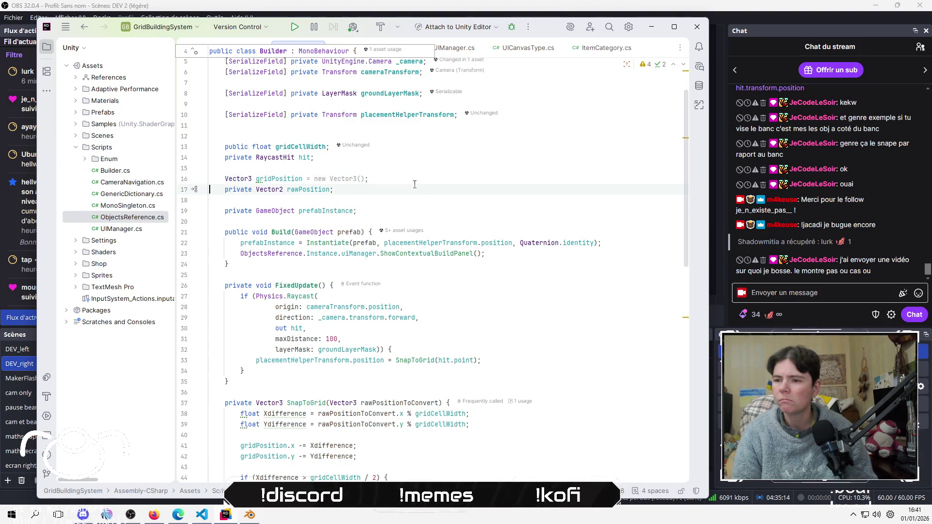
pyautogui.press('Down')
pyautogui.write('float Xdifference = rawPositionToConvert.x % gridCellWidth;     float Ydifference = rawPositionToConvert.y % gridCellWidth;')
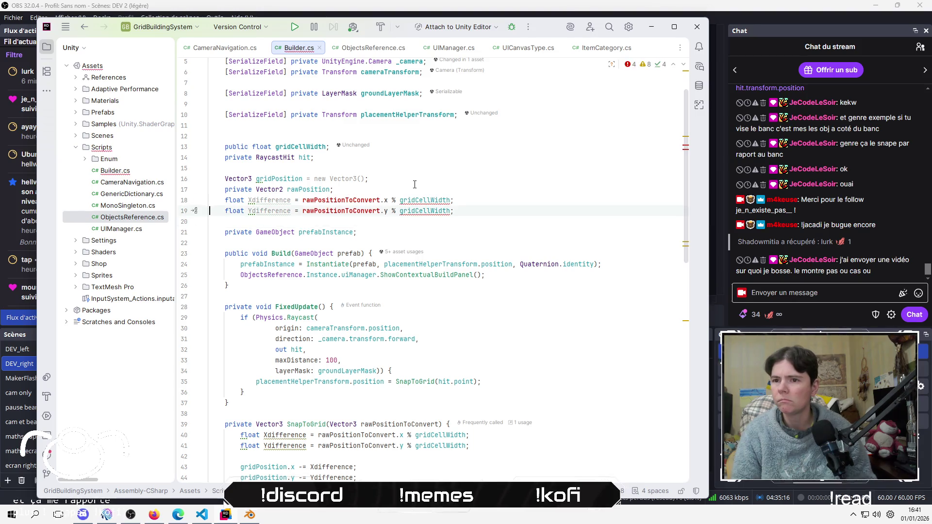
pyautogui.press('Right')
pyautogui.press('Right')
pyautogui.hotkey('shift', 'End')
pyautogui.write(';')
pyautogui.press('Down')
pyautogui.hotkey('shift', 'End')
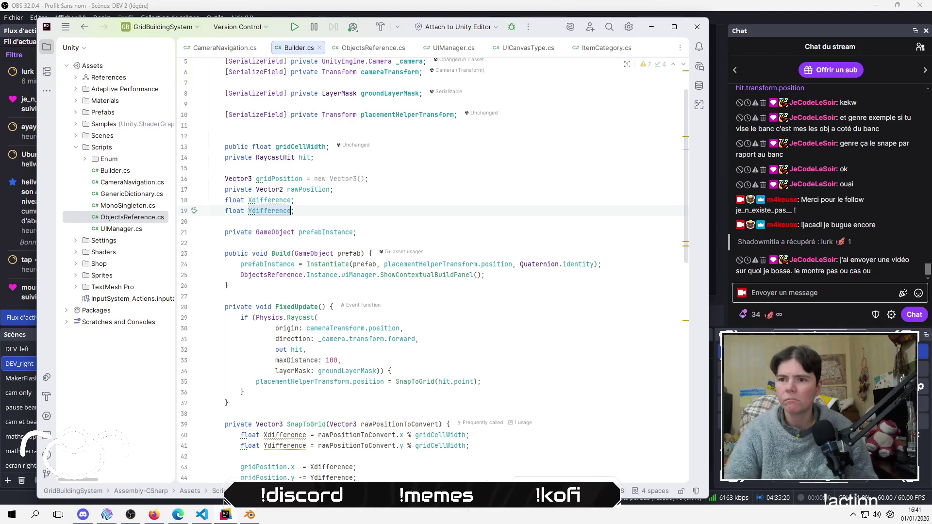
# Remove 'float' from the Xdifference and Ydifference lines in SnapToGrid so they assign the fields
pyautogui.scroll(-1, 416, 163)
pyautogui.click(416, 163)
pyautogui.press('Down')
pyautogui.press('Down')
pyautogui.press('Down')
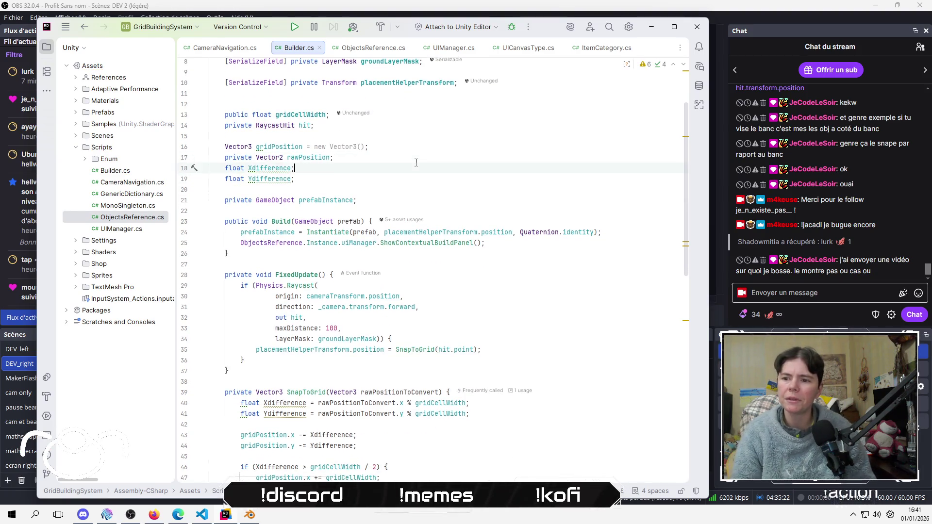
pyautogui.press('Down')
pyautogui.press('Down')
pyautogui.press('Down')
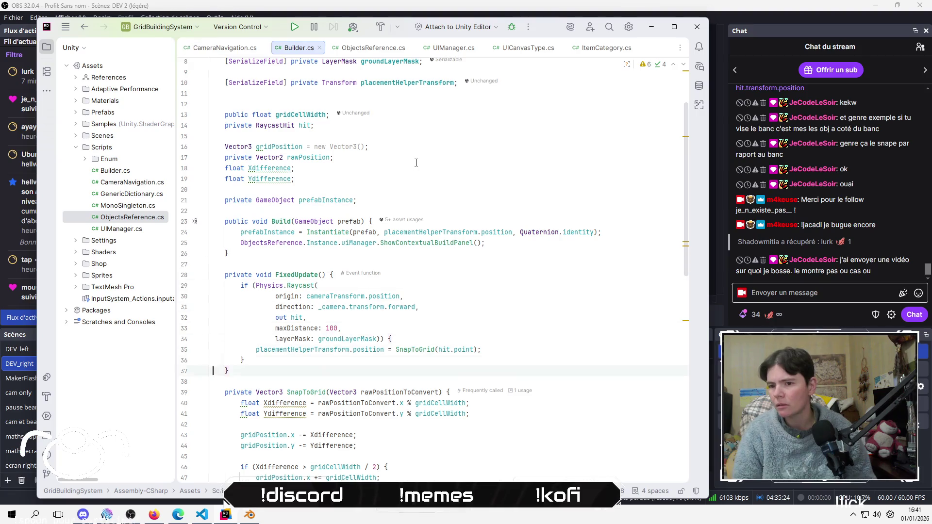
pyautogui.press('Up')
pyautogui.hotkey('ctrl', 'Right')
pyautogui.hotkey('ctrl', 'Right')
pyautogui.hotkey('ctrl', 'Left')
pyautogui.hotkey('ctrl', 'BackSpace')
pyautogui.press('Down')
pyautogui.press('Right')
pyautogui.press('Right')
pyautogui.press('Right')
pyautogui.hotkey('ctrl', 'Left')
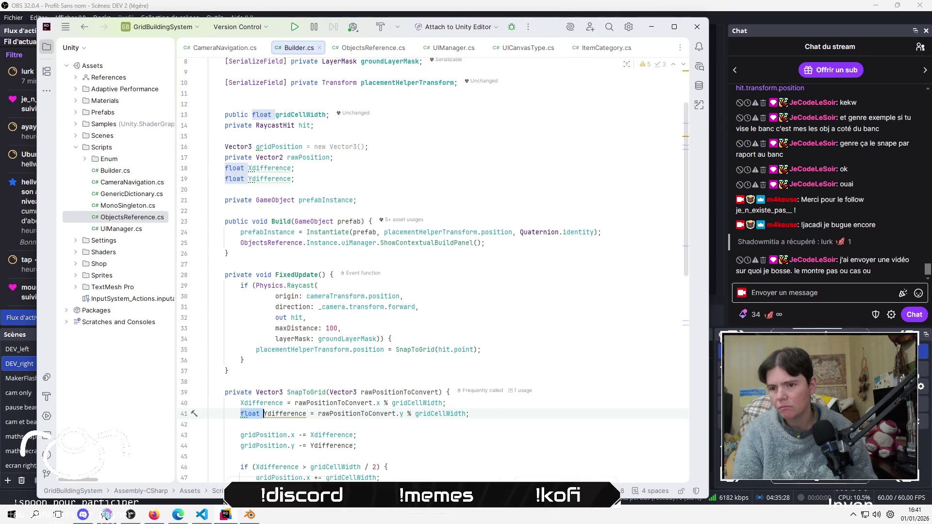
pyautogui.hotkey('ctrl', 'Delete')
pyautogui.press('Down')
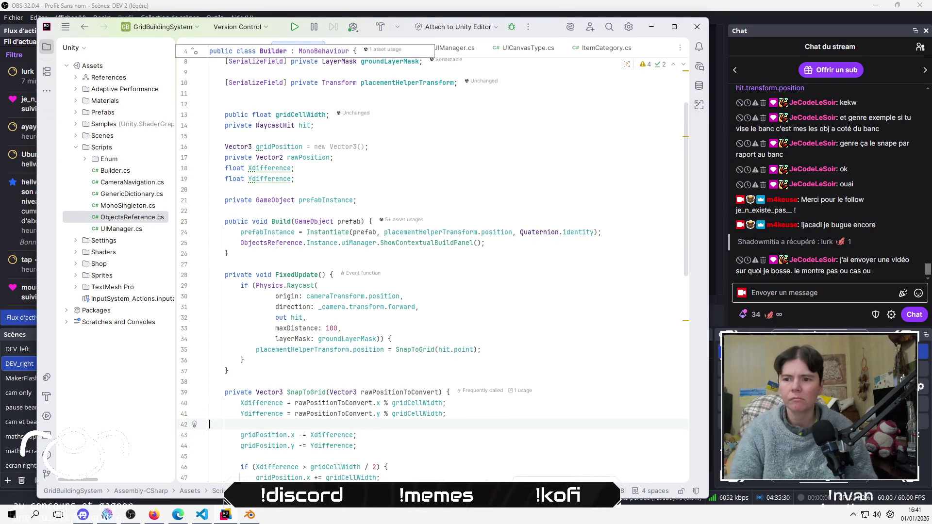
pyautogui.scroll(-3, 503, 398)
# Review SnapToGrid's uses of rawPositionToConvert, gridCellWidth, gridPosition and the Ydifference assignment
pyautogui.scroll(-1, 503, 399)
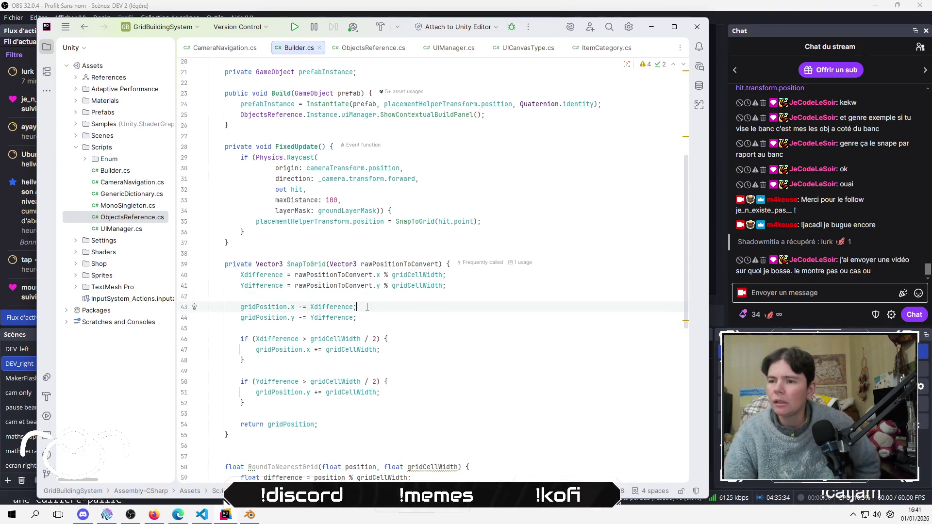
pyautogui.click(358, 274)
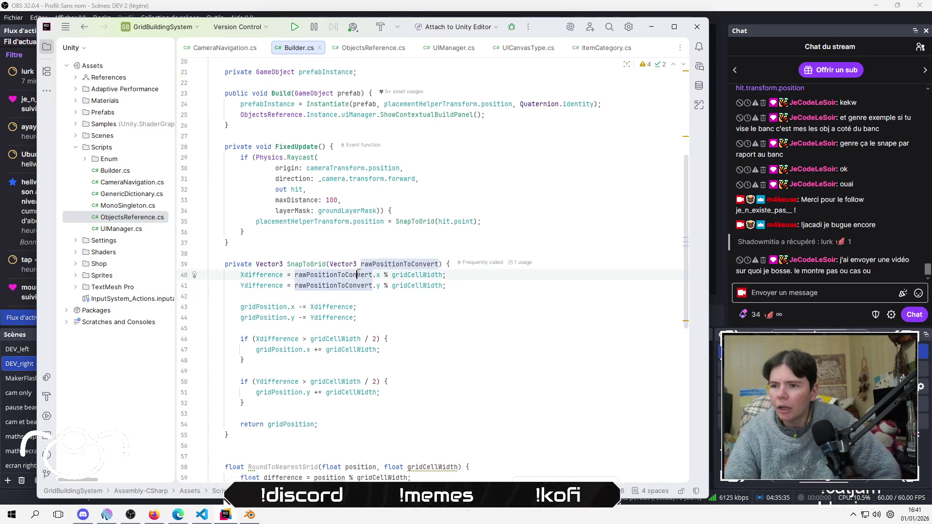
pyautogui.click(415, 275)
pyautogui.click(415, 285)
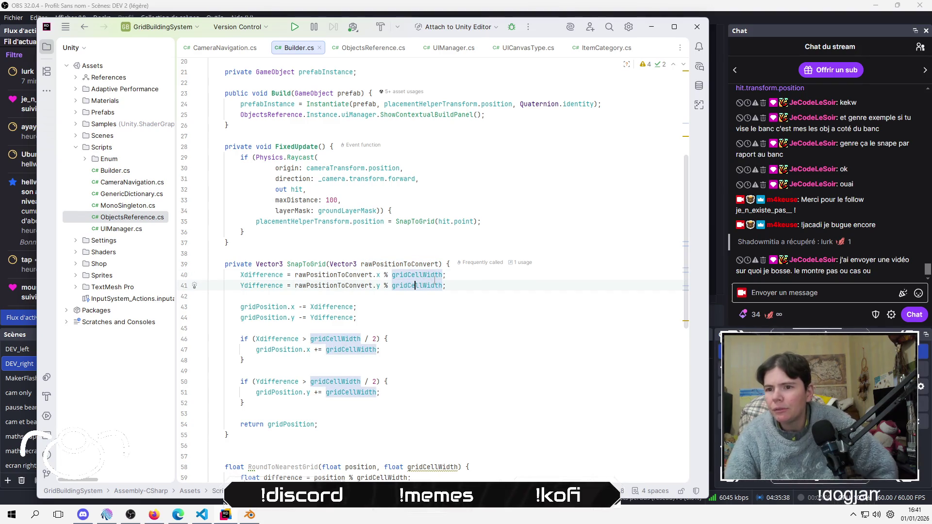
pyautogui.click(264, 307)
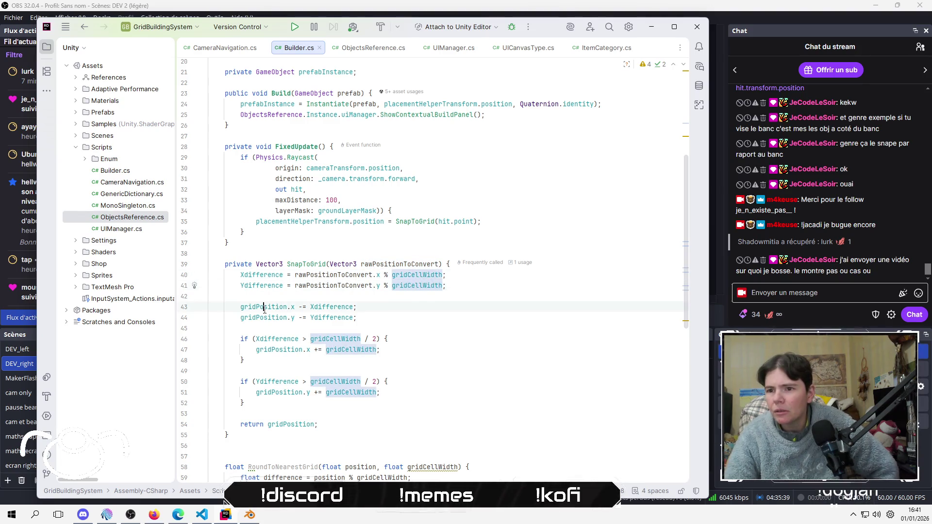
pyautogui.click(338, 317)
pyautogui.click(334, 307)
pyautogui.click(407, 328)
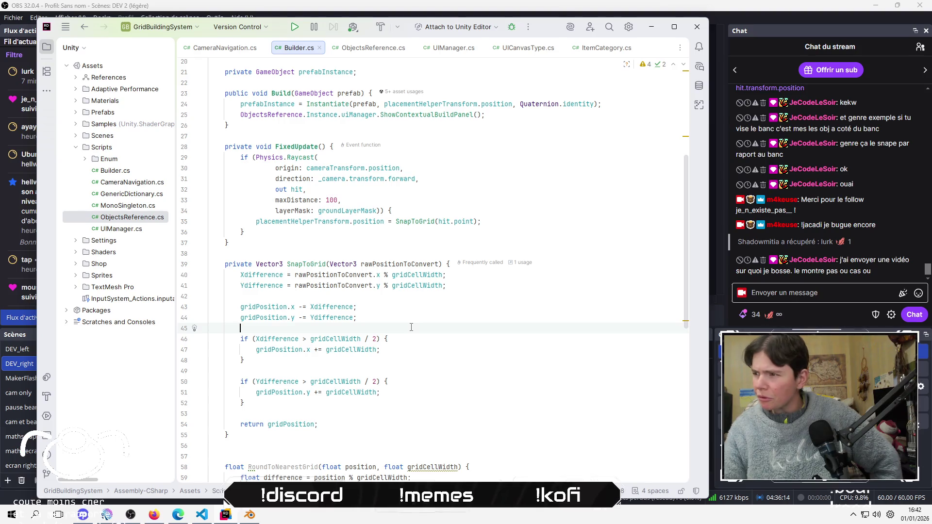
# Check the gridPosition.x subtraction code, then go to the Xdifference field declaration on line 18
pyautogui.click(313, 417)
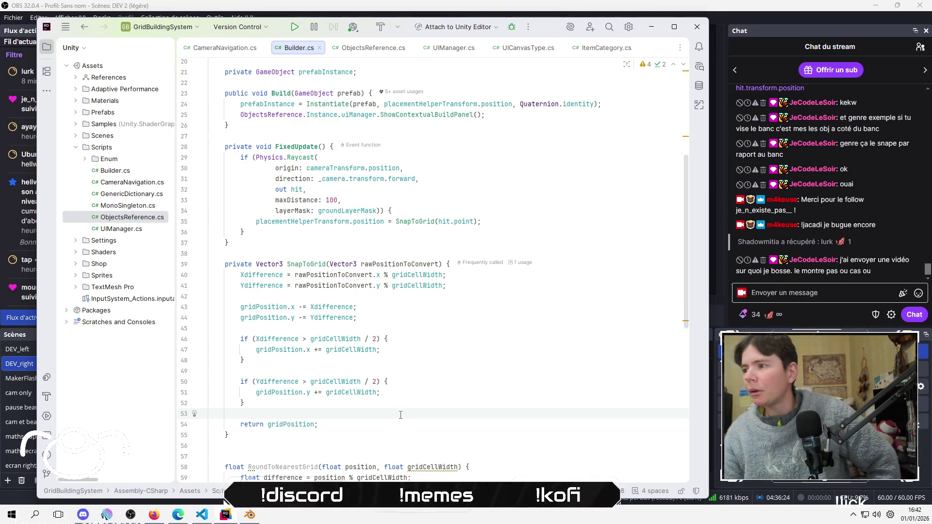
pyautogui.click(417, 369)
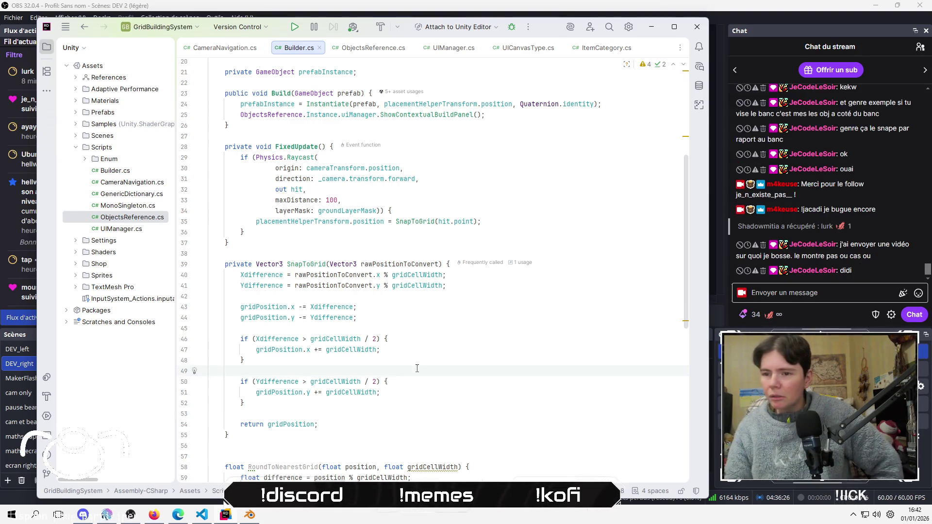
pyautogui.press('Up')
pyautogui.press('Up')
pyautogui.press('Up')
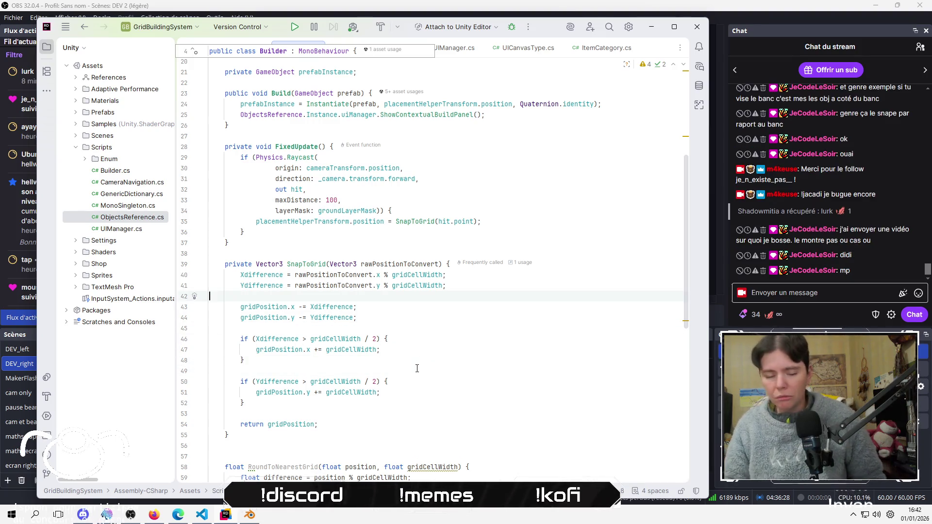
pyautogui.press('Down')
pyautogui.press('Down')
pyautogui.press('Down')
pyautogui.press('Down')
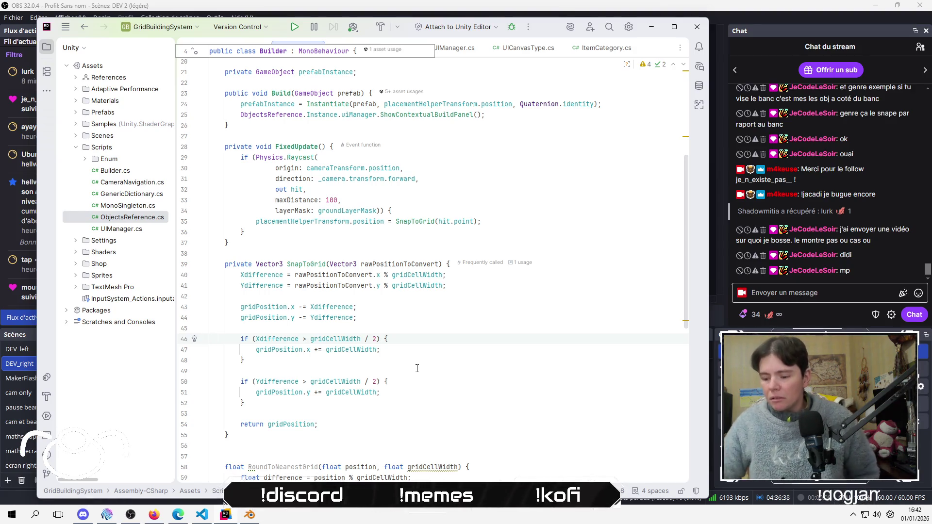
pyautogui.scroll(5, 417, 368)
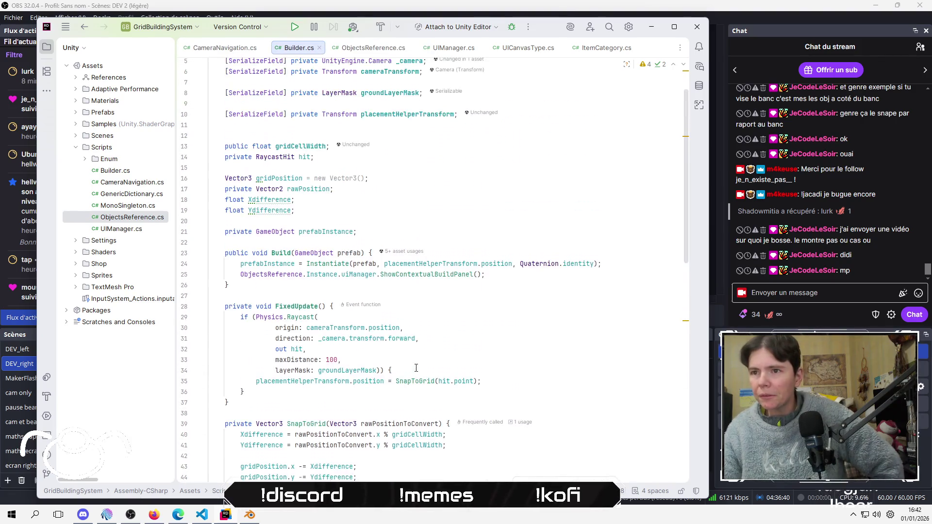
pyautogui.moveTo(262, 198)
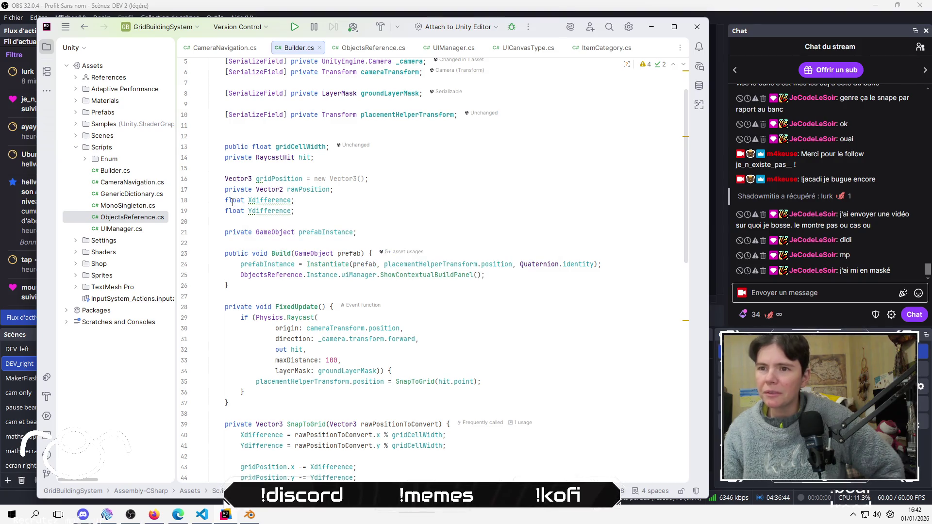
pyautogui.click(280, 202)
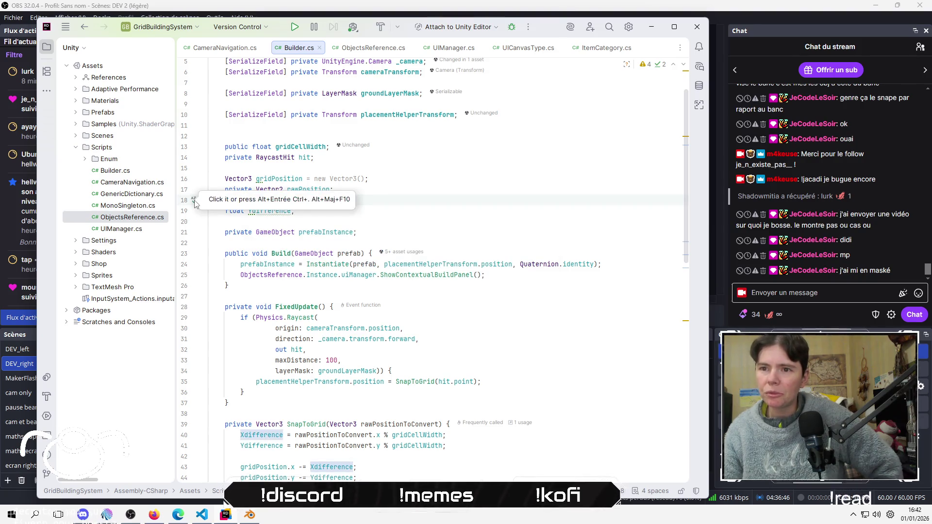
# From the Xdifference typo quick fix, open the inspection profile settings and select the Default profile
pyautogui.click(195, 201)
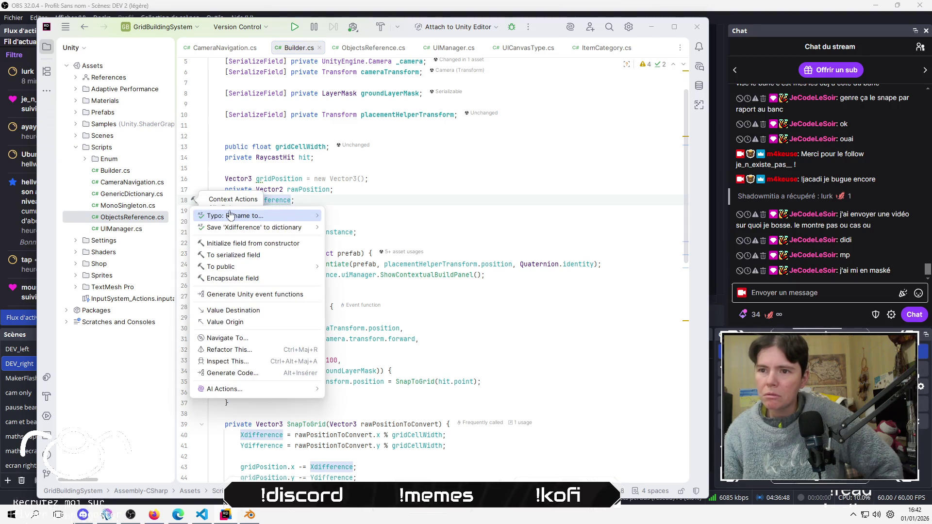
pyautogui.moveTo(267, 219)
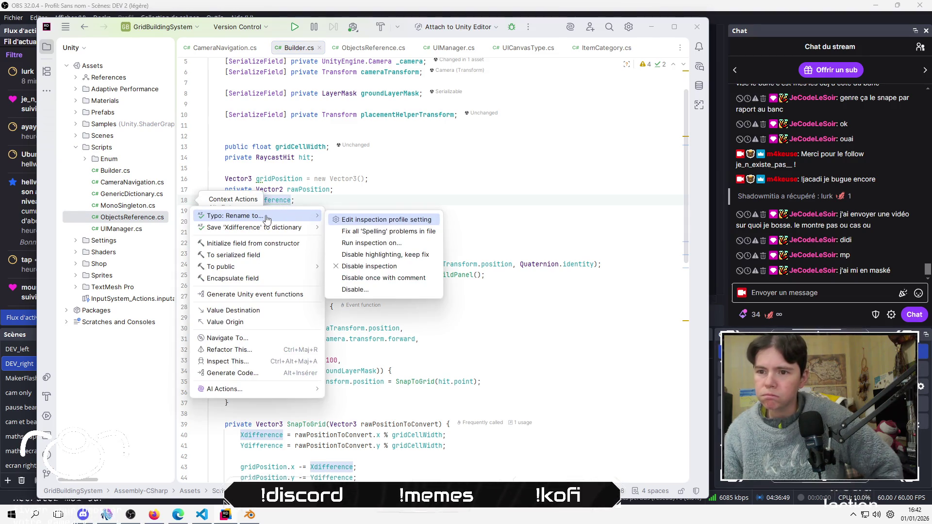
pyautogui.click(394, 224)
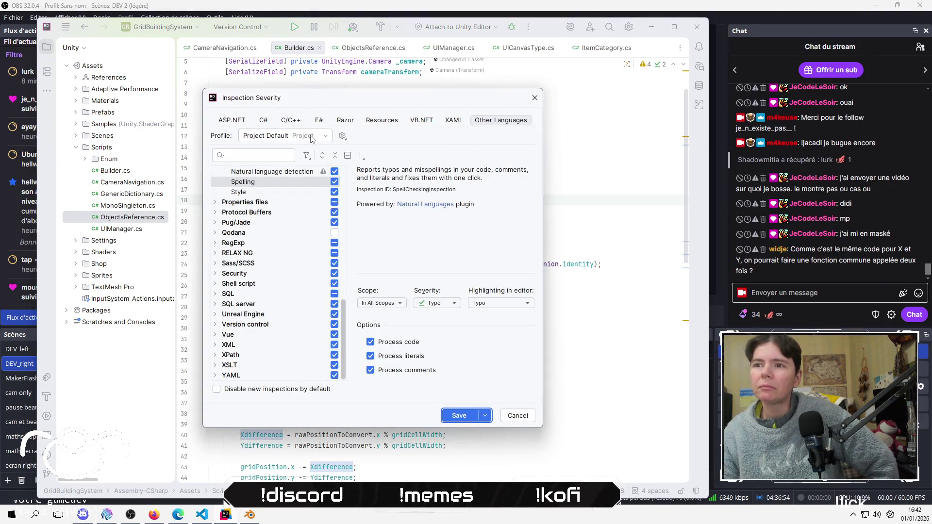
pyautogui.click(313, 137)
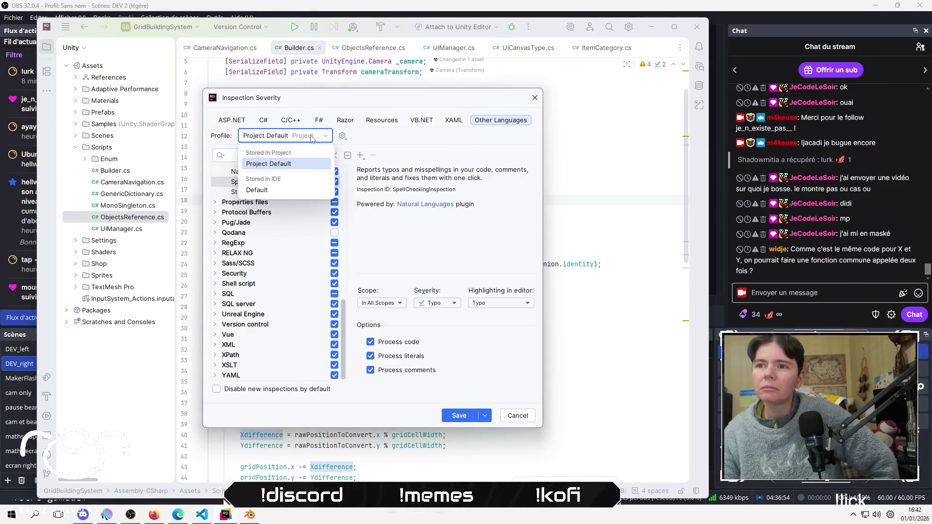
pyautogui.click(290, 193)
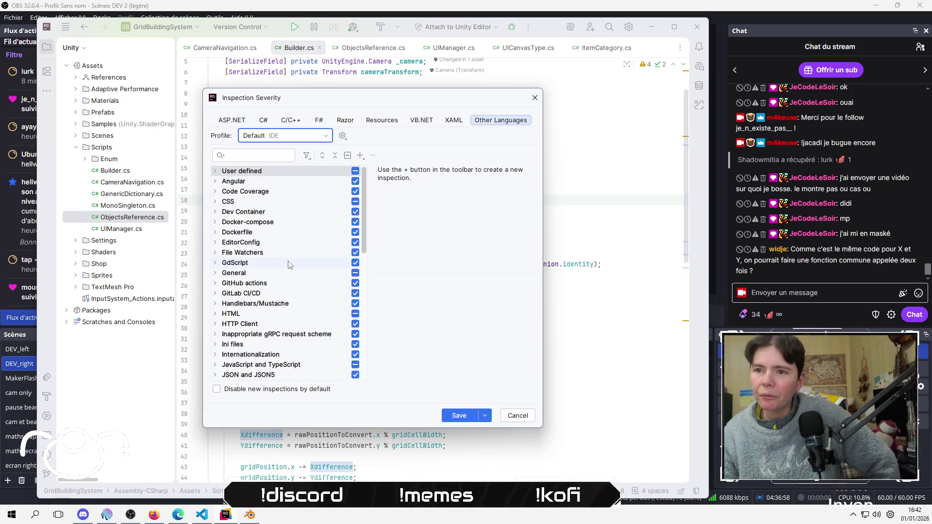
# Search inspections for 'spell', uncheck Proofreading/Spelling, and save the change
pyautogui.click(277, 155)
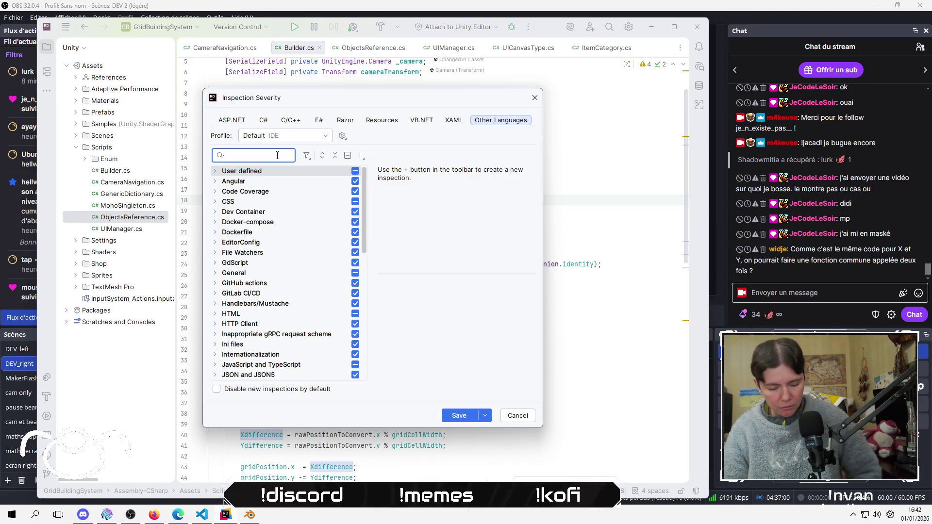
pyautogui.write('typo')
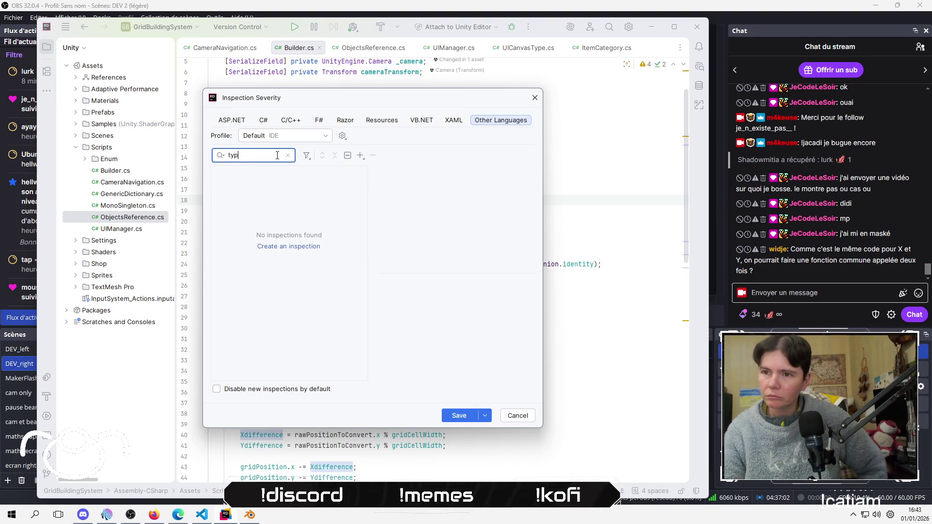
pyautogui.press('BackSpace')
pyautogui.press('BackSpace')
pyautogui.press('BackSpace')
pyautogui.write('spell')
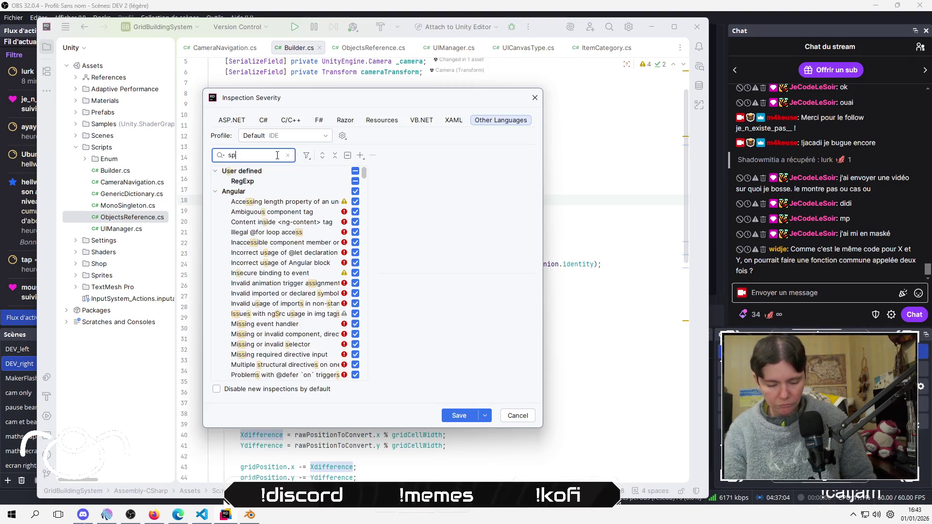
pyautogui.click(360, 173)
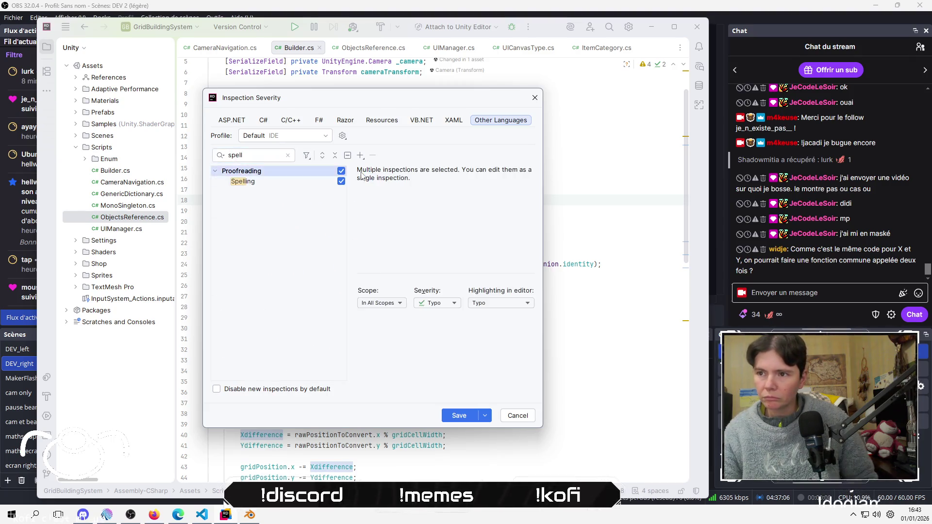
pyautogui.click(341, 171)
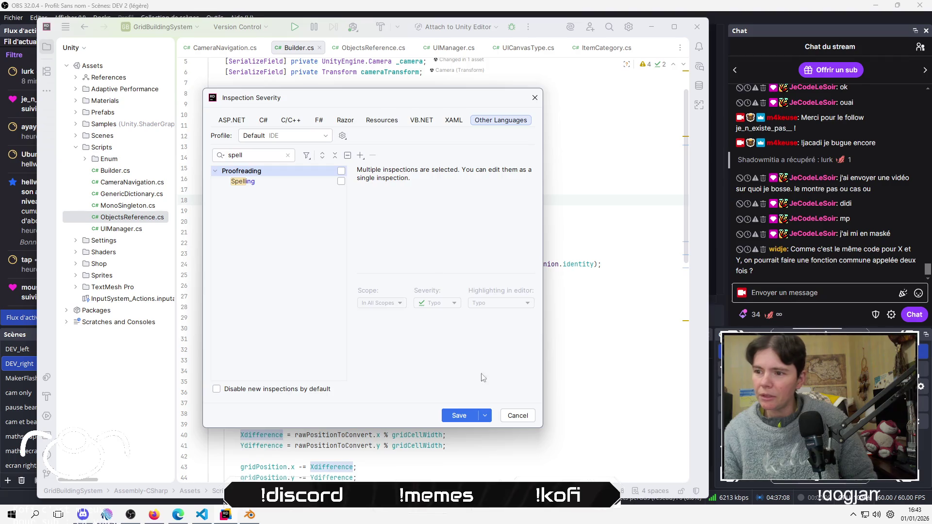
pyautogui.click(448, 417)
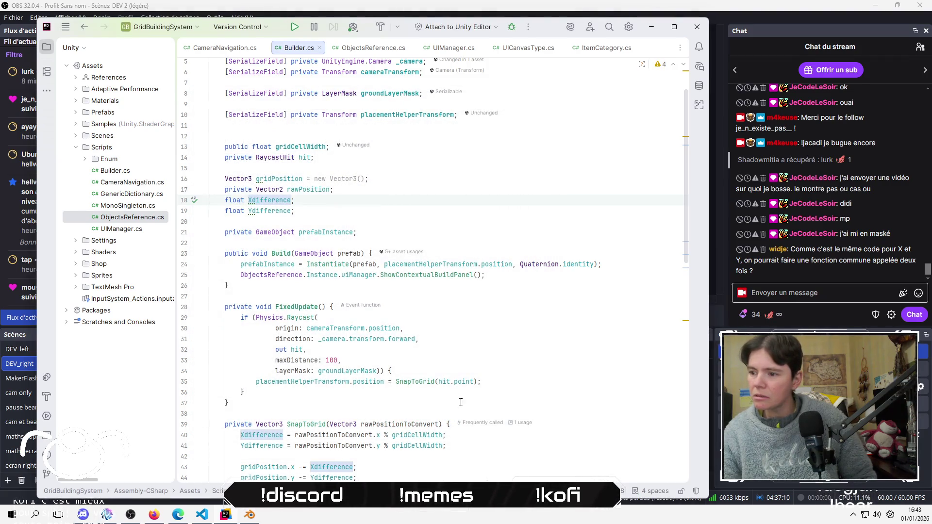
pyautogui.click(373, 222)
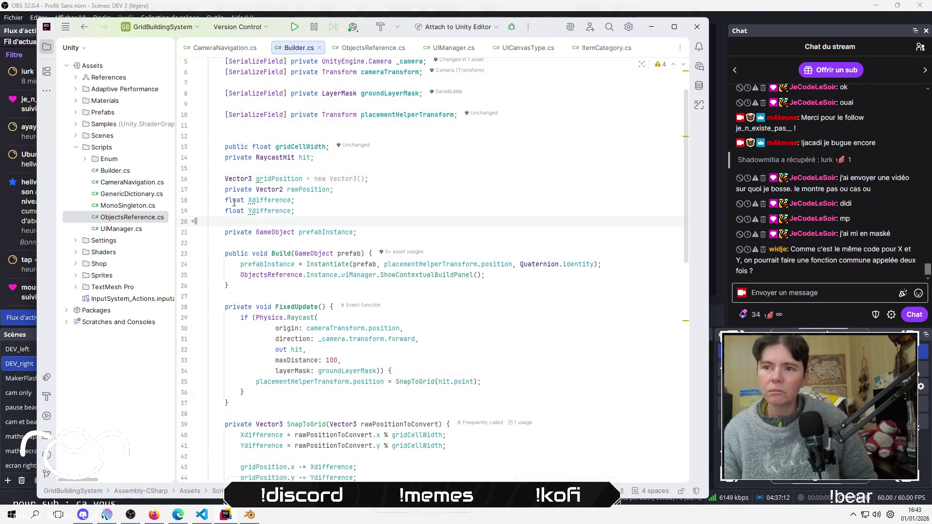
# Add 'private' before the Xdifference, Ydifference and gridPosition field declarations
pyautogui.click(252, 190)
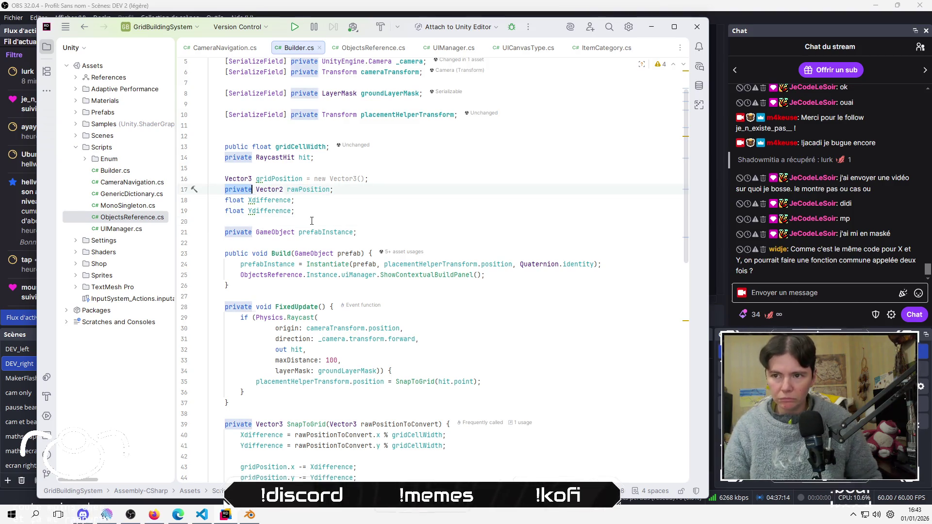
pyautogui.press('Down')
pyautogui.press('Home')
pyautogui.write('private')
pyautogui.press('Down')
pyautogui.press('Home')
pyautogui.write('private')
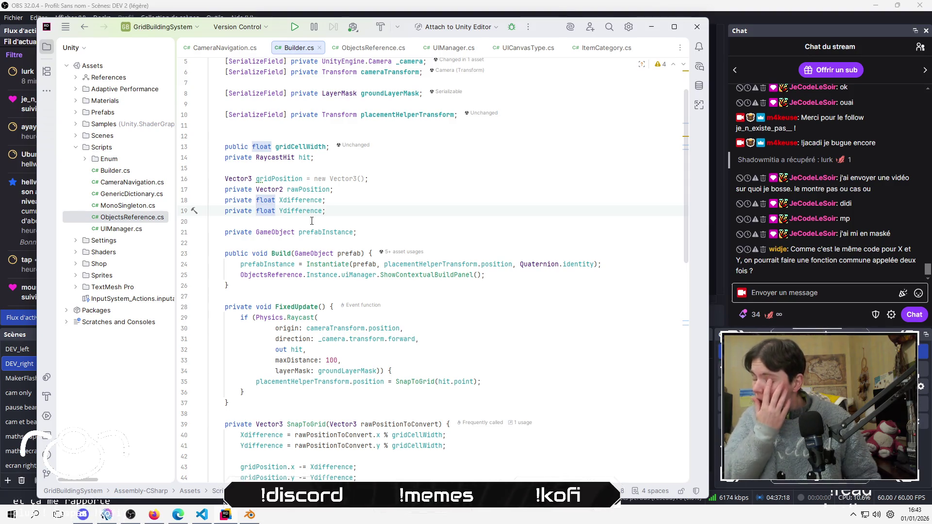
pyautogui.press('Up')
pyautogui.press('Up')
pyautogui.press('Up')
pyautogui.press('Home')
pyautogui.write('private')
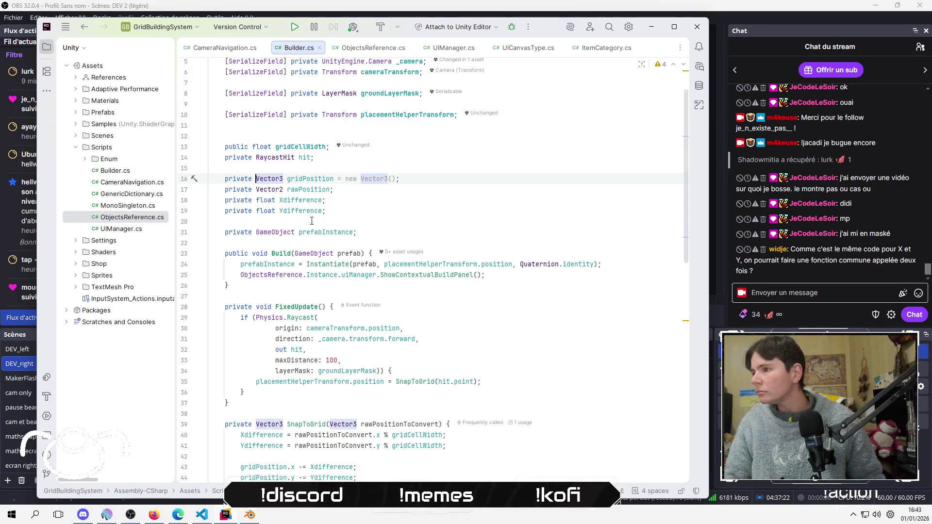
# Delete the ' = new Vector3()' initializer from the gridPosition declaration
pyautogui.press('End')
pyautogui.press('Left')
pyautogui.press('Left')
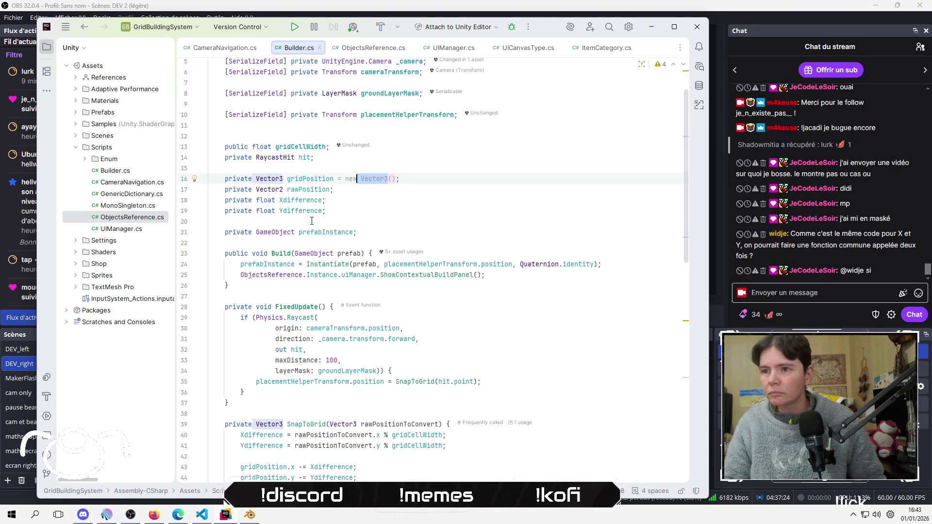
pyautogui.hotkey('ctrl', 'BackSpace')
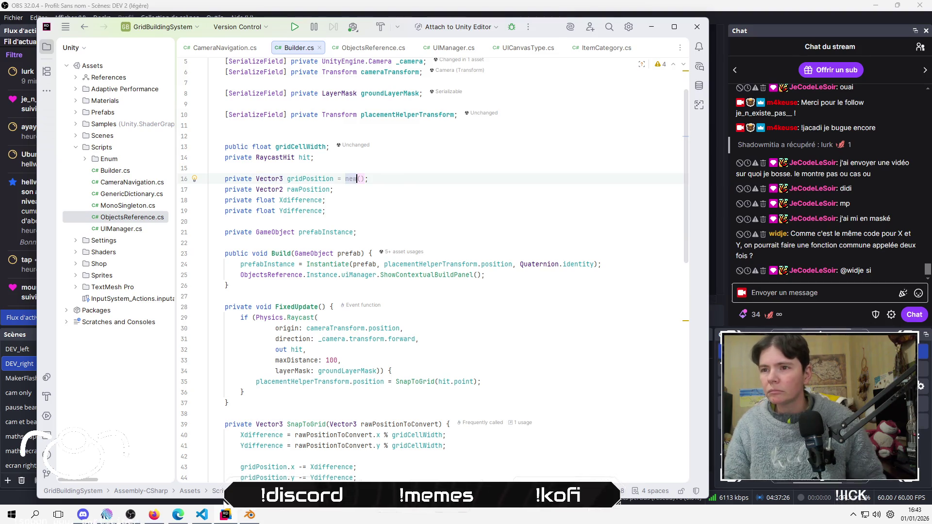
pyautogui.hotkey('shift', 'End')
pyautogui.hotkey('shift', 'Left')
pyautogui.press('Delete')
pyautogui.press('BackSpace')
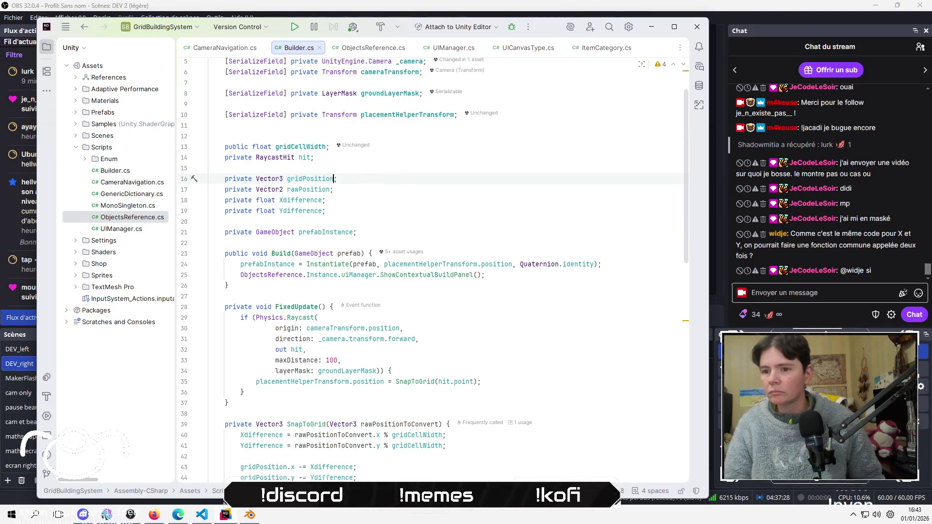
pyautogui.press('Up')
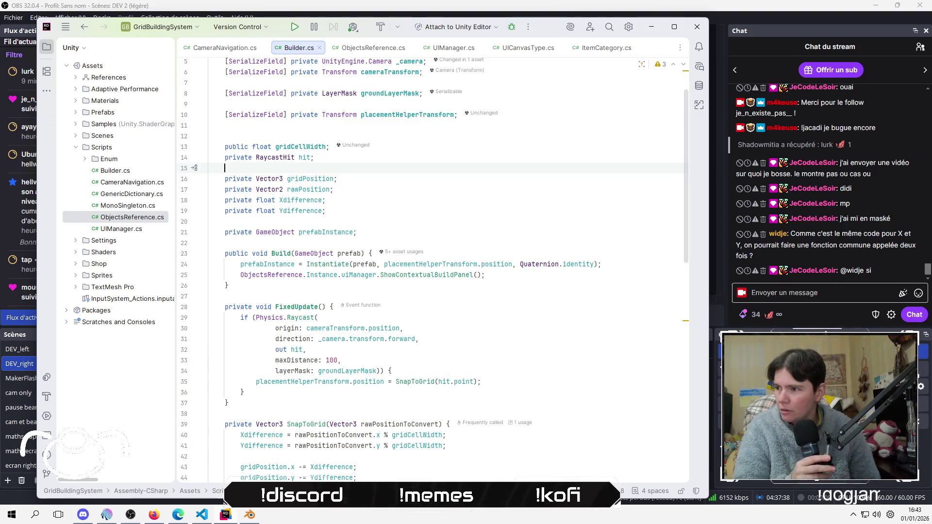
pyautogui.click(378, 286)
pyautogui.scroll(-5, 454, 312)
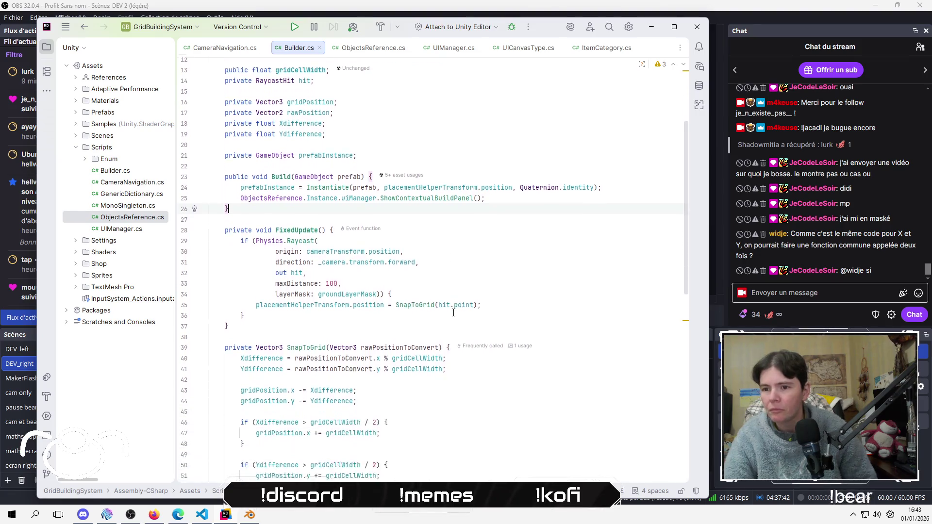
pyautogui.click(454, 313)
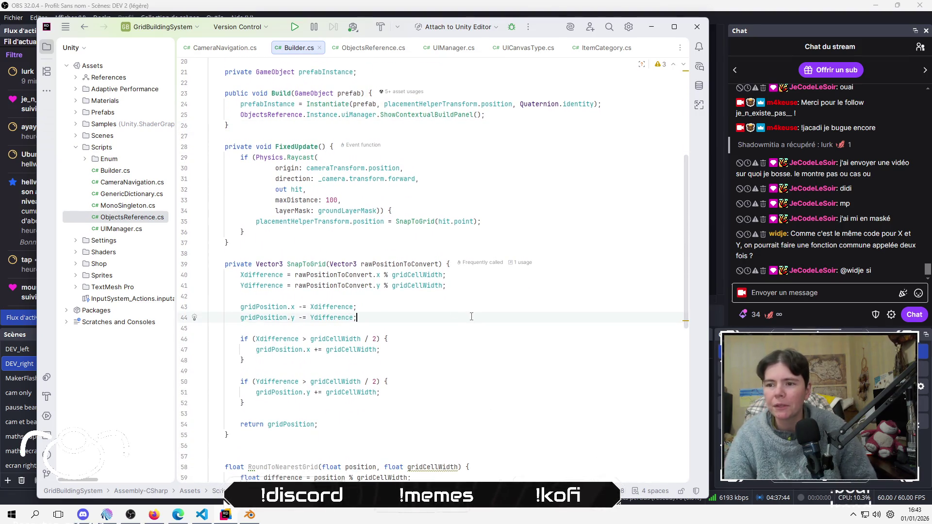
pyautogui.press('Down')
pyautogui.press('Down')
pyautogui.press('Up')
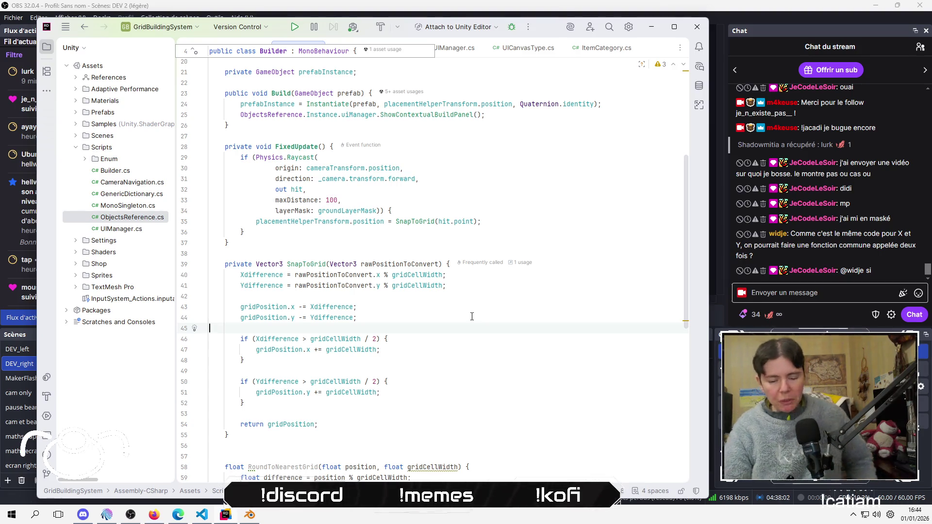
pyautogui.hotkey('alt', 'Tab')
pyautogui.hotkey('alt', 'Tab')
pyautogui.hotkey('alt', 'Tab')
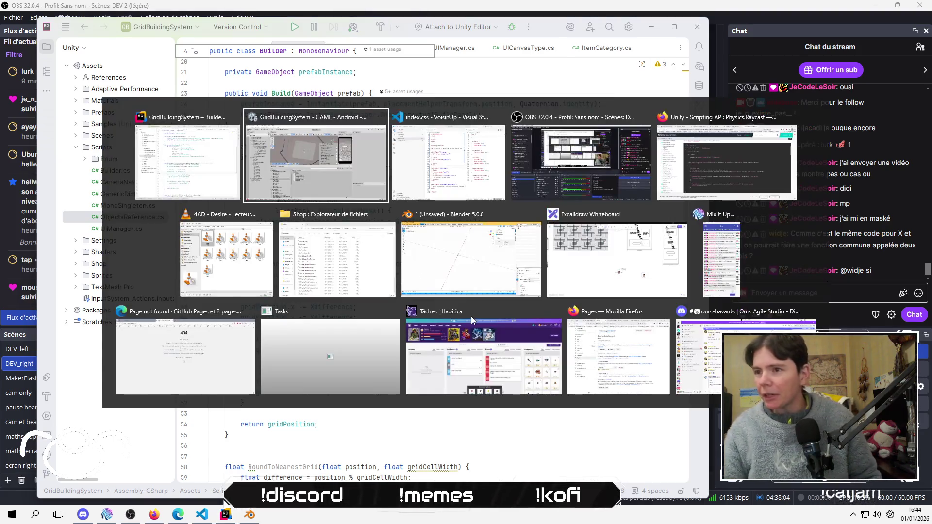
# Step down the OBS Scenes list to the webcam scene, then the 'petite pause' scene
pyautogui.press('Down')
pyautogui.press('Down')
pyautogui.press('Down')
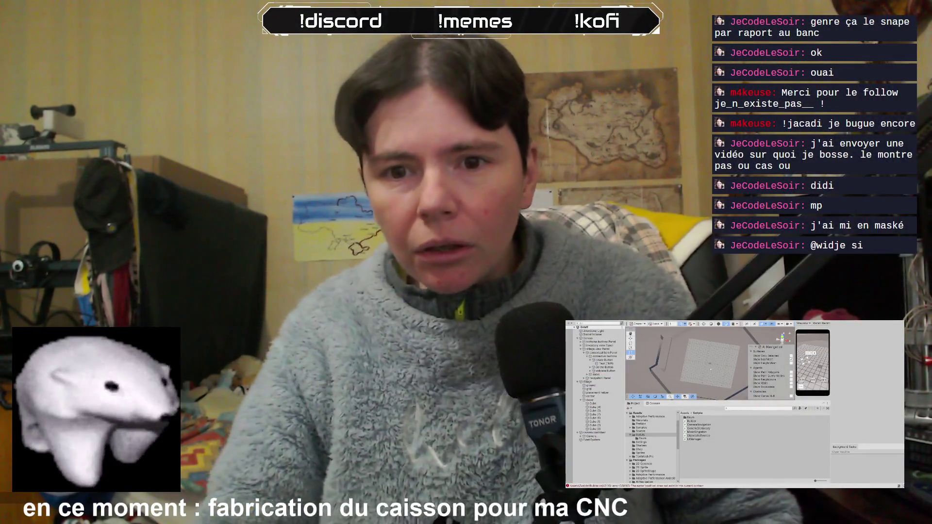
pyautogui.press('Down')
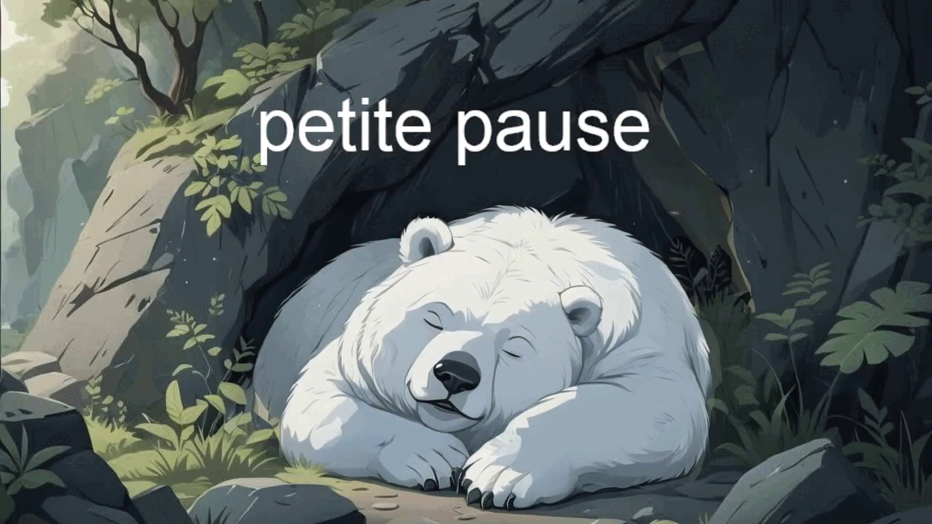
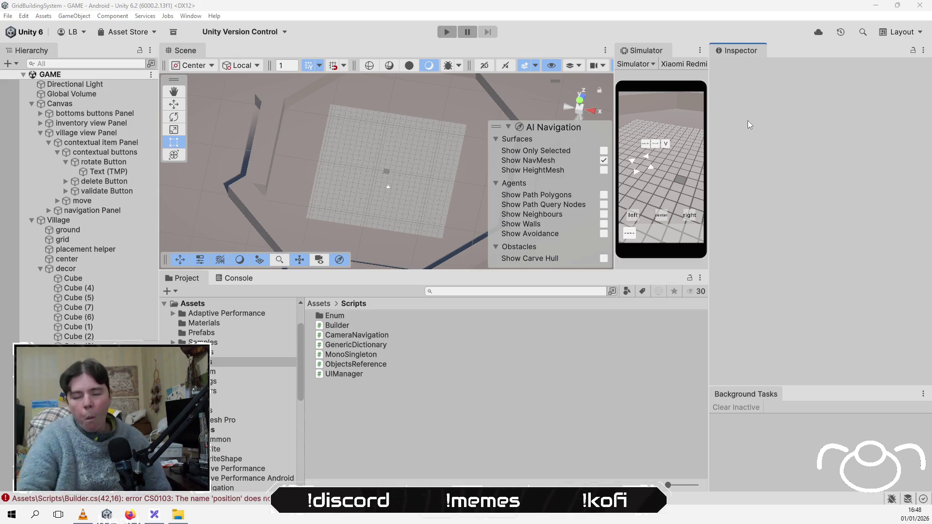
# Focus the Unity editor and select Canvas in the Hierarchy to inspect its properties
pyautogui.click(811, 124)
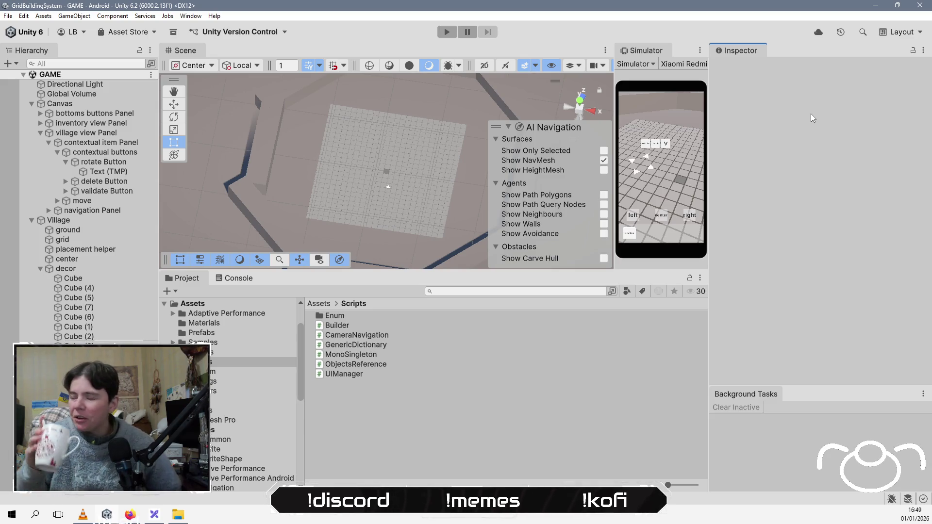
pyautogui.click(59, 104)
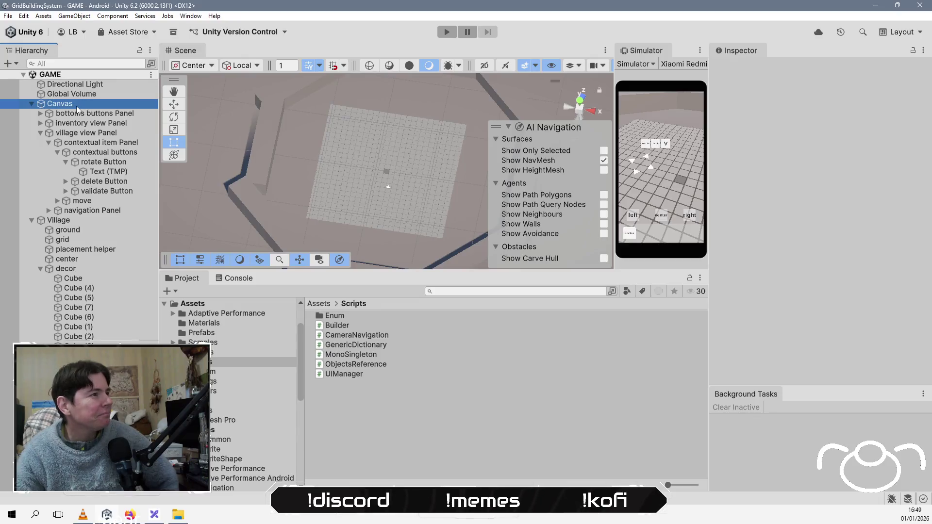
# On Village's Builder, set Grid Cell Width to 1, assign placement helper as Placement Helper Transform, and save
pyautogui.scroll(-10, 741, 254)
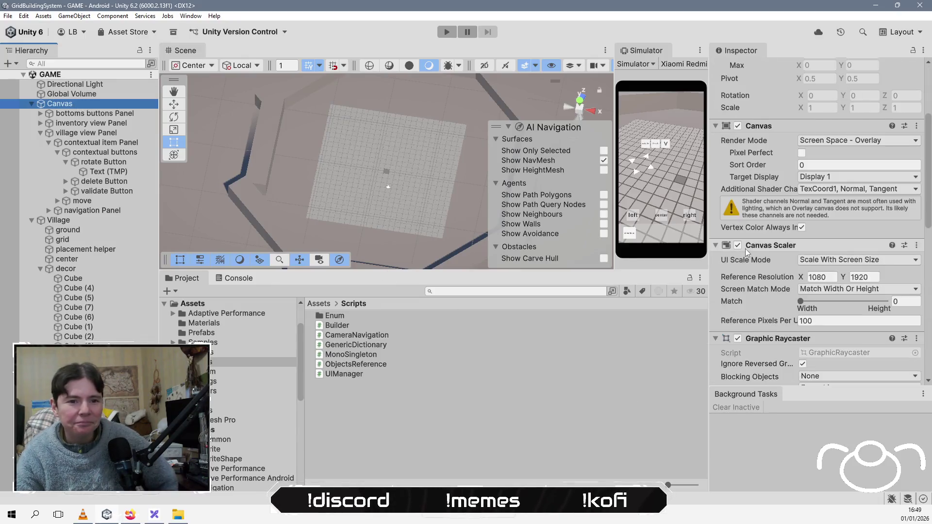
pyautogui.scroll(-3, 741, 254)
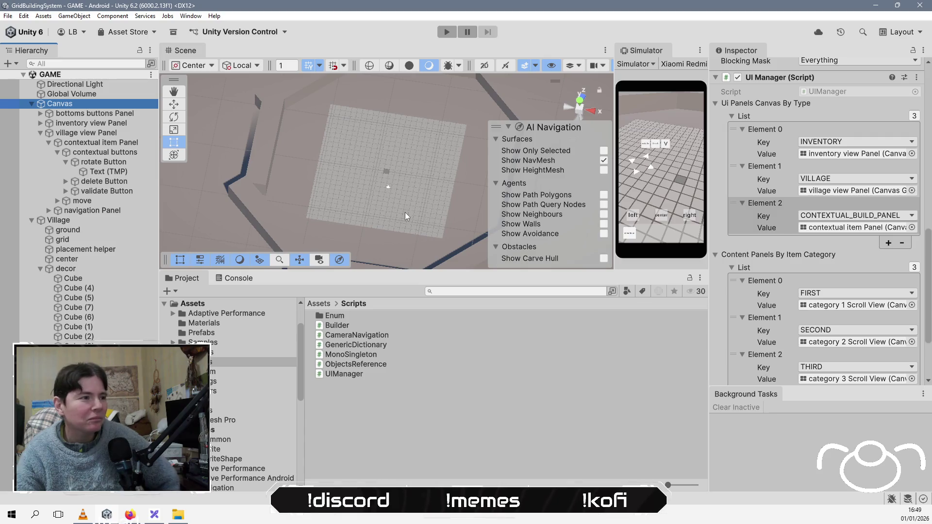
pyautogui.click(73, 221)
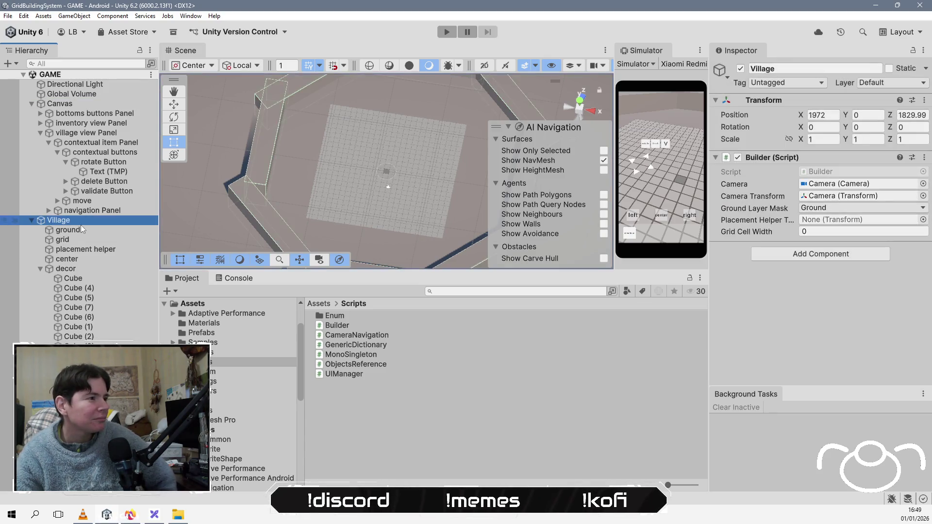
pyautogui.click(824, 232)
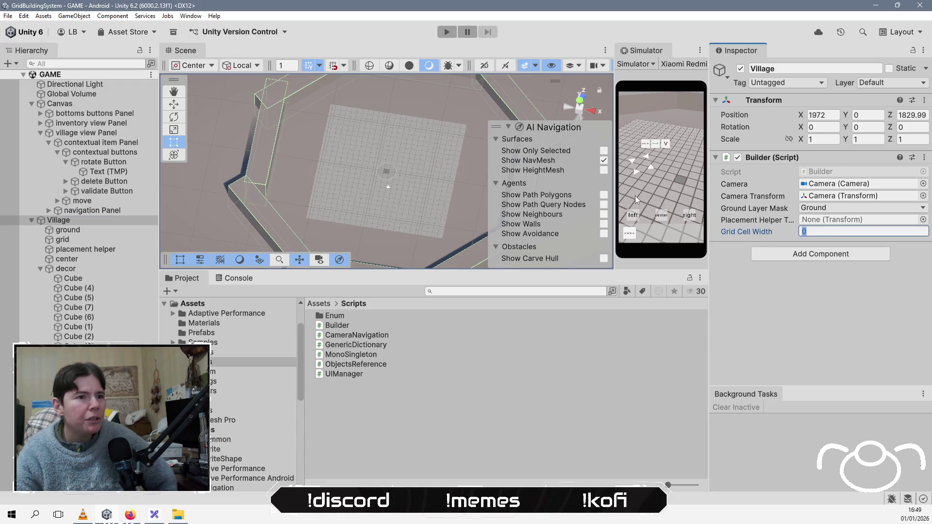
pyautogui.write('1')
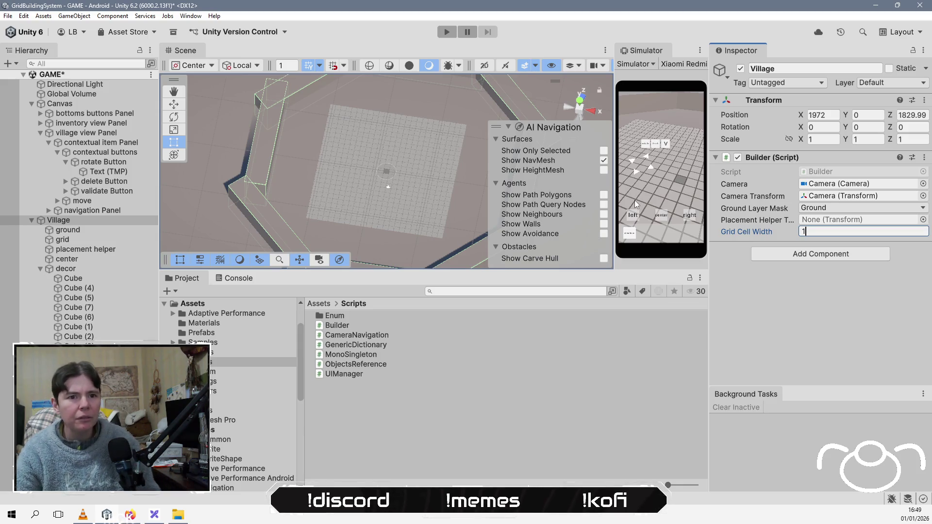
pyautogui.moveTo(129, 249)
pyautogui.mouseDown()
pyautogui.moveTo(559, 217)
pyautogui.moveTo(836, 228)
pyautogui.mouseUp()
pyautogui.click(788, 351)
pyautogui.hotkey('ctrl', 's')
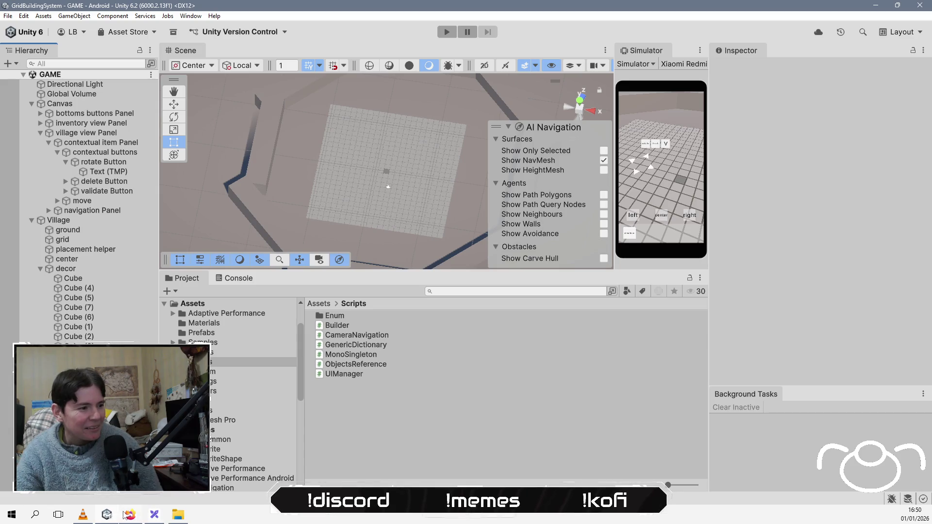
# Set VLC's music volume to about 53%, minimize Firefox, and return to Unity
pyautogui.click(107, 517)
pyautogui.click(83, 515)
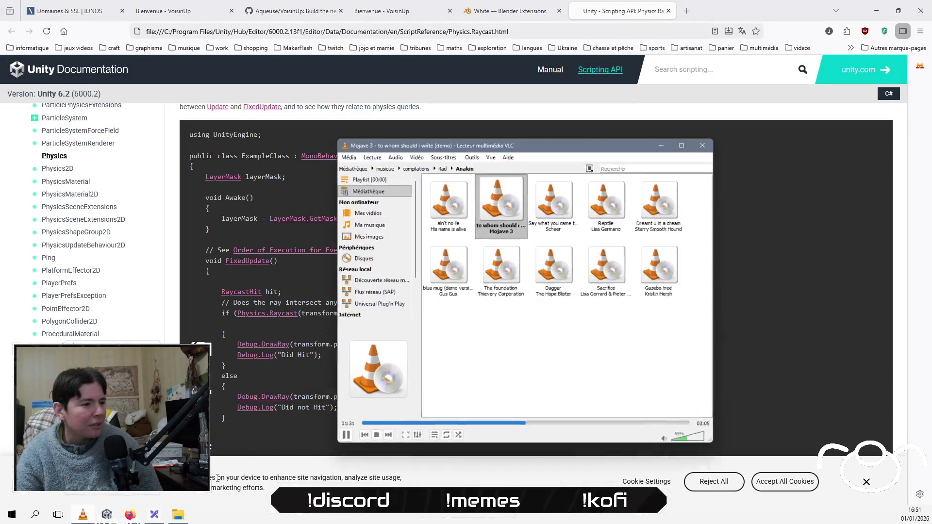
pyautogui.click(729, 439)
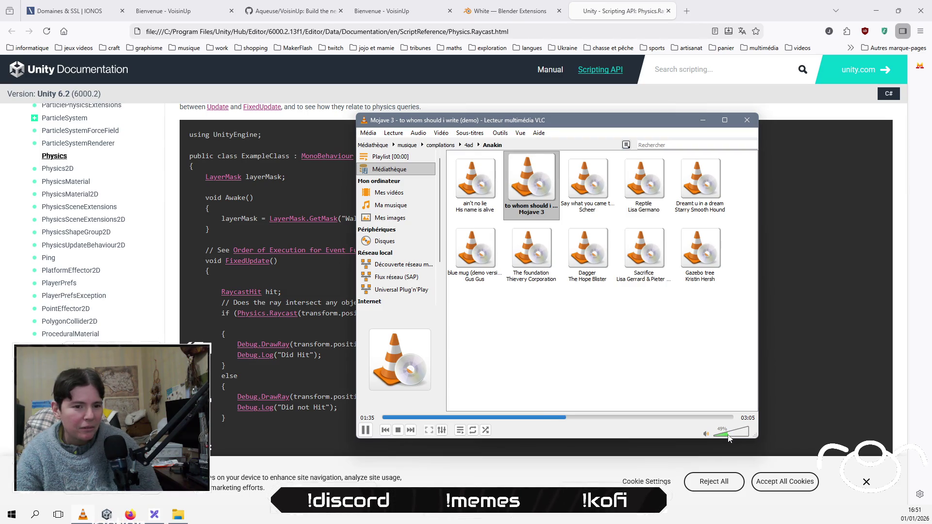
pyautogui.scroll(1, 729, 438)
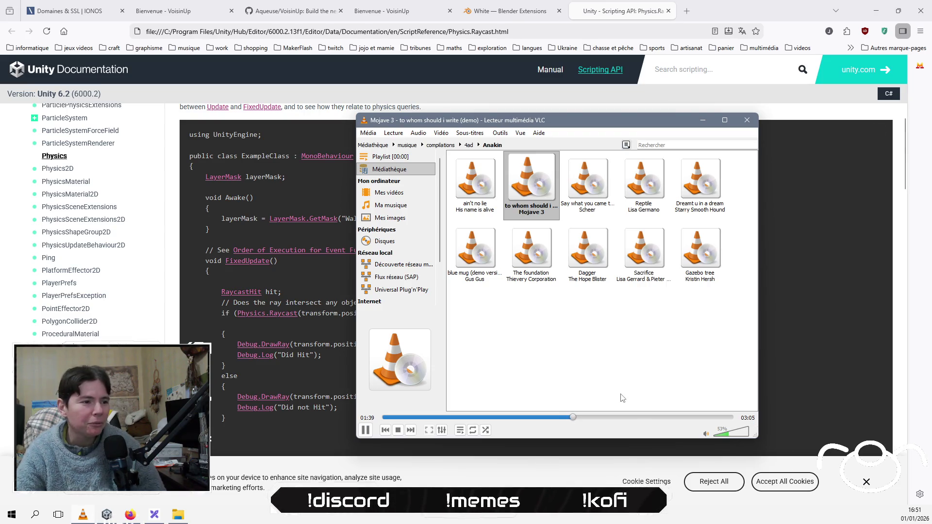
pyautogui.click(298, 273)
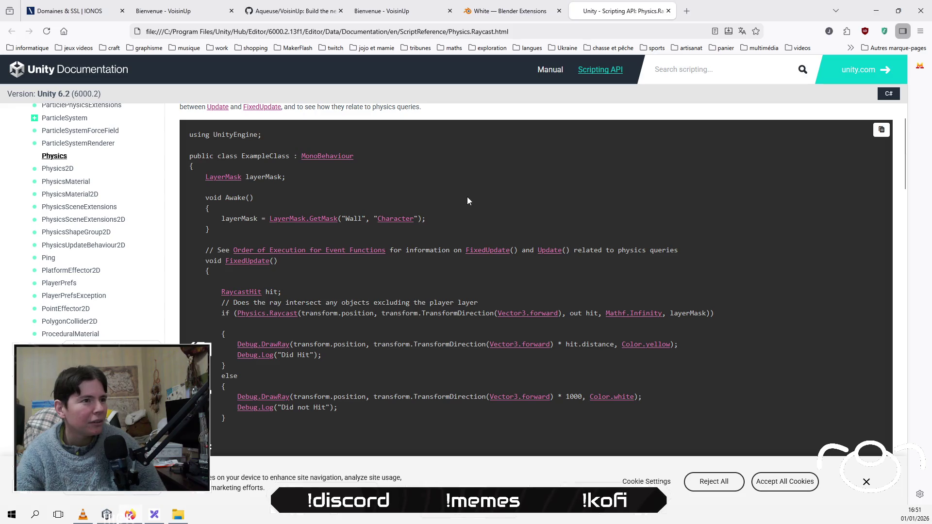
pyautogui.click(876, 14)
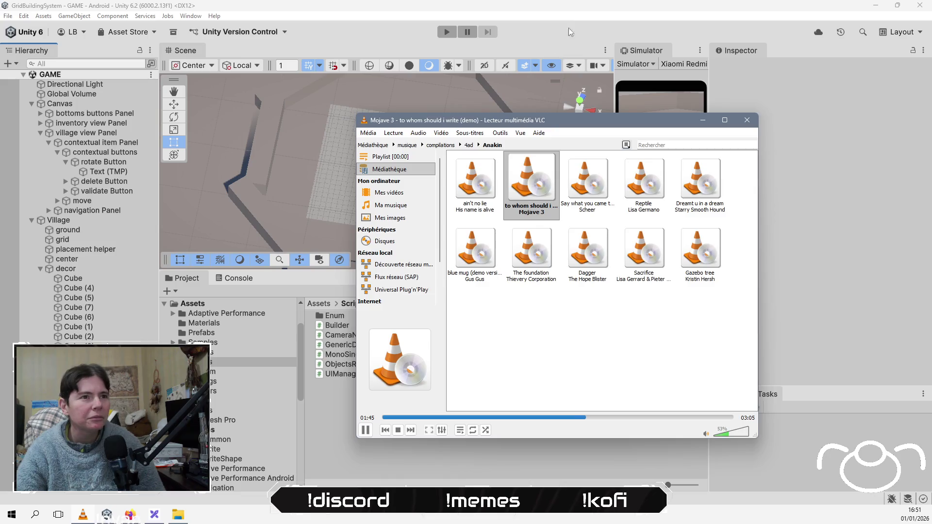
pyautogui.click(567, 32)
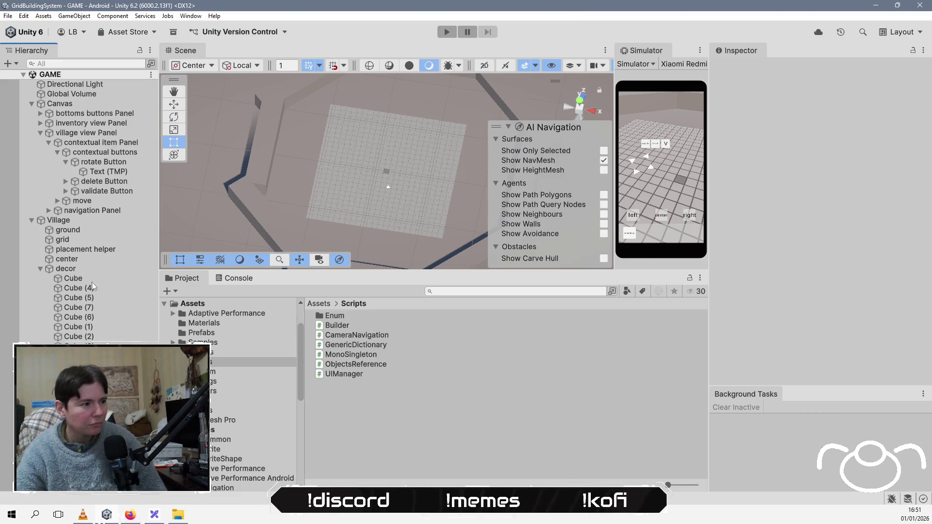
# Check Village's Builder settings, deselect it, and enter Play mode to test grid placement
pyautogui.click(102, 220)
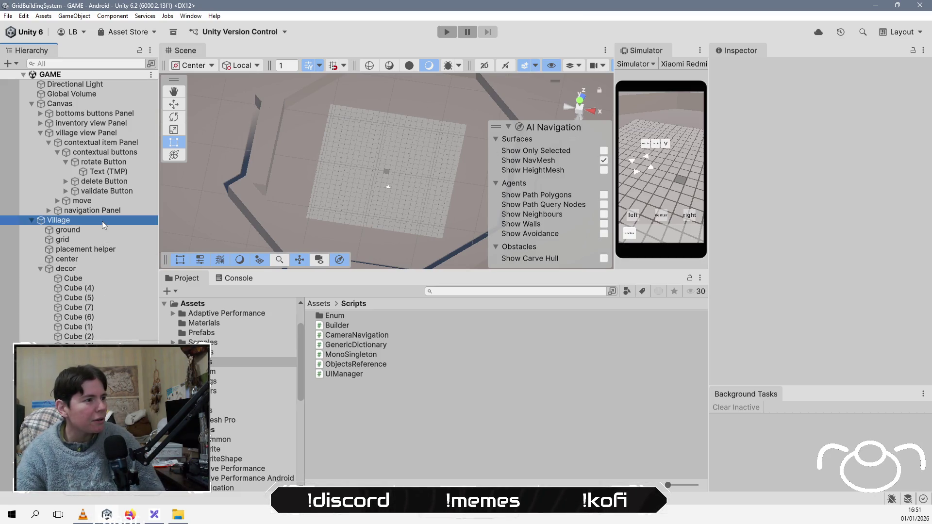
pyautogui.click(763, 299)
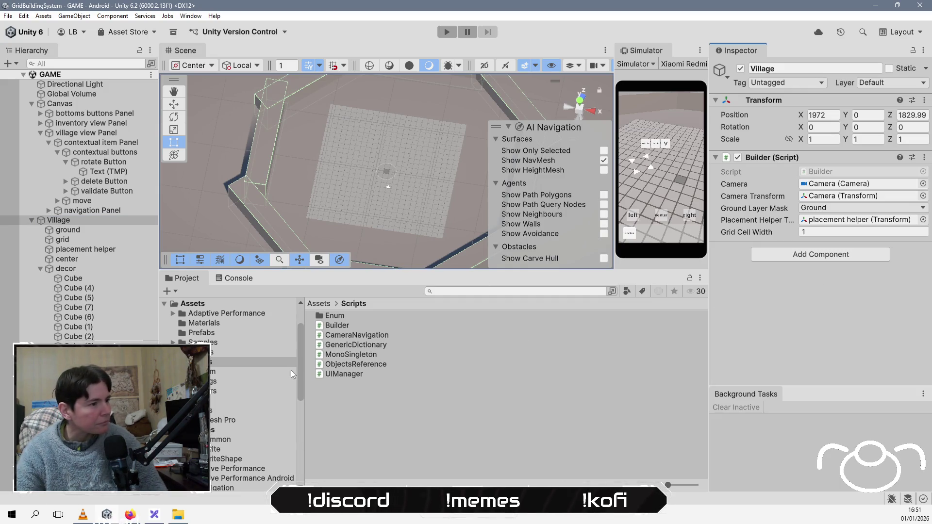
pyautogui.click(343, 392)
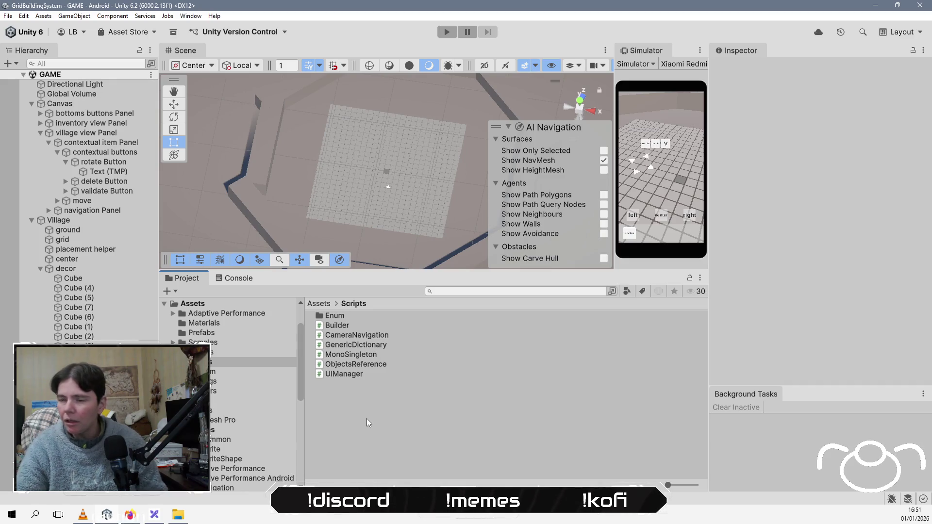
pyautogui.click(446, 33)
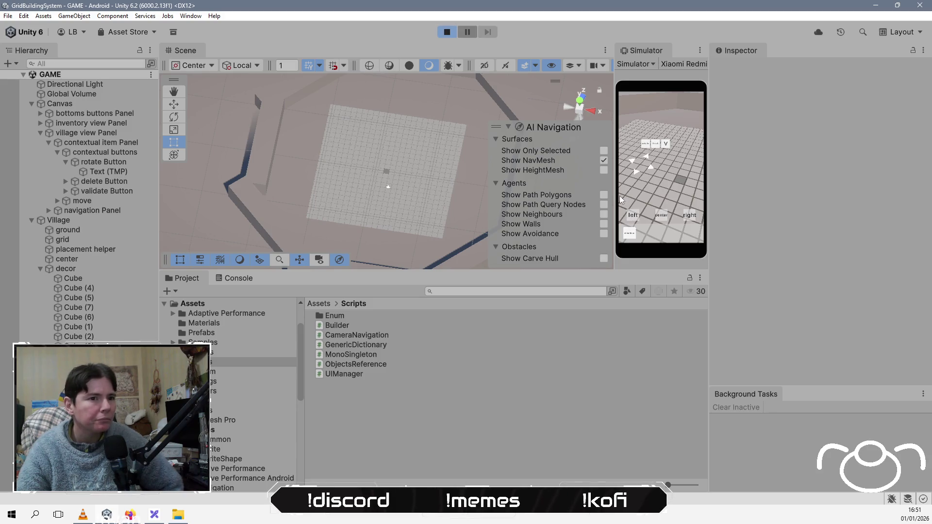
# Widen the Simulator preview, select placement helper, rotate the game camera to watch it, then stop Play
pyautogui.moveTo(615, 201); pyautogui.dragTo(363, 204)
pyautogui.moveTo(535, 185)
pyautogui.mouseDown()
pyautogui.moveTo(532, 204)
pyautogui.moveTo(565, 150)
pyautogui.moveTo(544, 130)
pyautogui.moveTo(522, 187)
pyautogui.moveTo(549, 168)
pyautogui.moveTo(505, 179)
pyautogui.mouseUp()
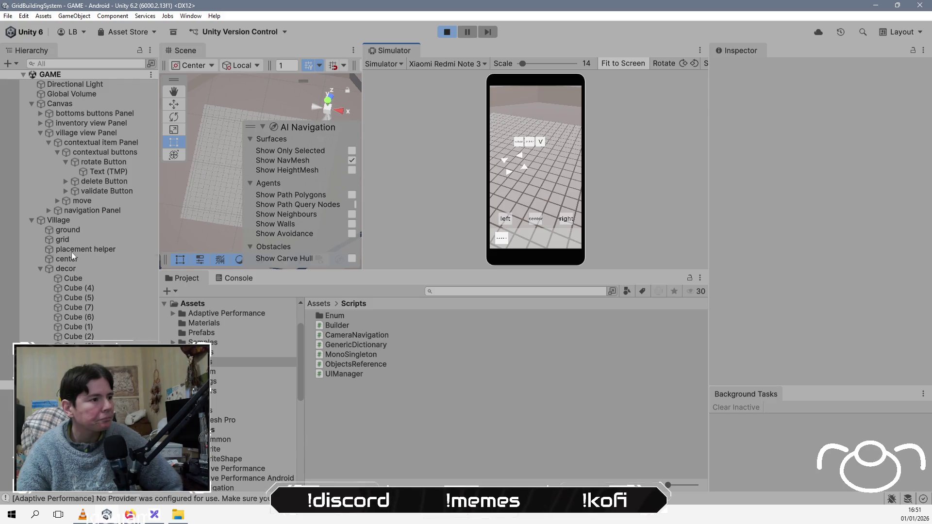
pyautogui.click(86, 252)
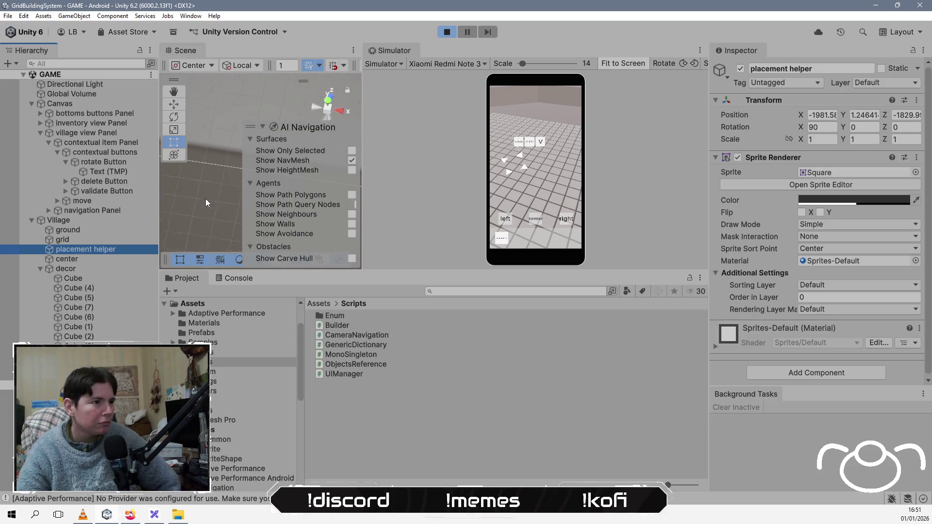
pyautogui.moveTo(514, 194)
pyautogui.mouseDown()
pyautogui.moveTo(521, 200)
pyautogui.moveTo(550, 171)
pyautogui.moveTo(502, 142)
pyautogui.mouseUp()
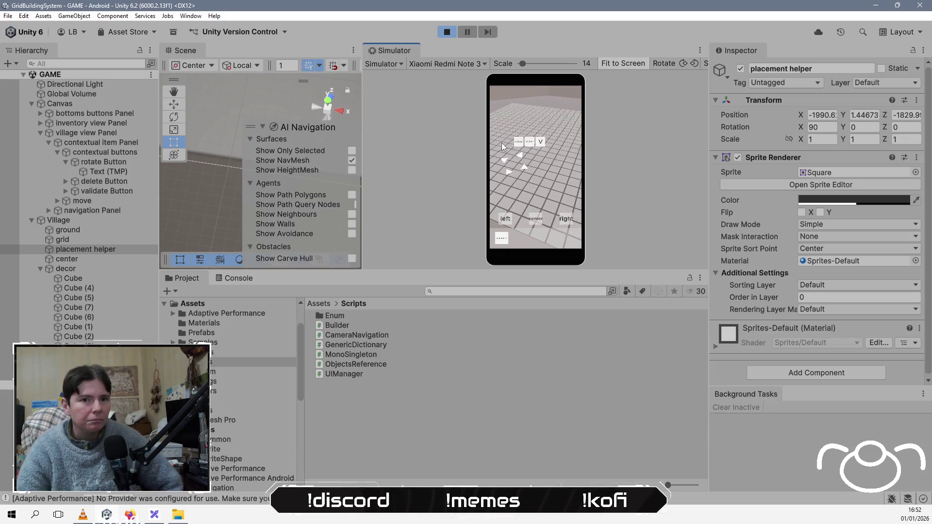
pyautogui.moveTo(560, 178); pyautogui.dragTo(513, 167)
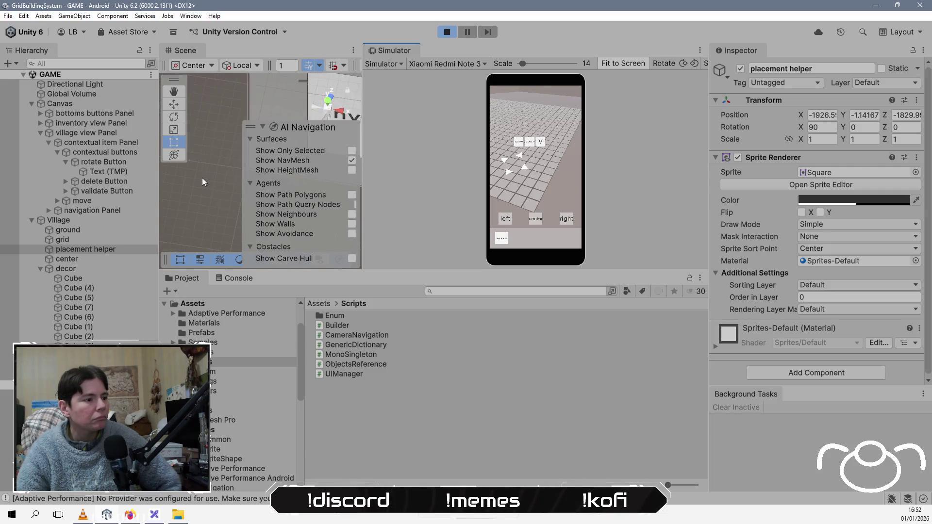
pyautogui.click(446, 32)
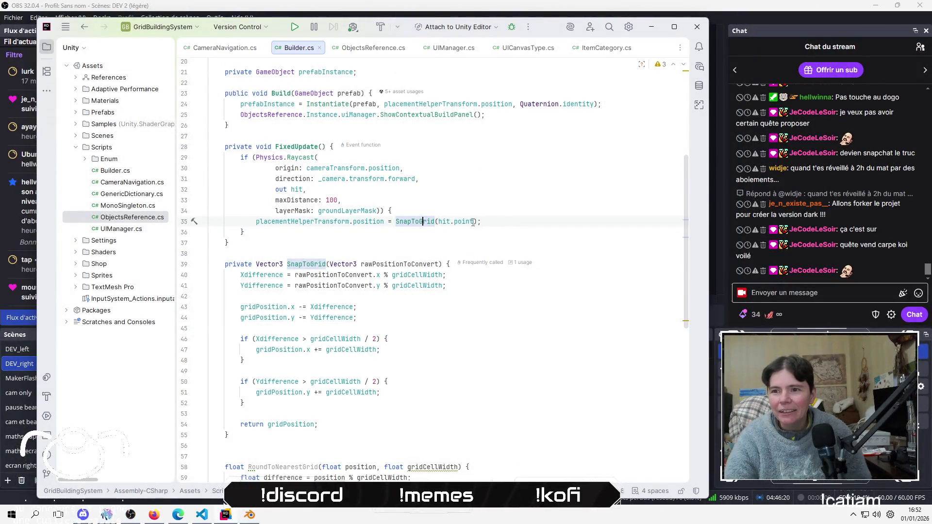
# Select and delete the RoundToNearestGrid function below SnapToGrid, plus its leftover blank lines
pyautogui.click(437, 316)
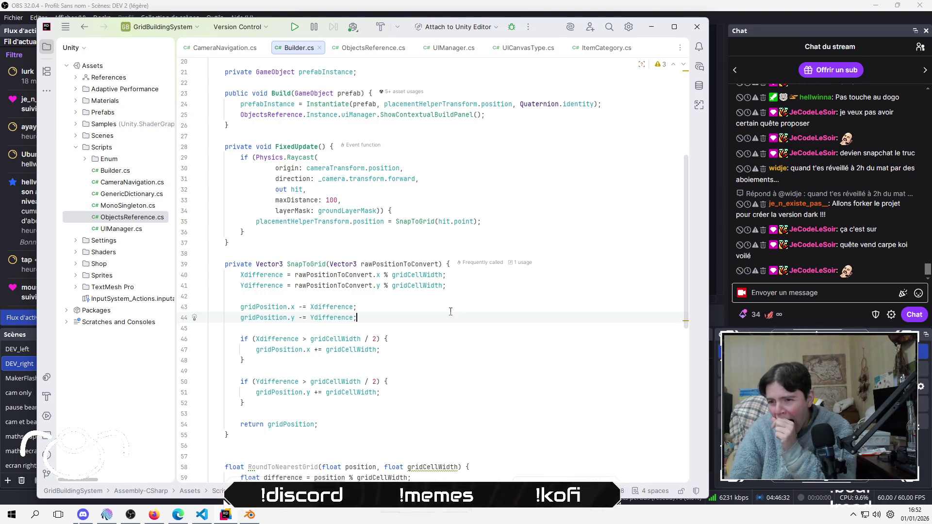
pyautogui.scroll(-2, 490, 340)
pyautogui.click(531, 367)
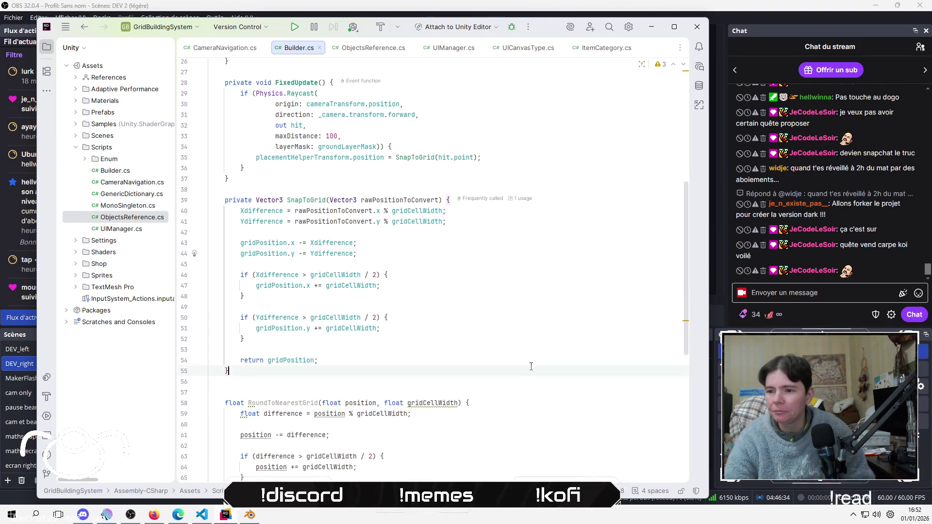
pyautogui.press('Down')
pyautogui.press('Down')
pyautogui.press('Down')
pyautogui.hotkey('shift', 'Down')
pyautogui.hotkey('shift', 'Down')
pyautogui.hotkey('shift', 'Down')
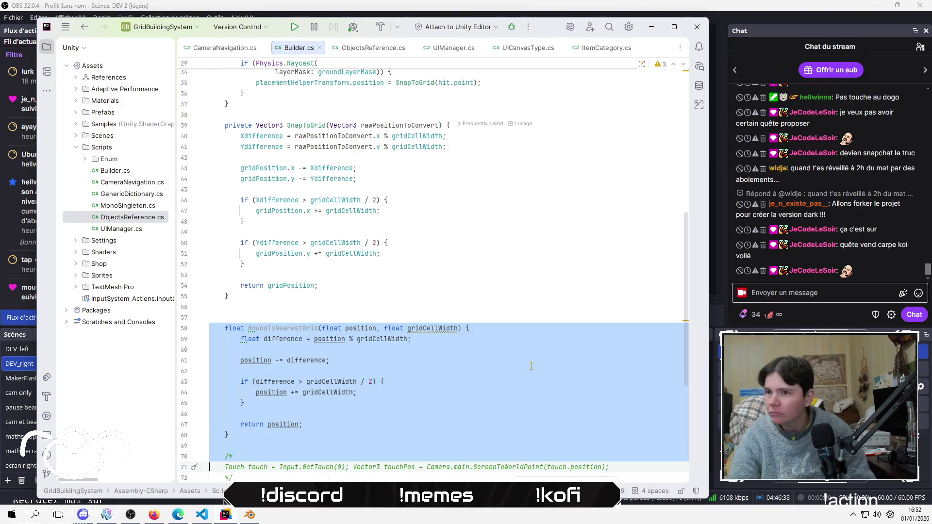
pyautogui.hotkey('shift', 'Up')
pyautogui.hotkey('shift', 'Up')
pyautogui.press('Delete')
pyautogui.press('BackSpace')
pyautogui.press('BackSpace')
# Review the SnapToGrid call in FixedUpdate and the Xdifference usages inside SnapToGrid
pyautogui.scroll(6, 423, 249)
pyautogui.click(423, 249)
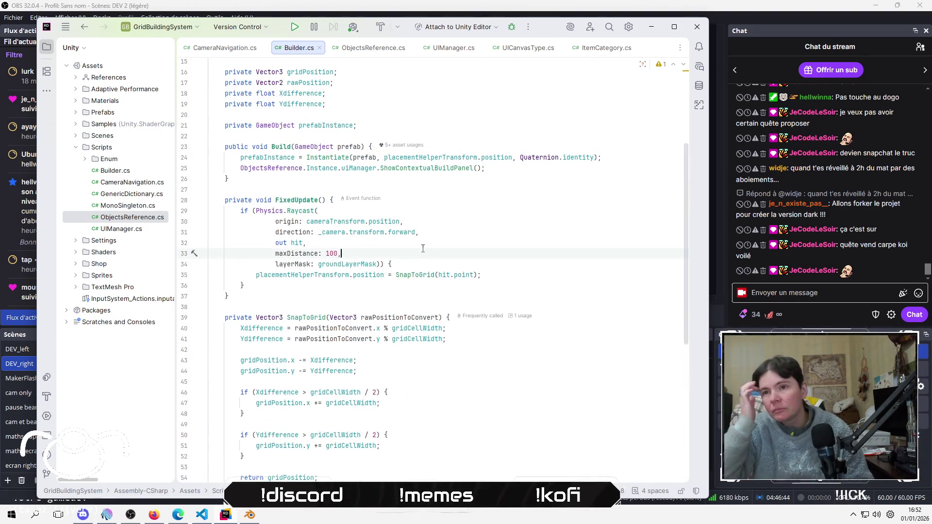
pyautogui.click(394, 291)
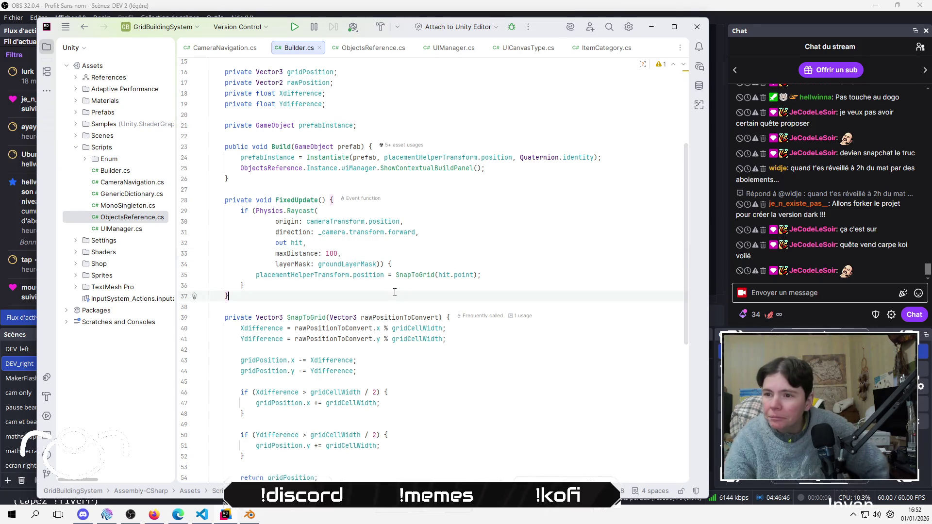
pyautogui.click(418, 274)
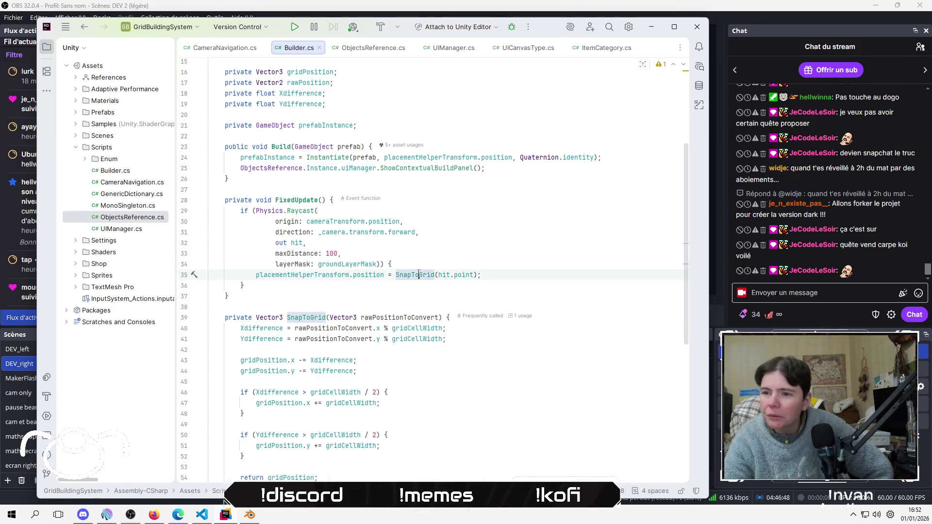
pyautogui.moveTo(419, 275)
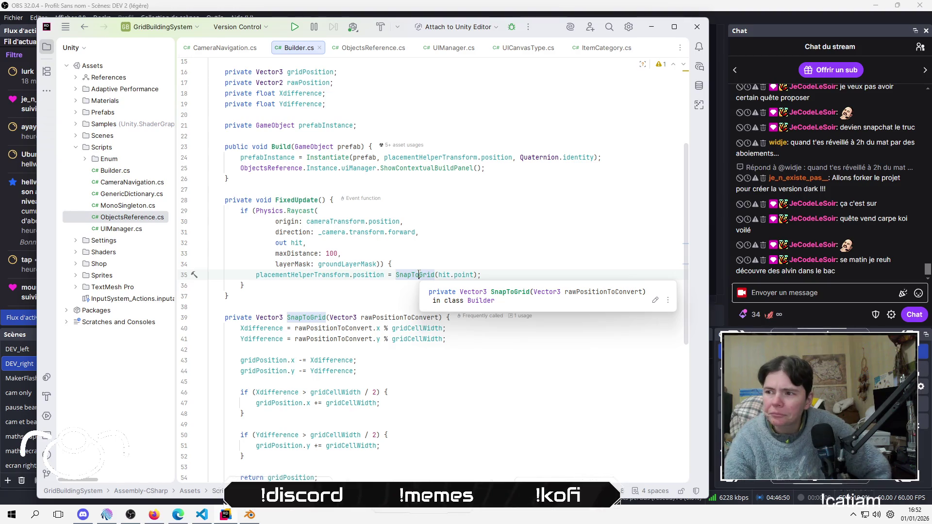
pyautogui.scroll(-1, 453, 389)
pyautogui.click(452, 389)
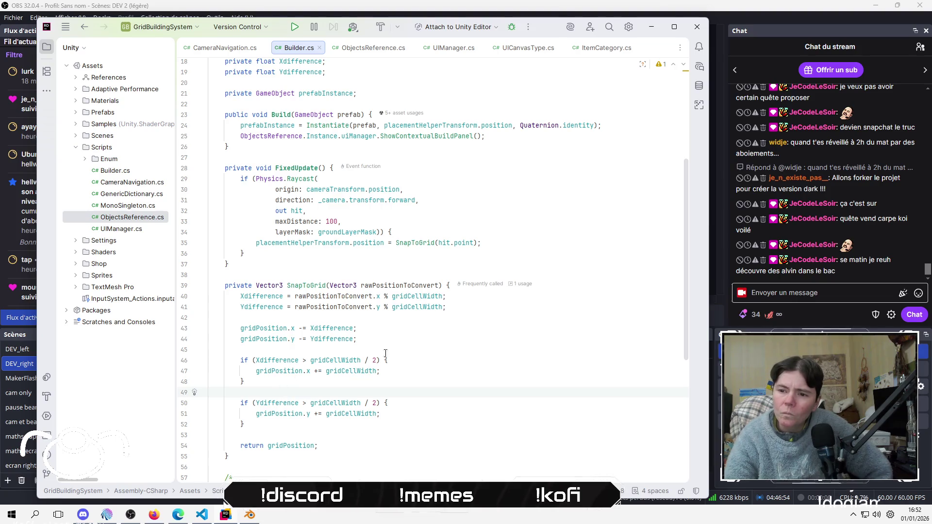
pyautogui.click(275, 361)
pyautogui.moveTo(275, 361)
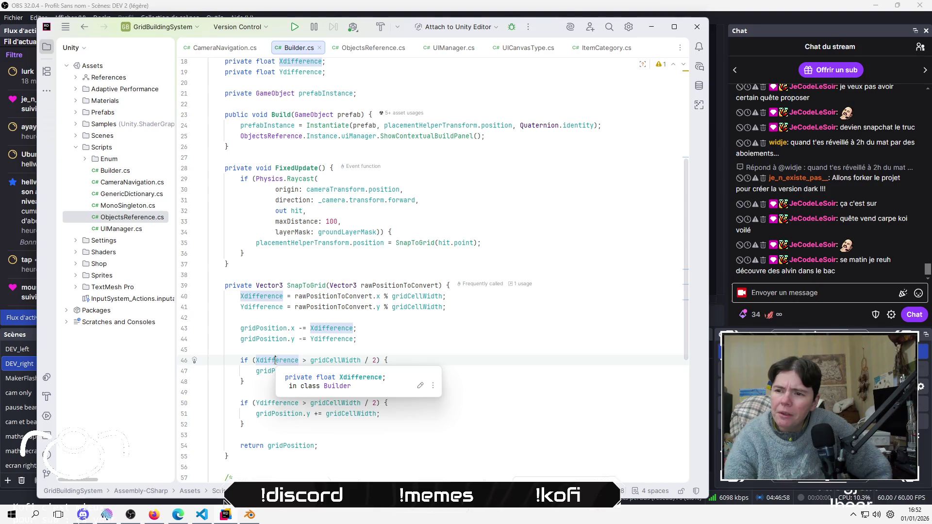
pyautogui.click(385, 340)
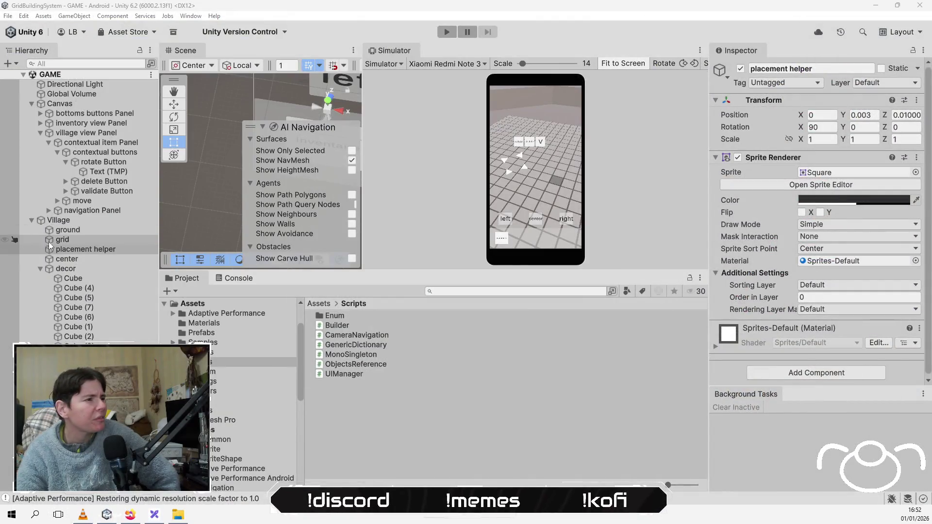
# Select placement helper and drag the Project/Console splitter down to enlarge the Scene and Simulator views
pyautogui.click(84, 250)
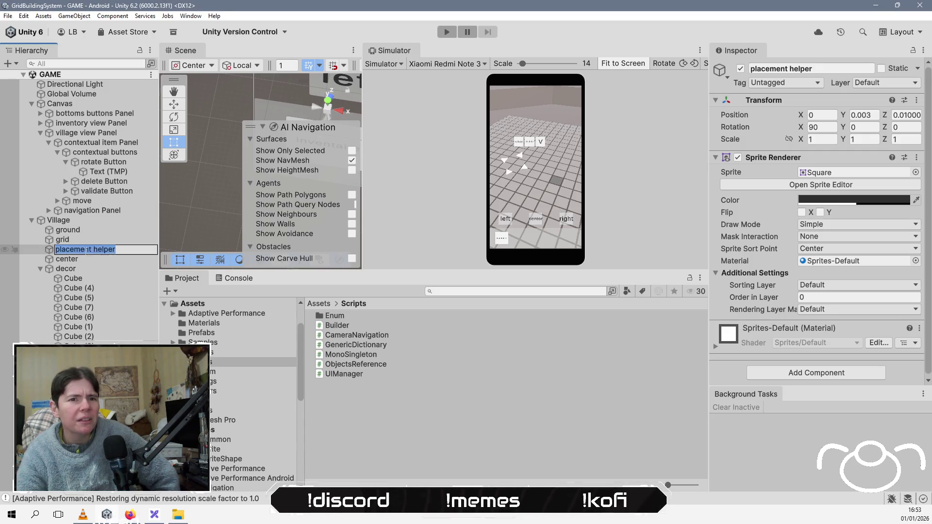
pyautogui.click(101, 240)
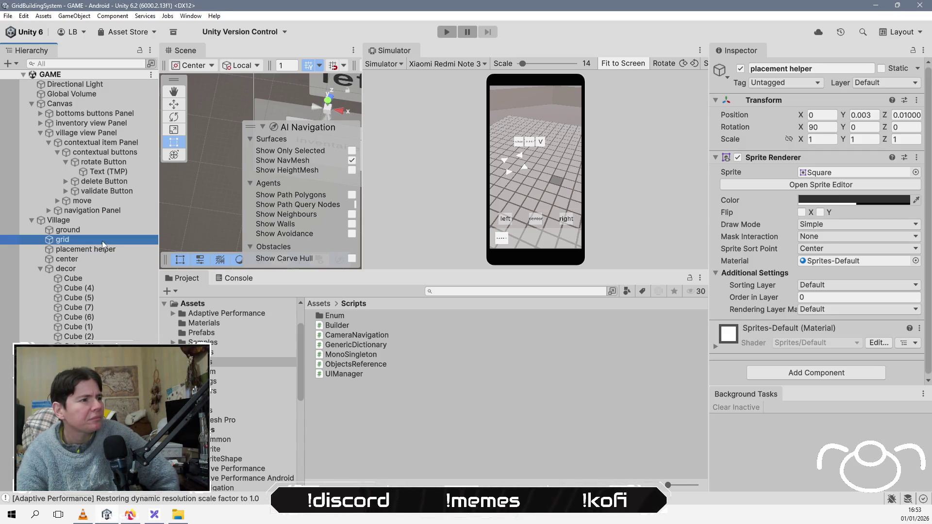
pyautogui.click(97, 252)
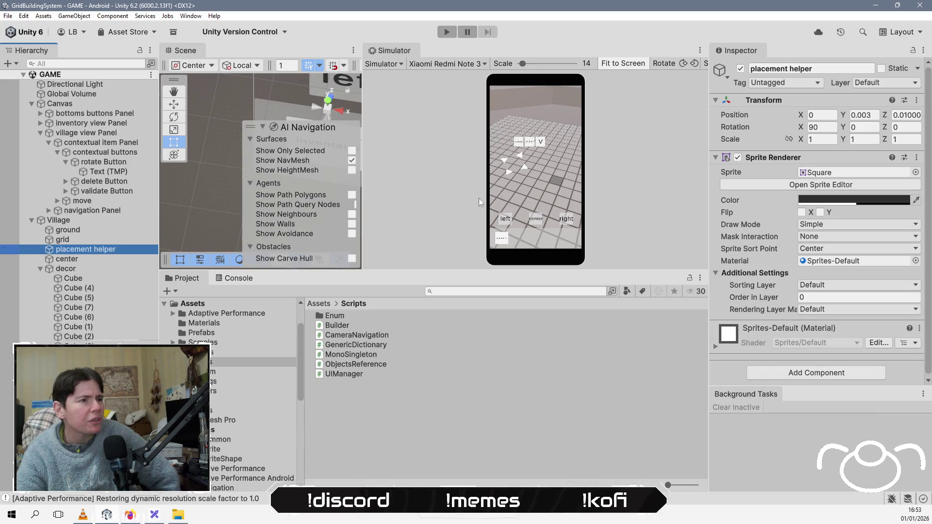
pyautogui.moveTo(447, 271); pyautogui.dragTo(446, 398)
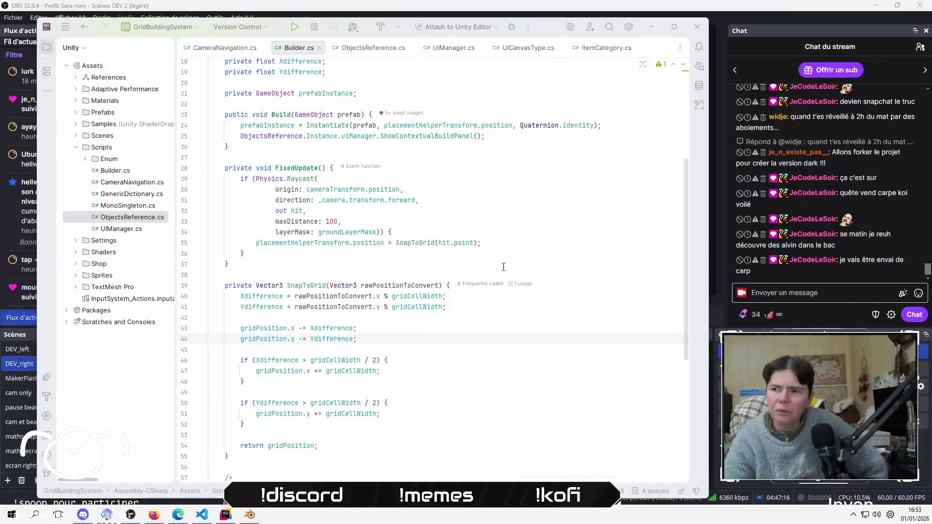
pyautogui.click(504, 264)
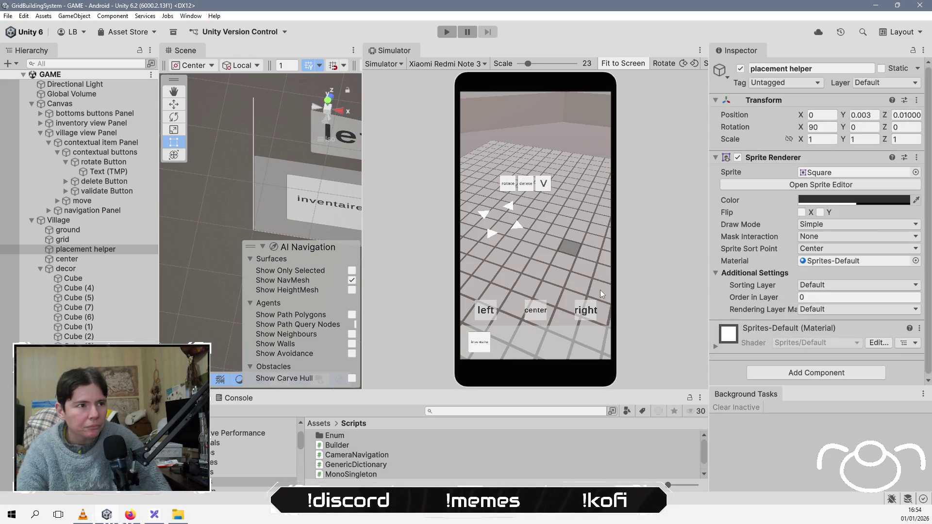
# Run the game and tap the ground to test placement, then add blank lines after line 34 in Builder.cs
pyautogui.click(445, 32)
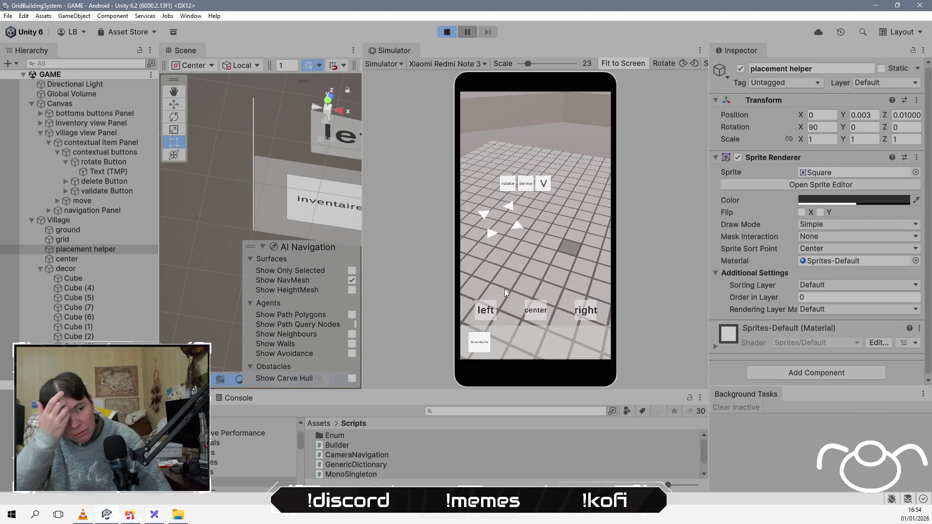
pyautogui.click(505, 289)
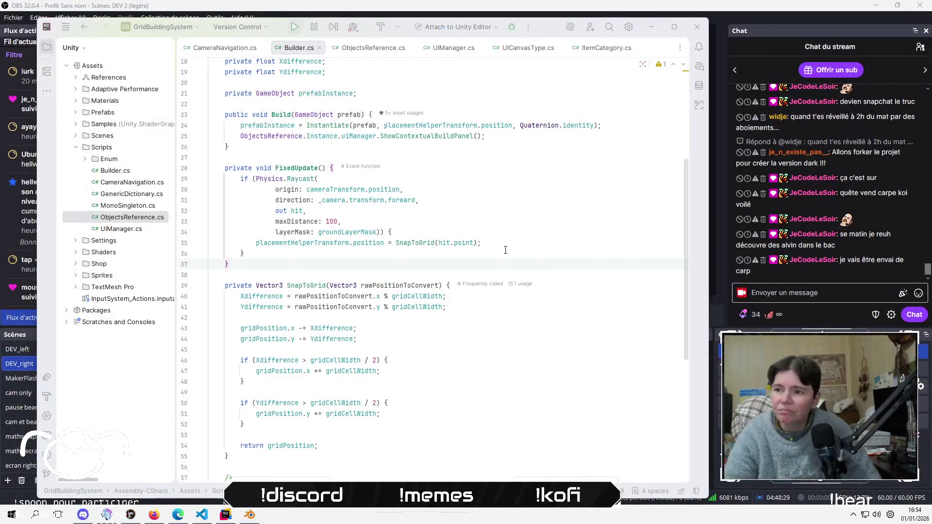
pyautogui.click(507, 243)
pyautogui.click(528, 232)
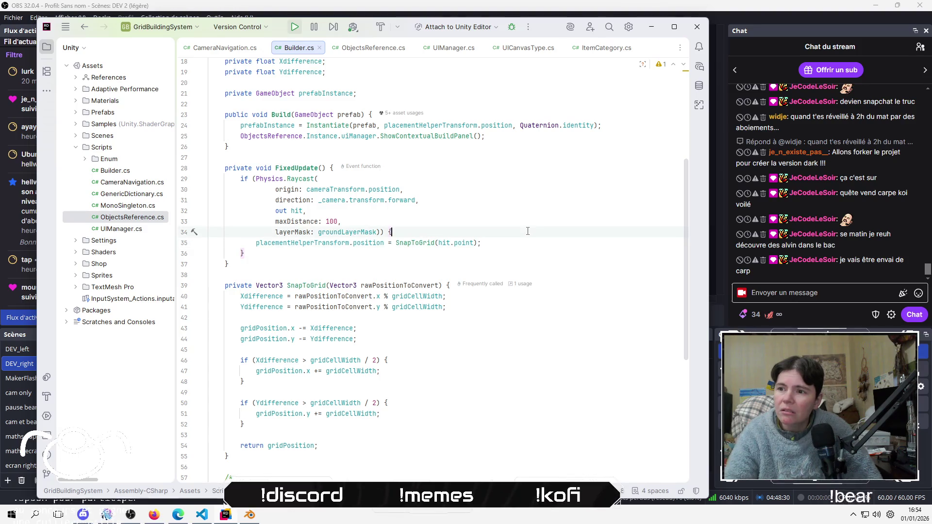
pyautogui.press('Return')
pyautogui.press('Return')
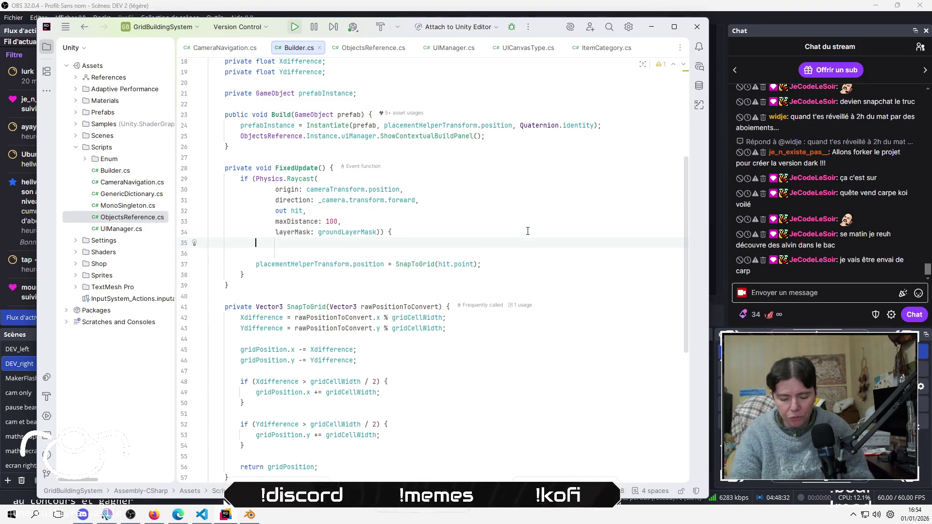
# Write 'placementHelperTransform.position = hit.point;' on line 35 inside the raycast block
pyautogui.press('Down')
pyautogui.press('Down')
pyautogui.hotkey('ctrl', 'w')
pyautogui.hotkey('ctrl', 'w')
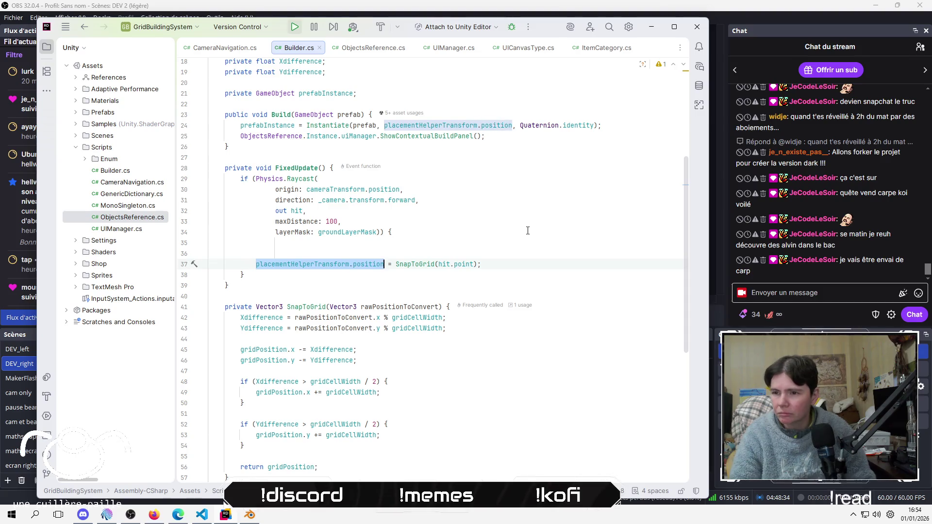
pyautogui.press('Up')
pyautogui.press('Up')
pyautogui.write('placementHelperTransform.position')
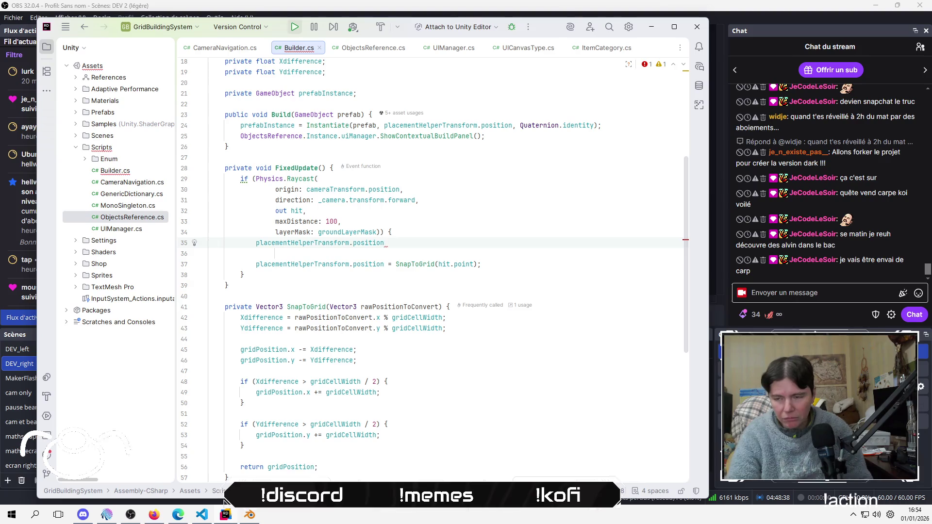
pyautogui.write('= hit')
pyautogui.press('Escape')
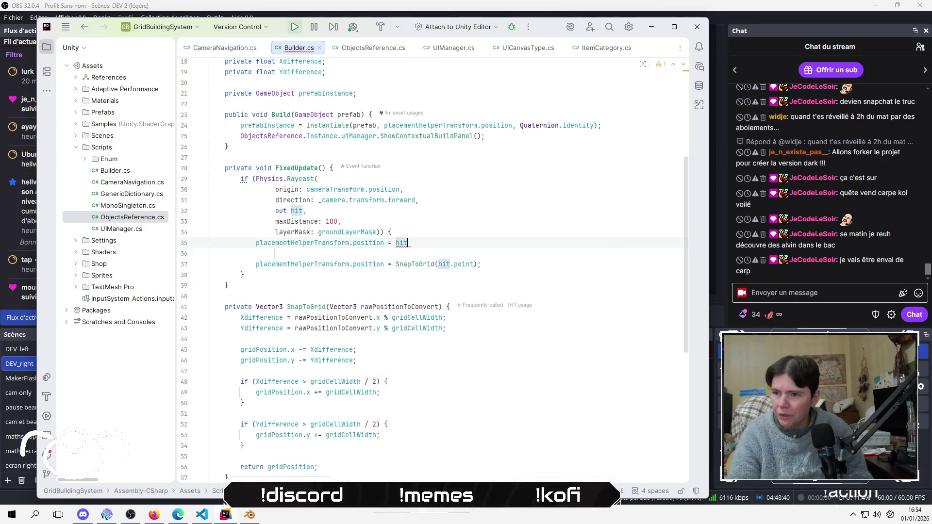
pyautogui.write('.po')
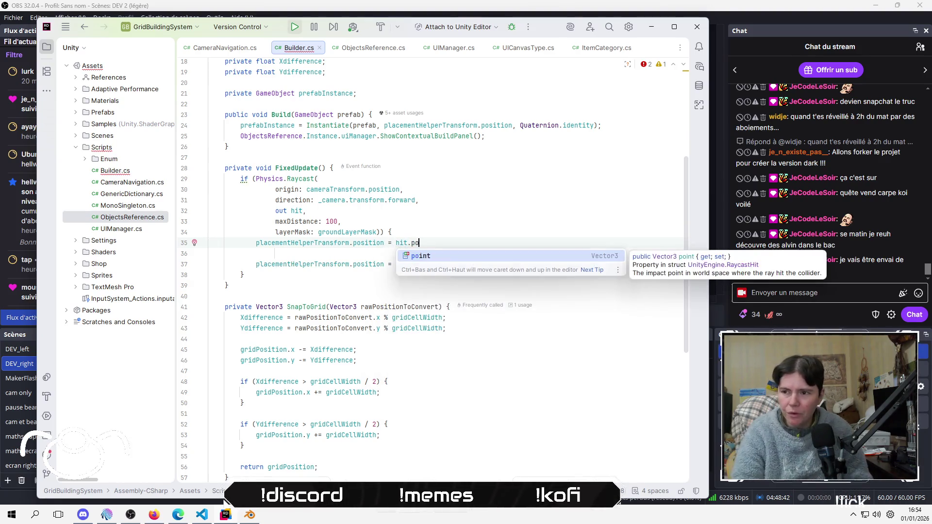
pyautogui.press('Return')
pyautogui.write(';')
# Comment out the SnapToGrid assignment line with // and switch back to Unity
pyautogui.press('Down')
pyautogui.press('Down')
pyautogui.press('Home')
pyautogui.write('//')
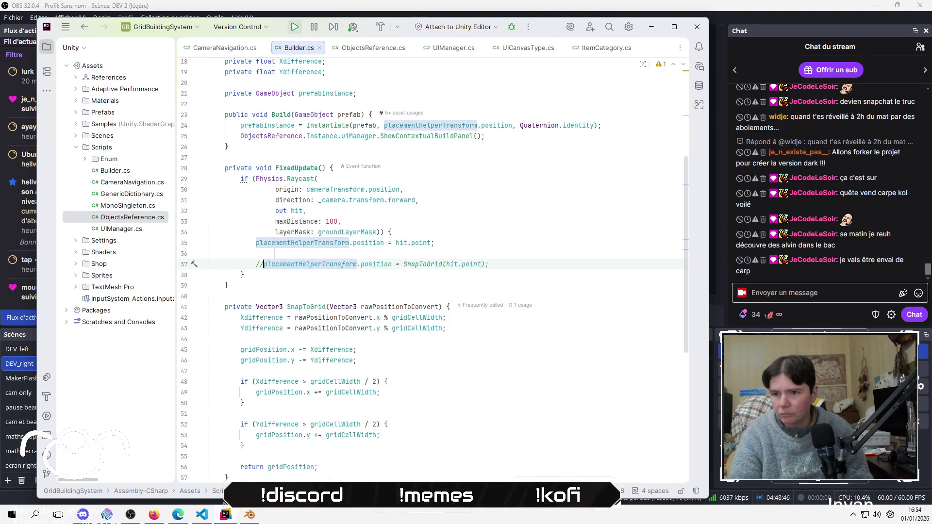
pyautogui.hotkey('alt', 'Tab')
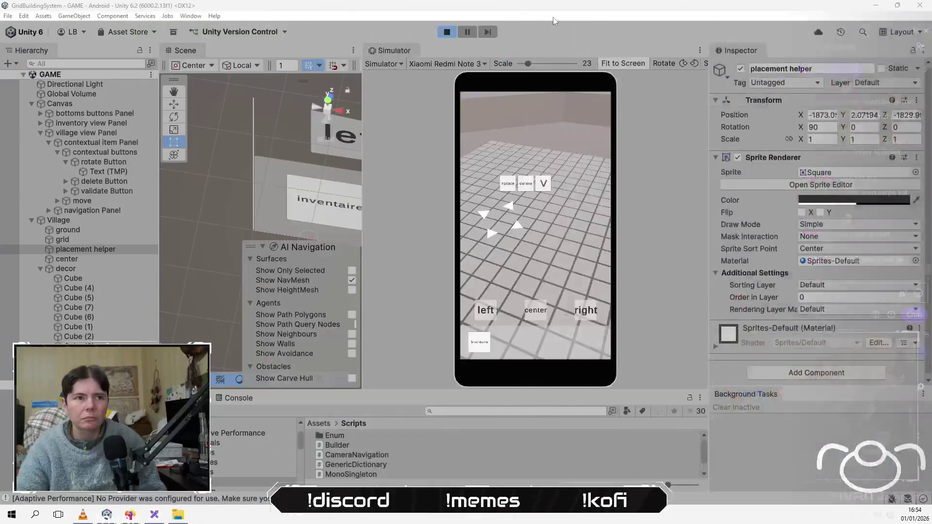
# Restart the game and pan the camera to test the unsnapped placement helper, then stop Play
pyautogui.click(446, 33)
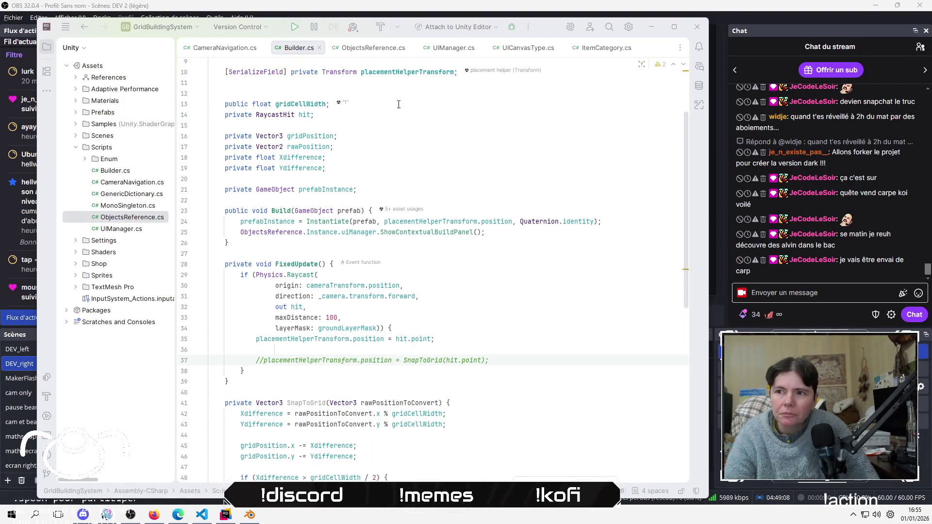
pyautogui.click(406, 104)
pyautogui.scroll(-1, 519, 239)
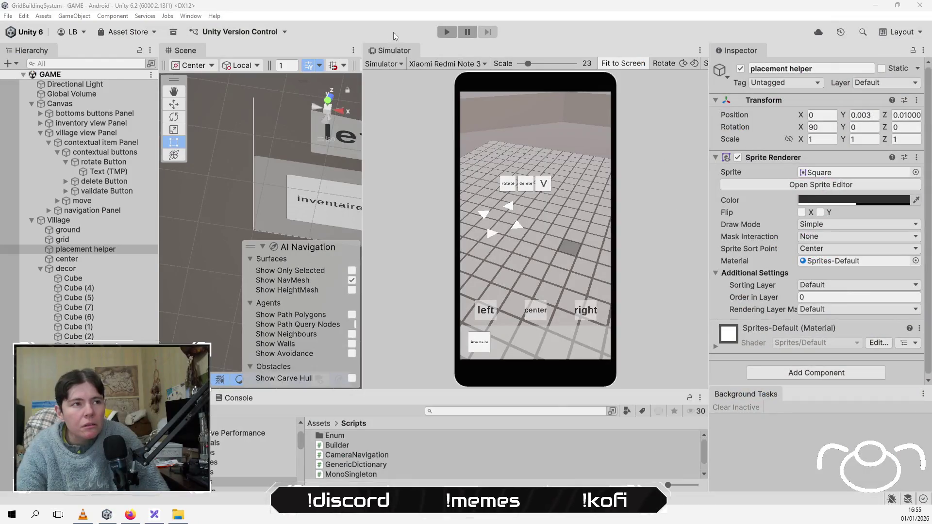
pyautogui.click(412, 46)
pyautogui.click(446, 33)
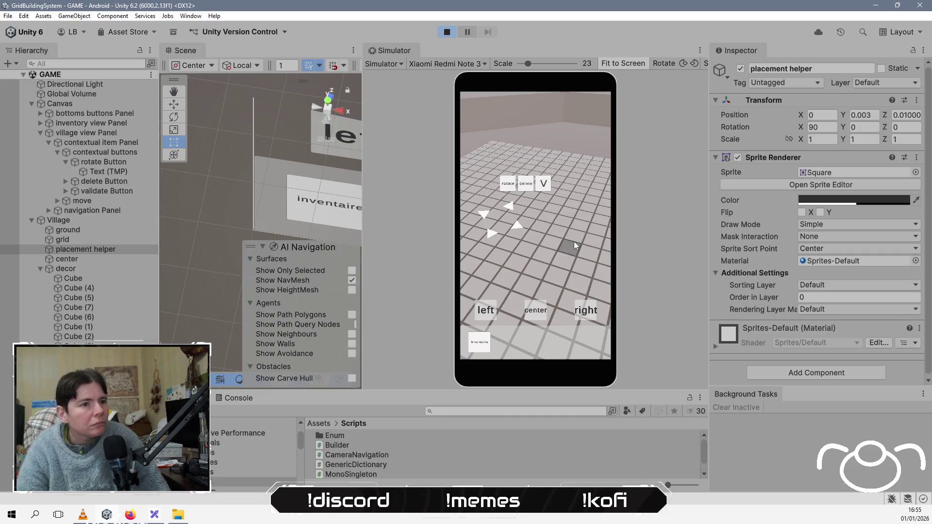
pyautogui.moveTo(526, 256)
pyautogui.mouseDown()
pyautogui.moveTo(544, 278)
pyautogui.moveTo(557, 226)
pyautogui.moveTo(535, 188)
pyautogui.moveTo(487, 203)
pyautogui.moveTo(520, 241)
pyautogui.moveTo(559, 251)
pyautogui.moveTo(581, 197)
pyautogui.moveTo(513, 289)
pyautogui.moveTo(562, 258)
pyautogui.moveTo(526, 244)
pyautogui.moveTo(514, 262)
pyautogui.moveTo(546, 256)
pyautogui.moveTo(535, 235)
pyautogui.mouseUp()
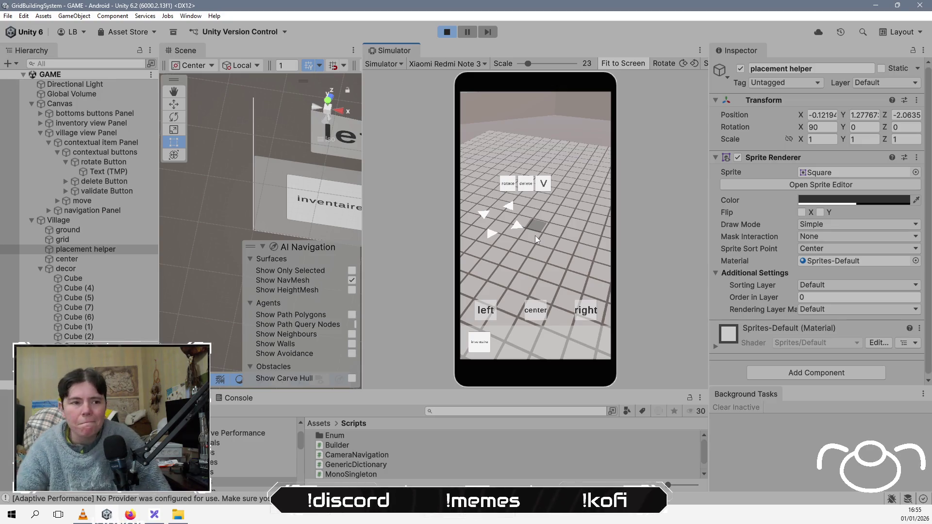
pyautogui.click(445, 34)
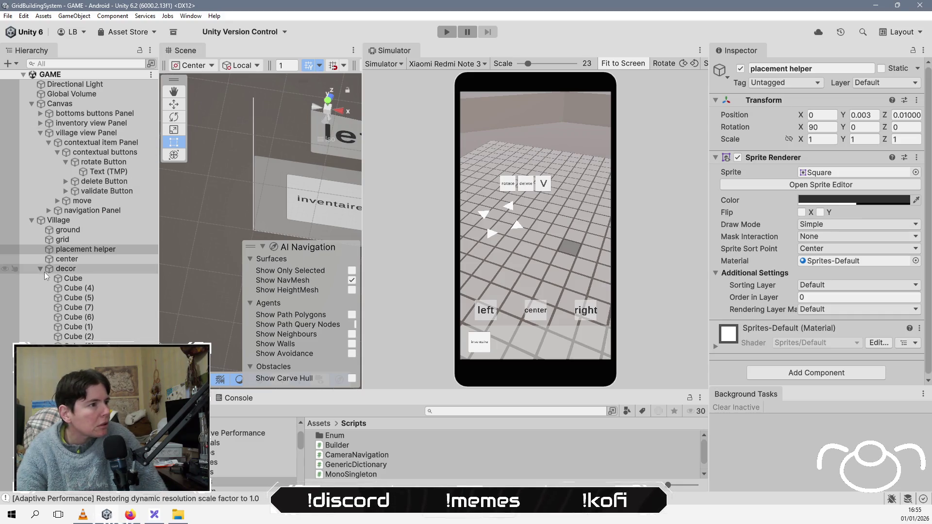
# Select the contextual item Panel and drag its Canvas Group Alpha down to 0
pyautogui.click(119, 153)
pyautogui.click(112, 142)
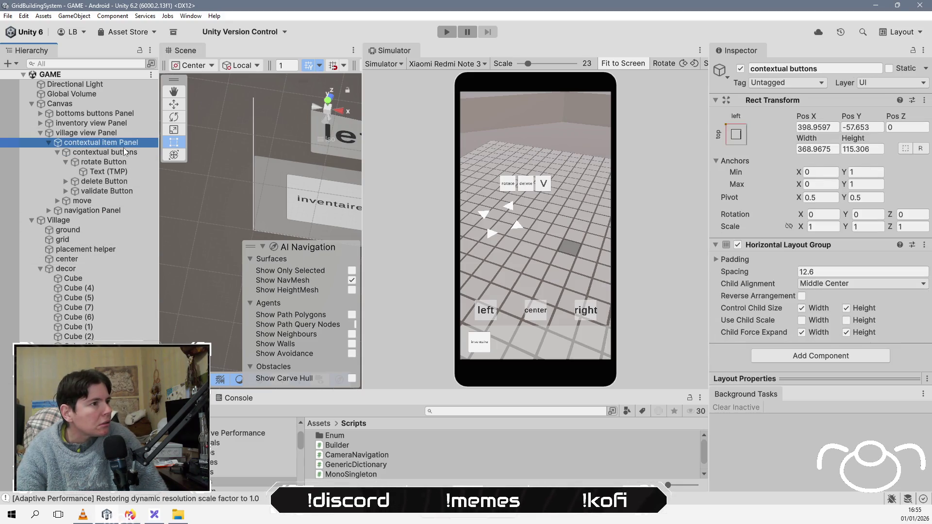
pyautogui.moveTo(774, 293); pyautogui.dragTo(701, 295)
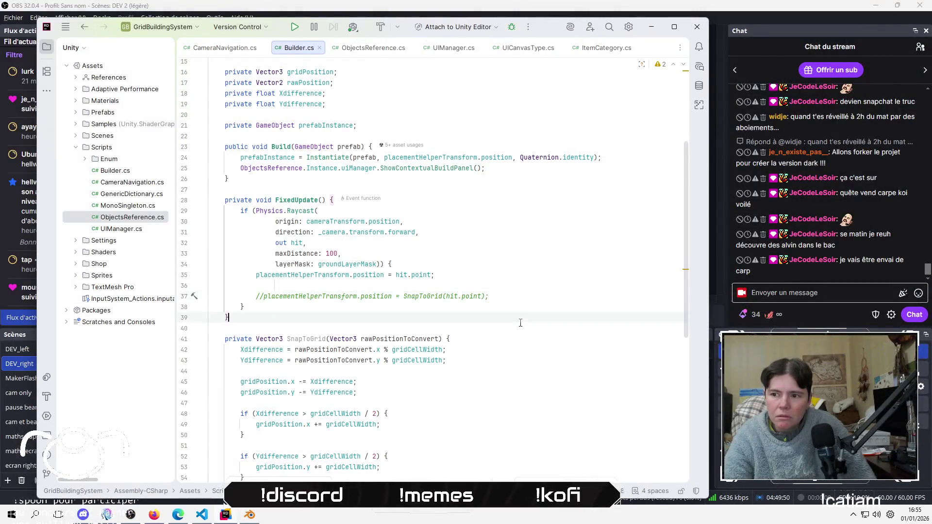
# Comment out the two half-cell rounding if-blocks in SnapToGrid (lines 48–54)
pyautogui.scroll(-2, 532, 299)
pyautogui.click(502, 307)
pyautogui.scroll(-1, 503, 307)
pyautogui.click(503, 307)
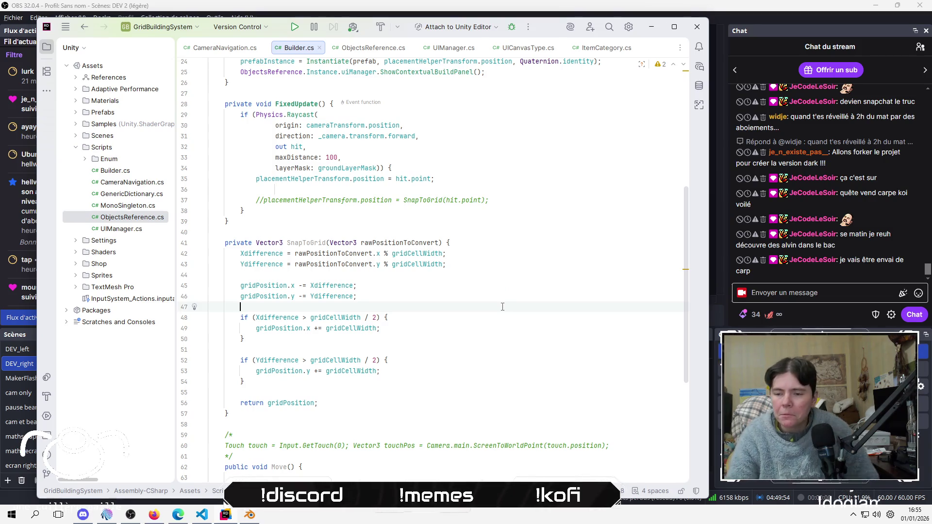
pyautogui.press('Down')
pyautogui.hotkey('shift', 'Down')
pyautogui.hotkey('shift', 'Down')
pyautogui.hotkey('shift', 'Down')
pyautogui.hotkey('shift', 'Down')
pyautogui.hotkey('shift', 'Up')
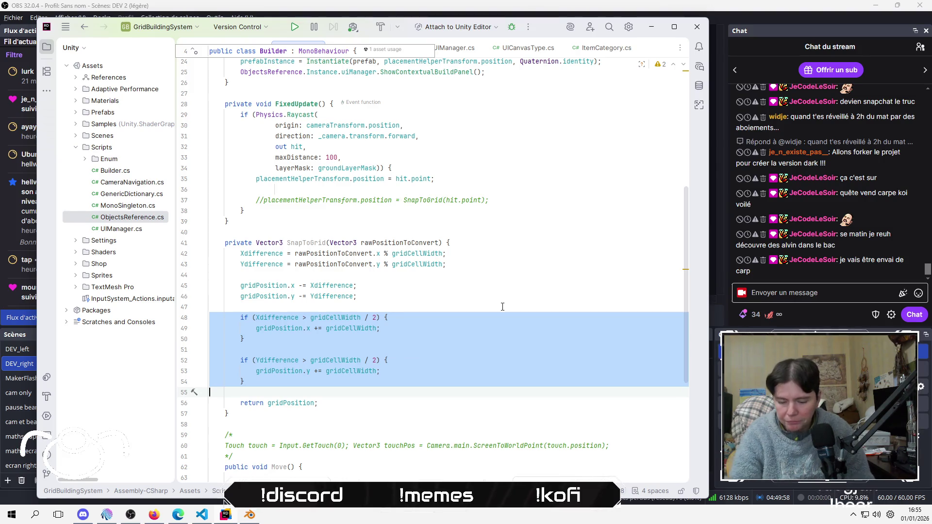
pyautogui.hotkey('ctrl', '/')
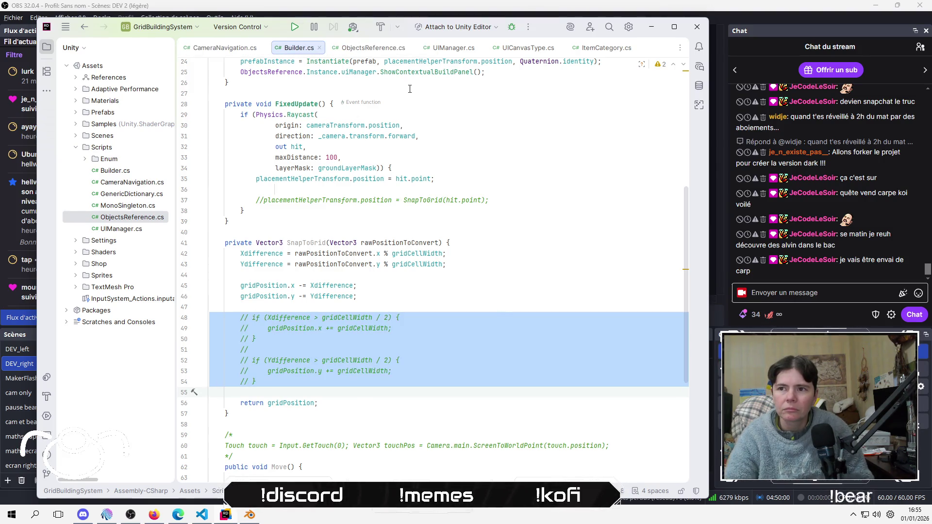
# Comment out the raw hit.point assignment, uncomment the SnapToGrid assignment on line 37, and return to Unity
pyautogui.click(381, 90)
pyautogui.click(256, 179)
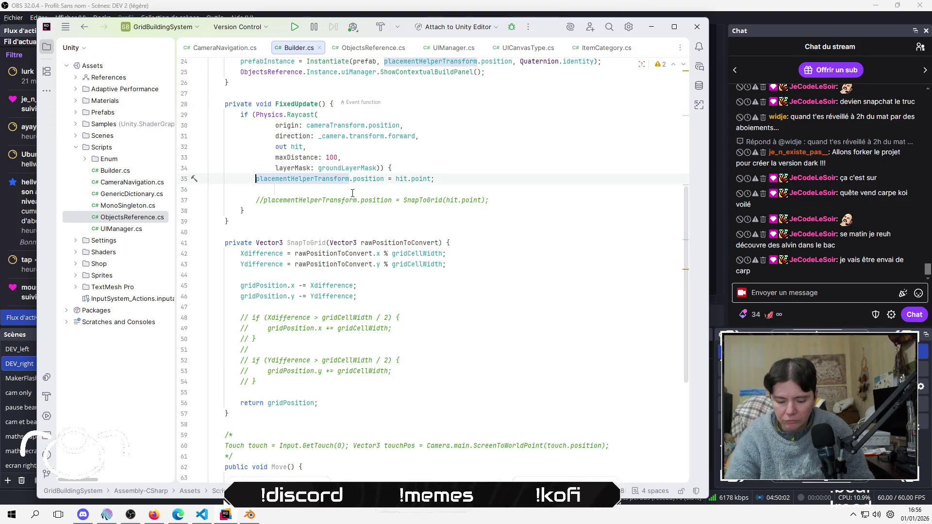
pyautogui.hotkey('ctrl', '/')
pyautogui.press('Down')
pyautogui.hotkey('ctrl', '/')
pyautogui.hotkey('alt', 'Tab')
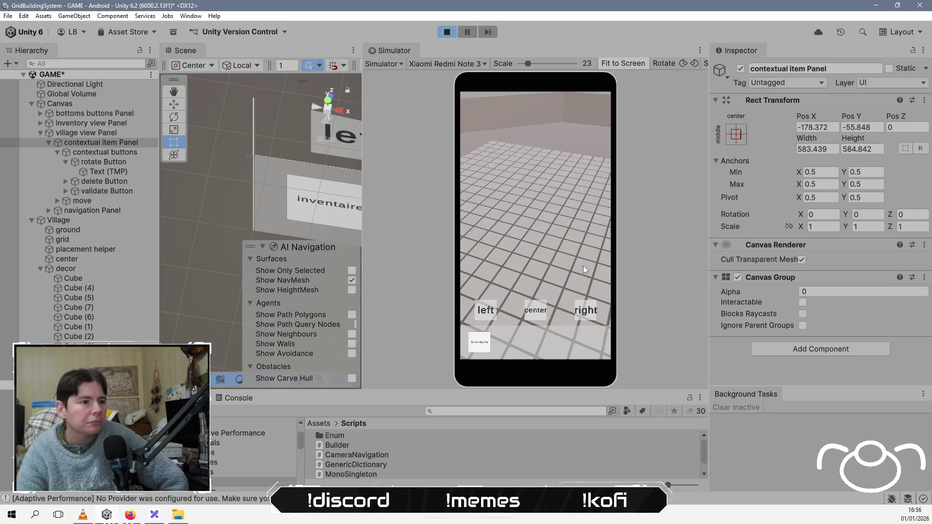
# Check the placement helper's off-grid Transform Position, then stop the game
pyautogui.click(112, 249)
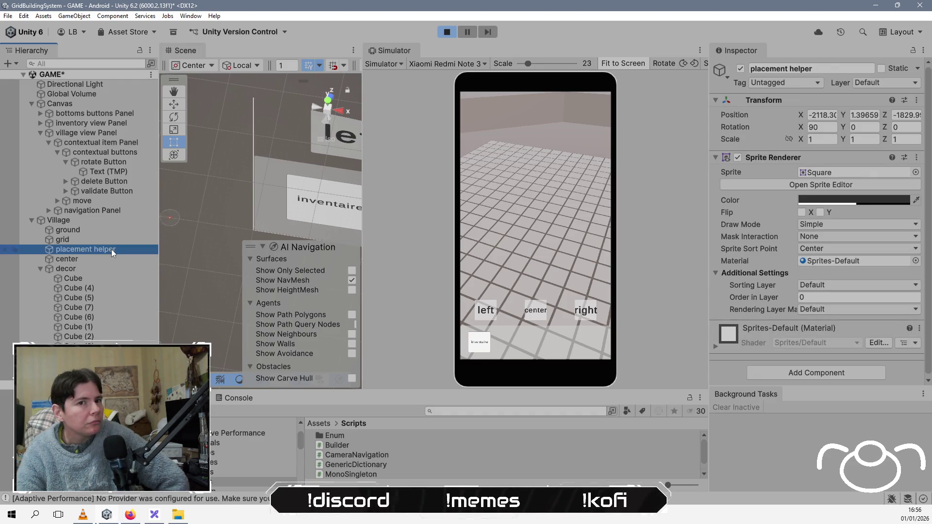
pyautogui.click(450, 33)
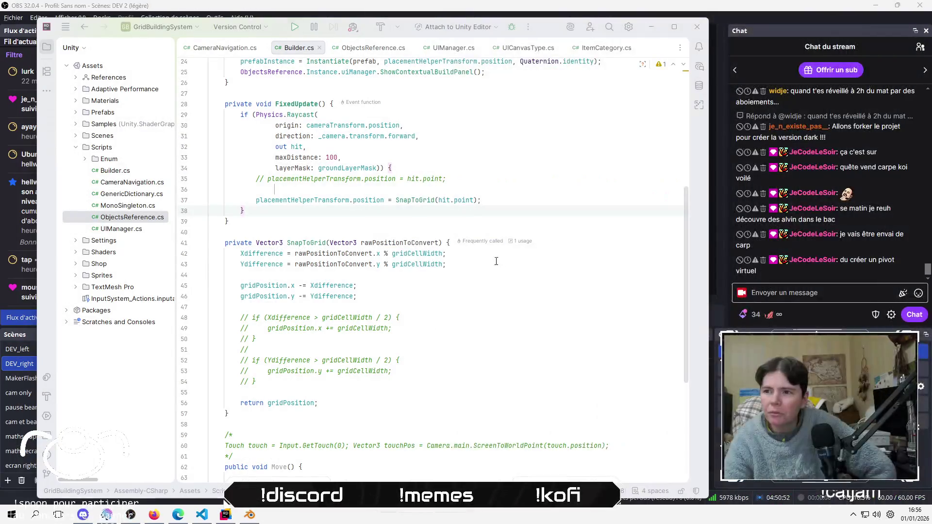
# Review the FixedUpdate lines around the raycast and the helper position assignment
pyautogui.click(510, 200)
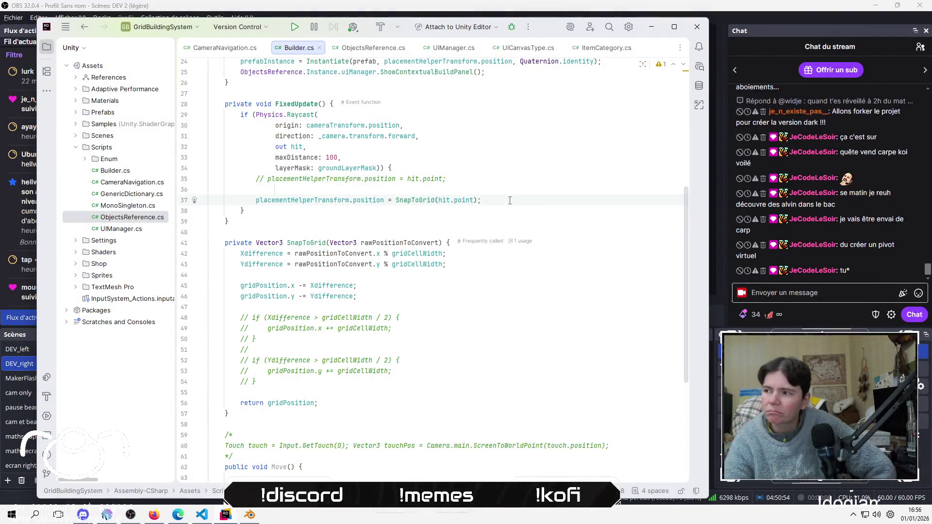
pyautogui.press('Up')
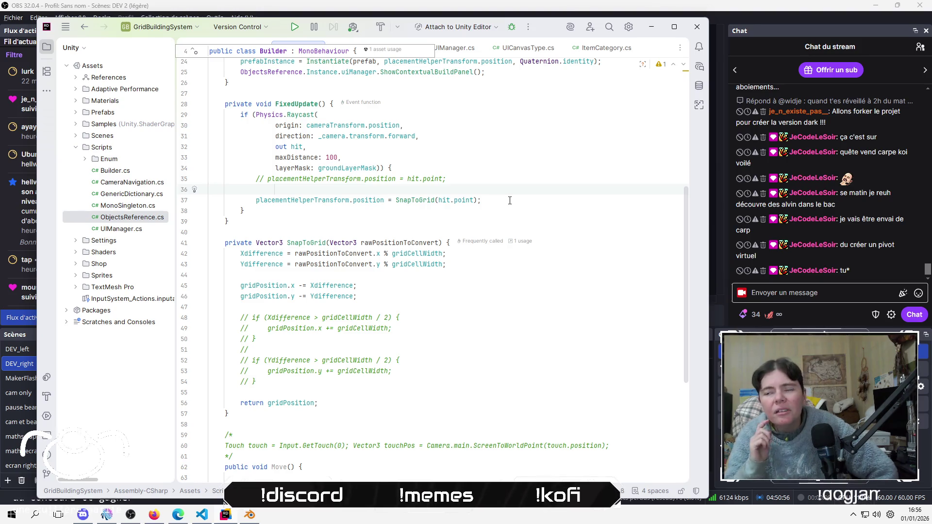
pyautogui.press('Up')
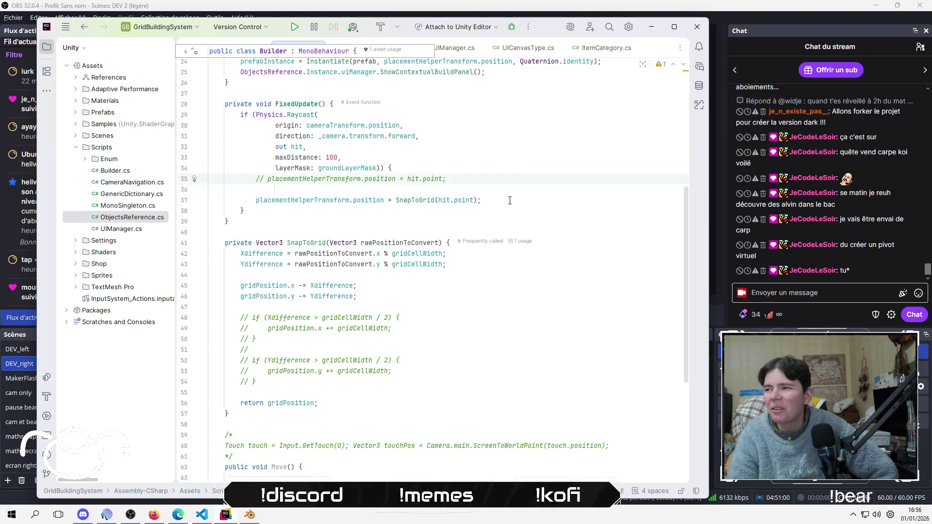
pyautogui.press('Down')
pyautogui.press('Up')
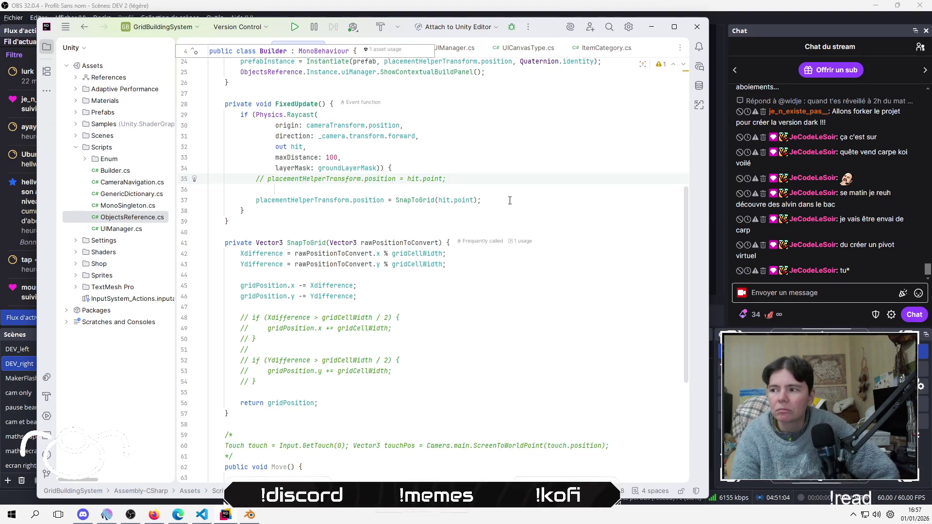
pyautogui.press('Down')
pyautogui.press('Down')
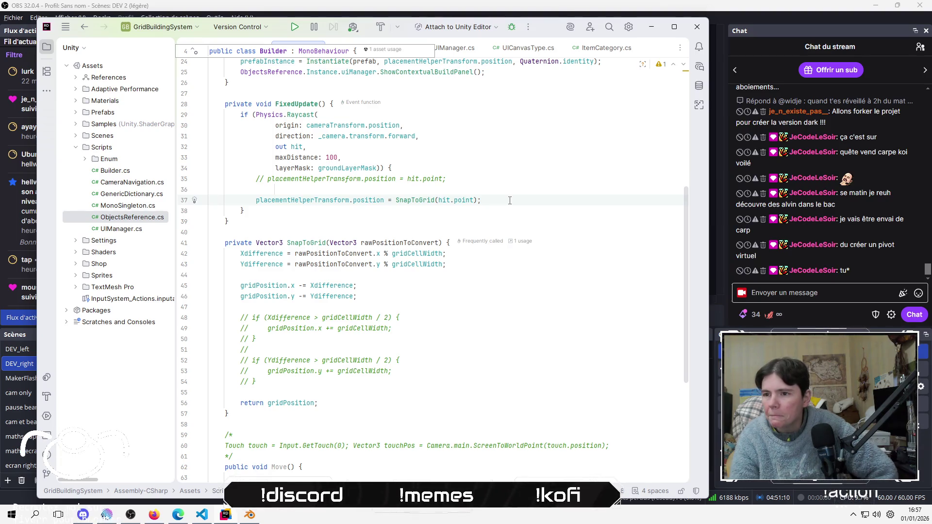
# Uncomment the two rounding if-blocks in SnapToGrid so they run again
pyautogui.press('Down')
pyautogui.press('Down')
pyautogui.press('Down')
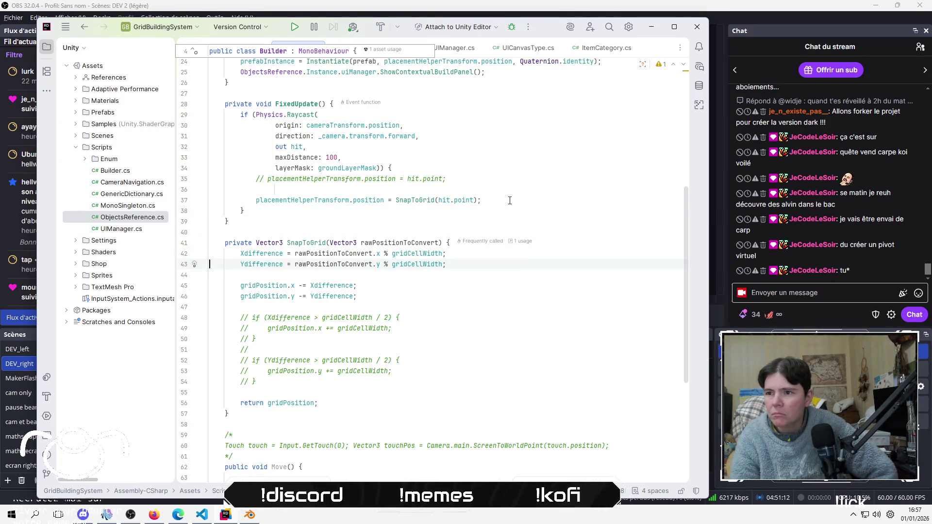
pyautogui.press('Up')
pyautogui.press('Up')
pyautogui.press('Up')
pyautogui.press('Up')
pyautogui.press('Down')
pyautogui.press('Down')
pyautogui.press('Down')
pyautogui.press('Down')
pyautogui.press('Down')
pyautogui.press('Down')
pyautogui.press('Down')
pyautogui.press('Down')
pyautogui.press('Down')
pyautogui.press('Down')
pyautogui.press('Up')
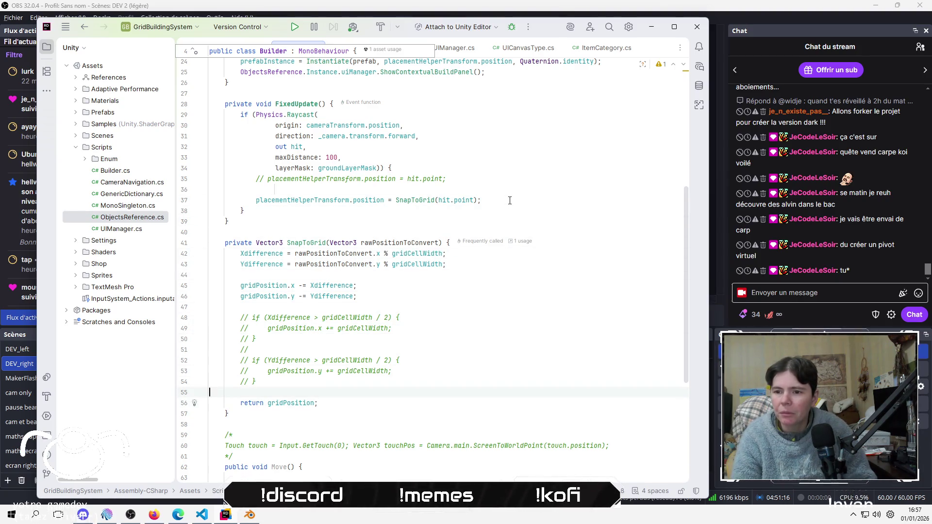
pyautogui.hotkey('shift', 'Up')
pyautogui.hotkey('shift', 'Up')
pyautogui.hotkey('shift', 'Up')
pyautogui.hotkey('shift', 'Up')
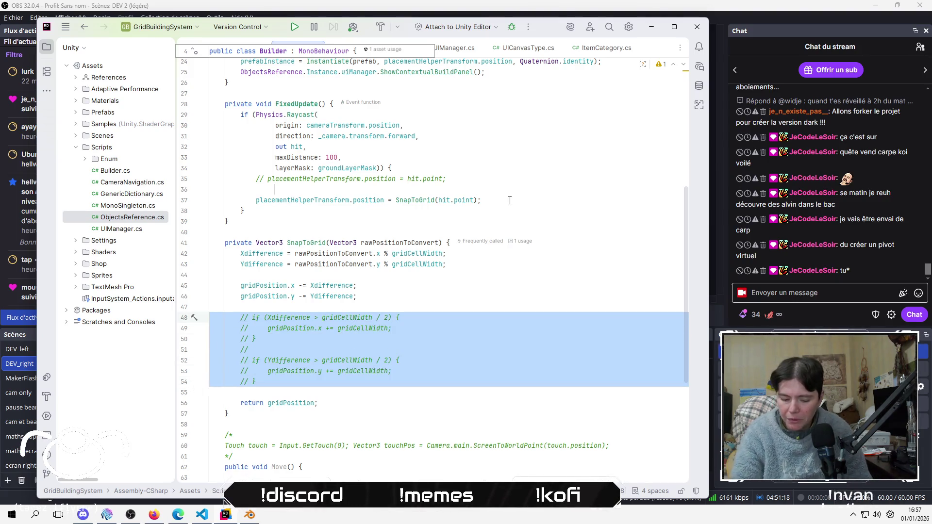
pyautogui.hotkey('ctrl', '/')
pyautogui.press('Up')
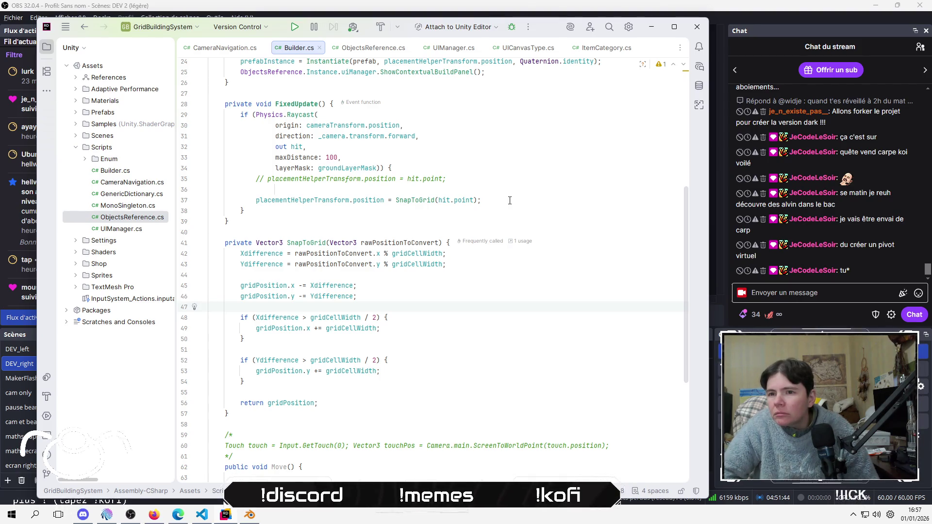
pyautogui.scroll(8, 402, 253)
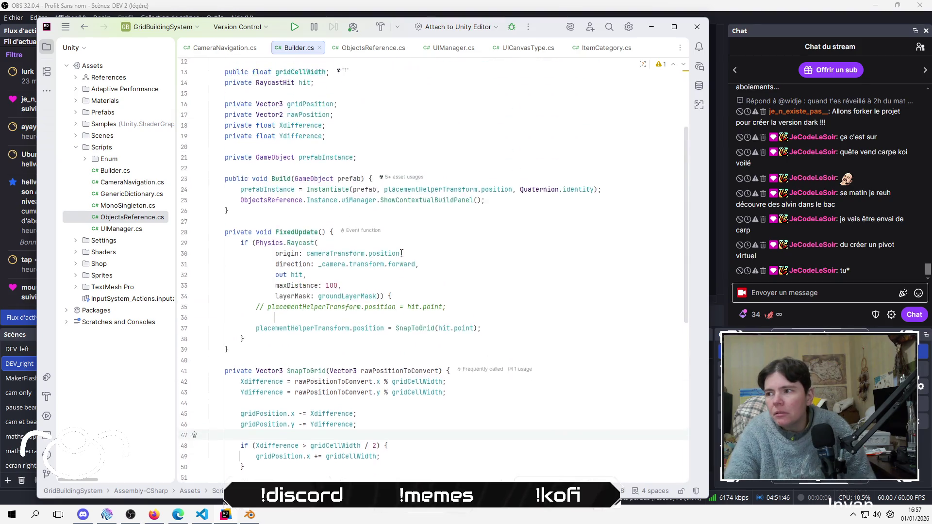
pyautogui.click(446, 243)
pyautogui.click(467, 222)
pyautogui.click(458, 232)
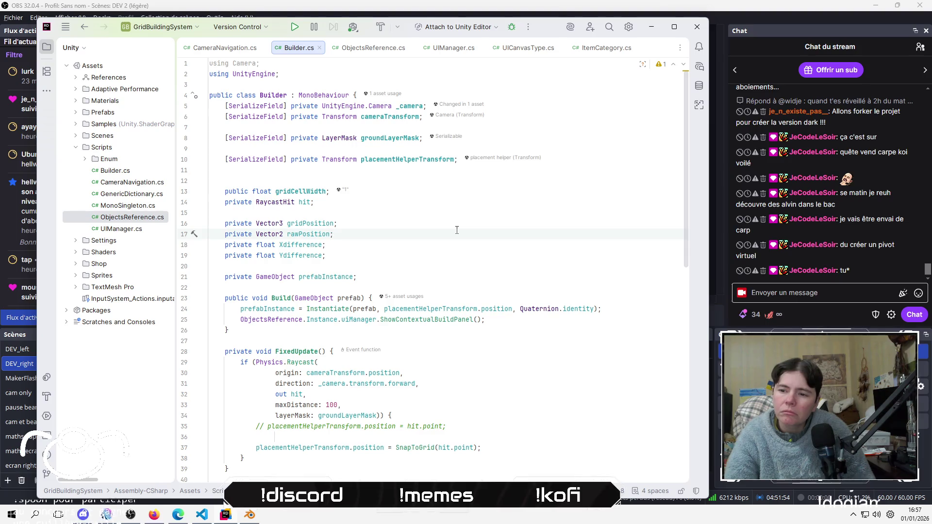
pyautogui.scroll(-4, 438, 249)
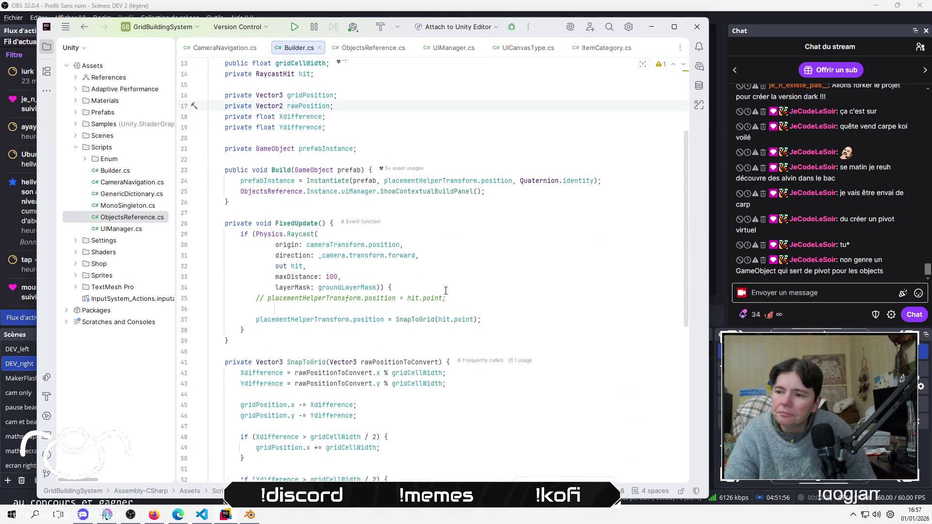
pyautogui.scroll(-3, 437, 262)
pyautogui.click(479, 289)
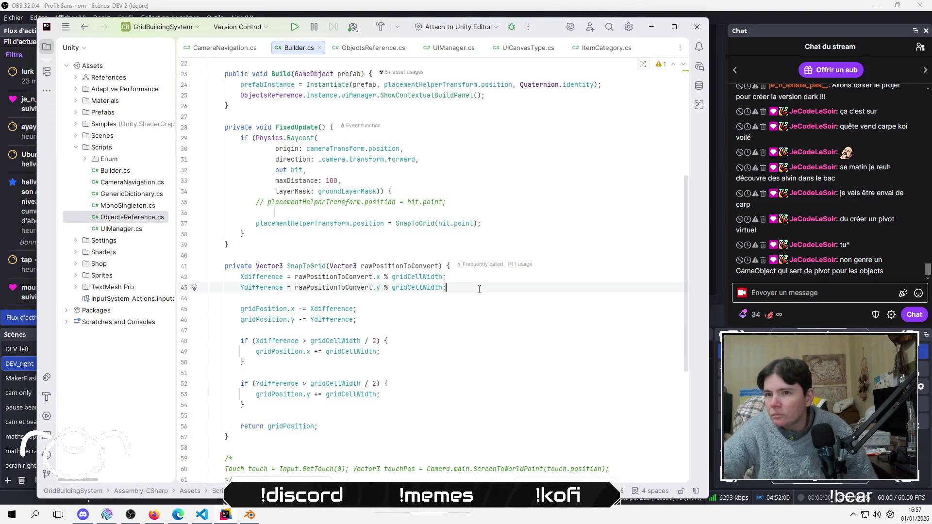
pyautogui.press('Down')
pyautogui.press('Down')
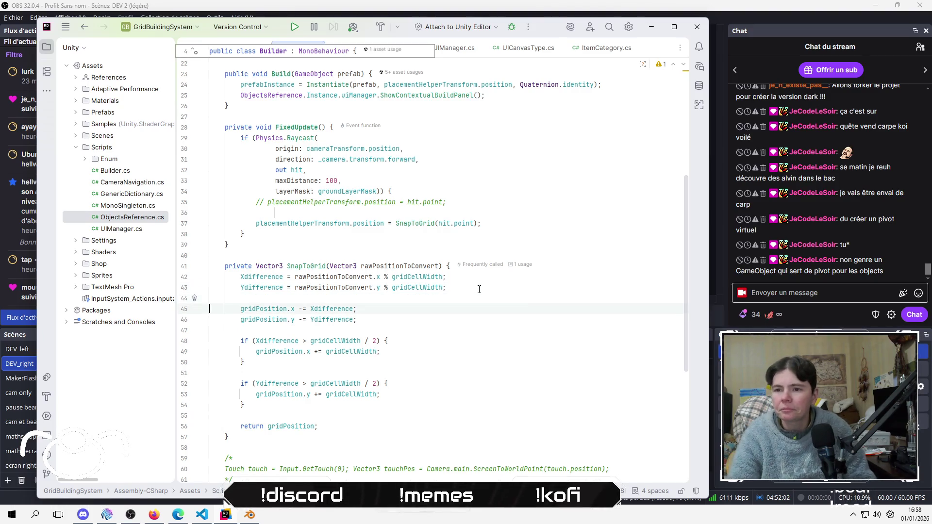
pyautogui.hotkey('shift', 'Down')
pyautogui.hotkey('shift', 'Down')
pyautogui.hotkey('shift', 'Down')
pyautogui.hotkey('shift', 'Down')
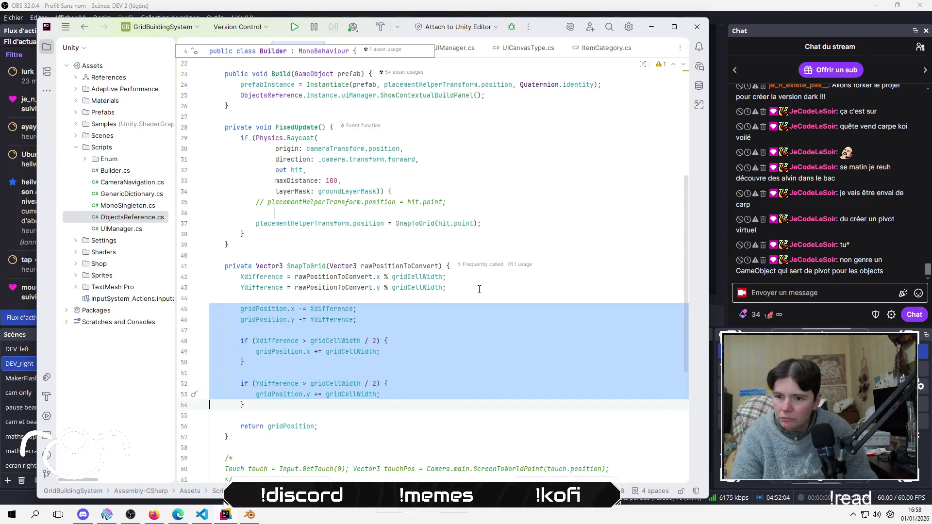
pyautogui.hotkey('shift', 'Down')
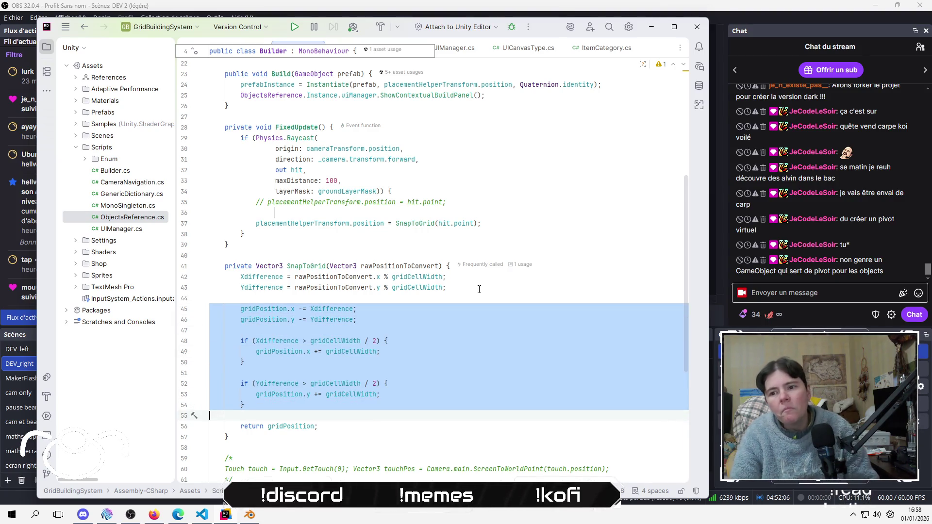
pyautogui.press('Left')
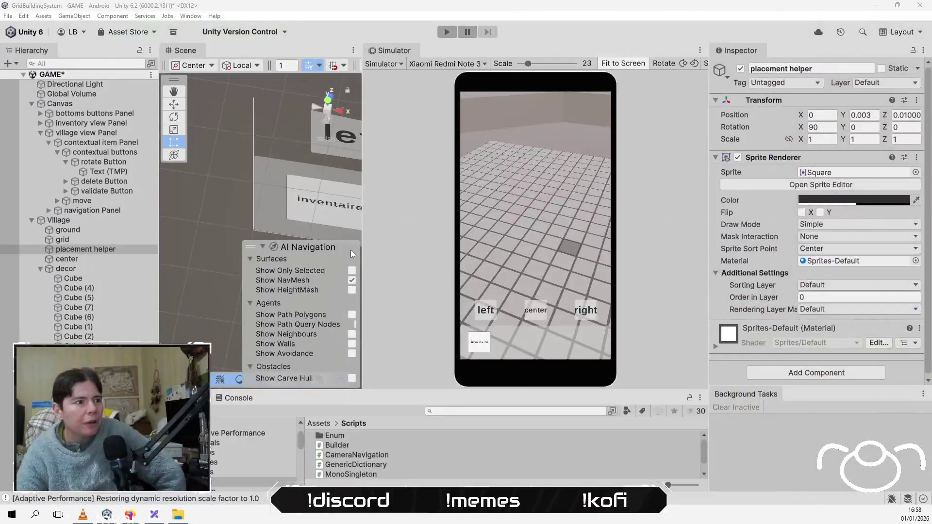
# Frame the placement helper, pick the Move tool, and orbit to a near-horizontal view
pyautogui.doubleClick(134, 248)
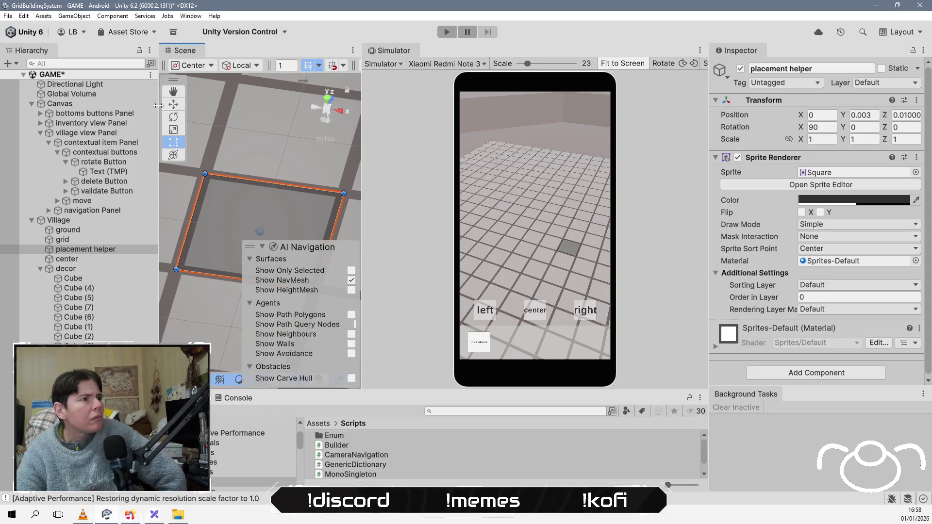
pyautogui.click(176, 105)
pyautogui.moveTo(261, 202)
pyautogui.mouseDown()
pyautogui.moveTo(238, 156)
pyautogui.moveTo(235, 262)
pyautogui.moveTo(230, 202)
pyautogui.moveTo(178, 208)
pyautogui.moveTo(196, 182)
pyautogui.mouseUp()
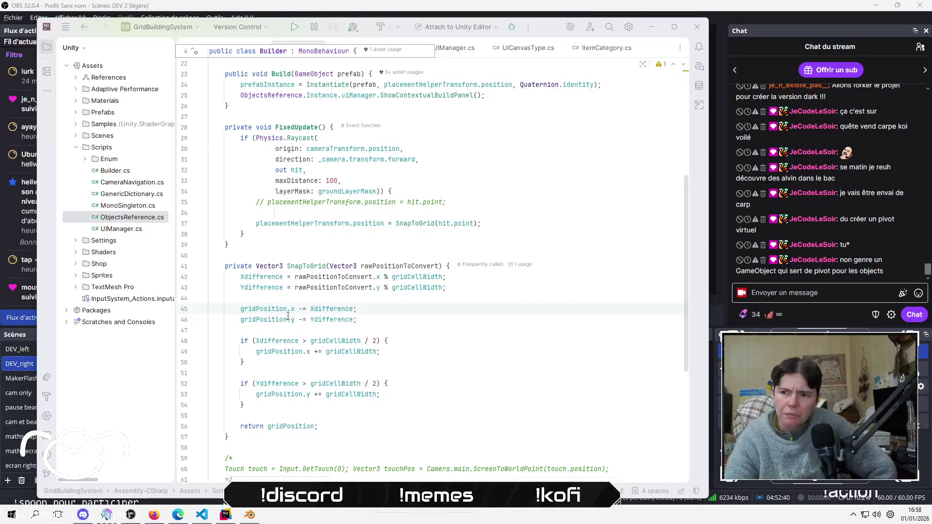
# Change gridPosition.y to gridPosition.z on line 46 of SnapToGrid
pyautogui.click(290, 320)
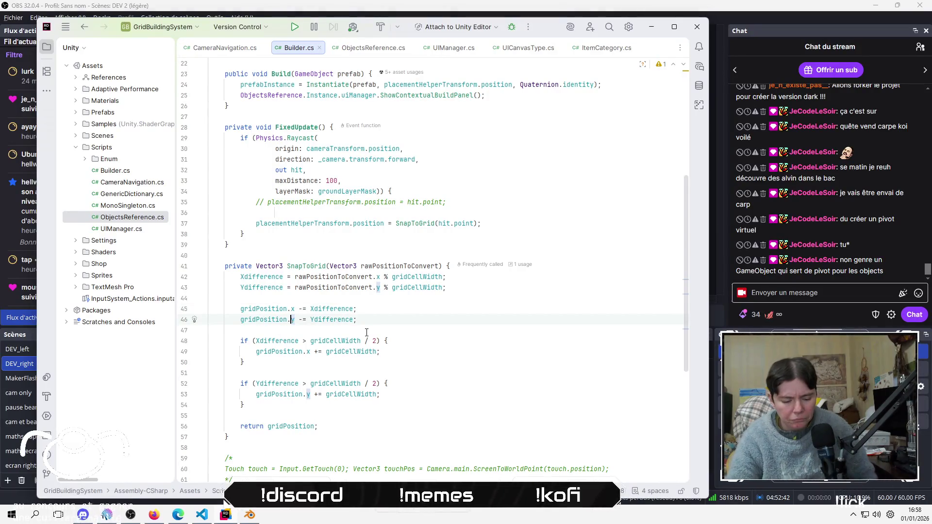
pyautogui.press('Delete')
pyautogui.write('y')
pyautogui.press('Escape')
pyautogui.press('BackSpace')
pyautogui.write('z')
pyautogui.press('End')
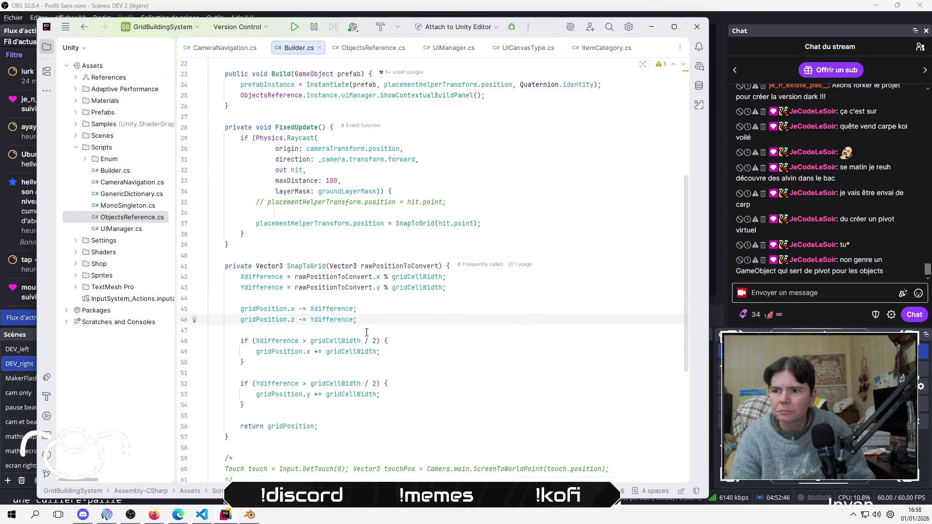
# Change rawPositionToConvert.y to .z on line 43 and gridPosition.y to .z on line 53, then return to Unity
pyautogui.press('Up')
pyautogui.press('Up')
pyautogui.press('Up')
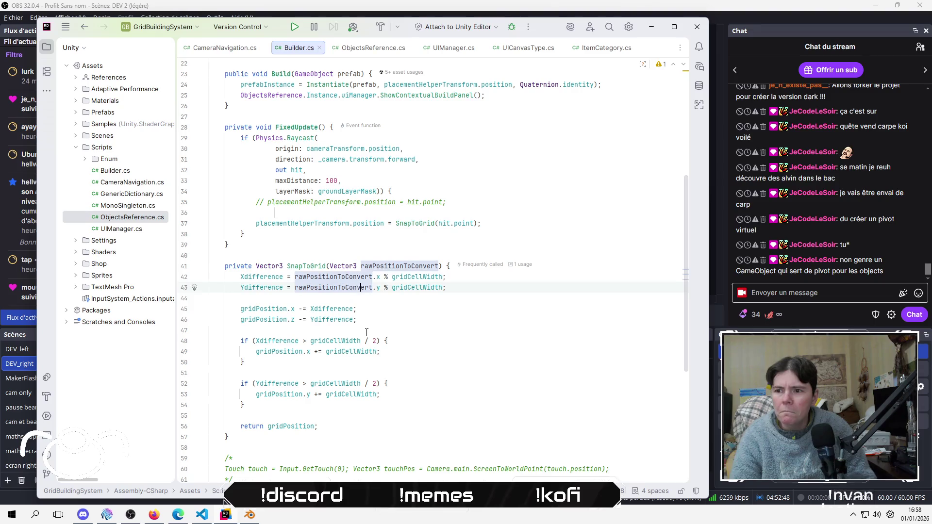
pyautogui.press('Right')
pyautogui.press('Right')
pyautogui.press('Delete')
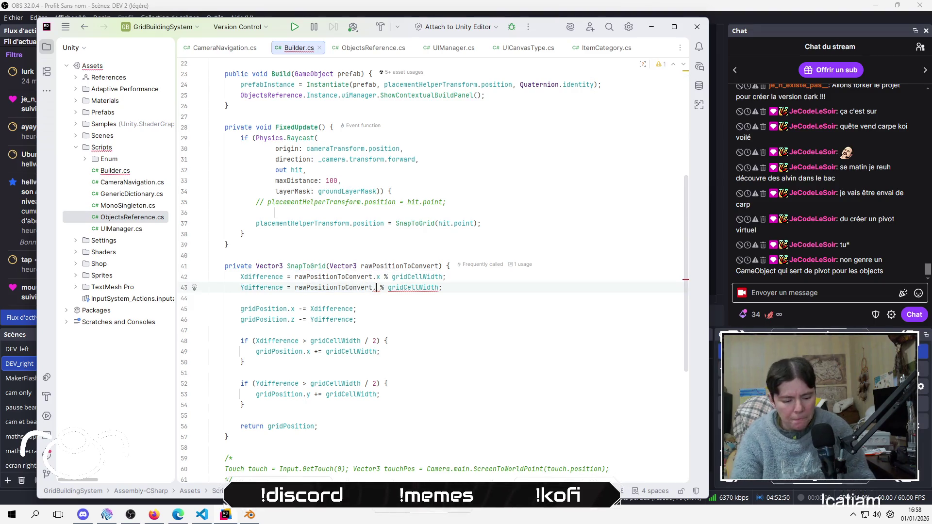
pyautogui.write('z')
pyautogui.press('Escape')
pyautogui.press('Down')
pyautogui.press('Down')
pyautogui.press('Down')
pyautogui.press('Down')
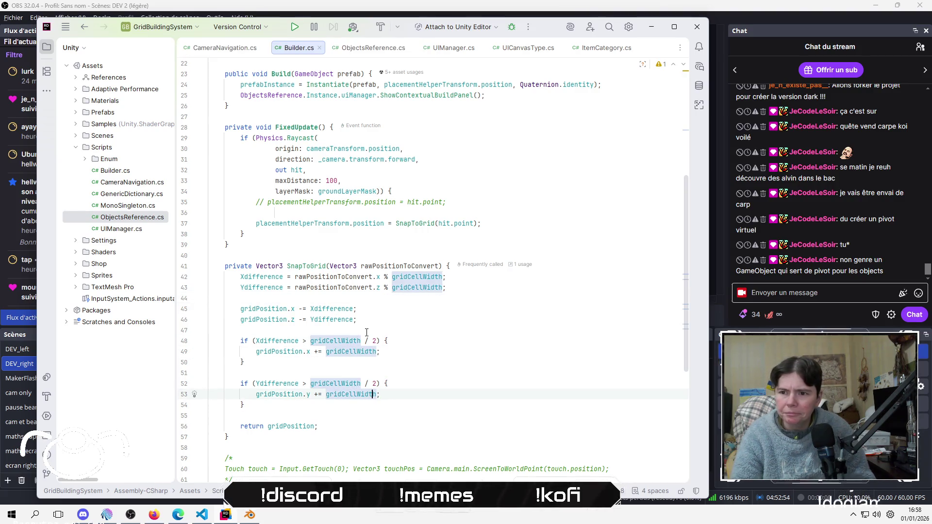
pyautogui.press('Left')
pyautogui.press('BackSpace')
pyautogui.write('z')
pyautogui.press('Escape')
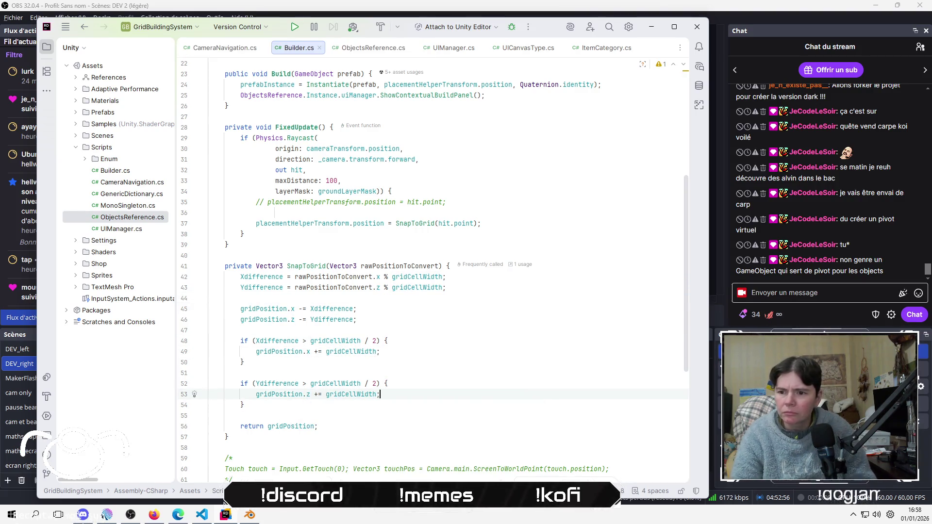
pyautogui.press('Down')
pyautogui.press('Down')
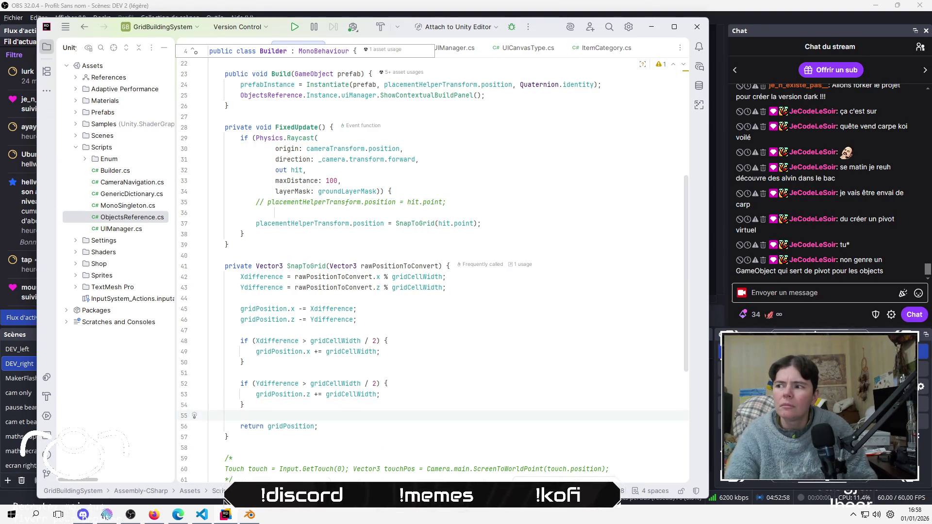
pyautogui.hotkey('alt', 'Tab')
# Run the game, tap the ground, and pan across the grid to test helper snapping
pyautogui.click(617, 35)
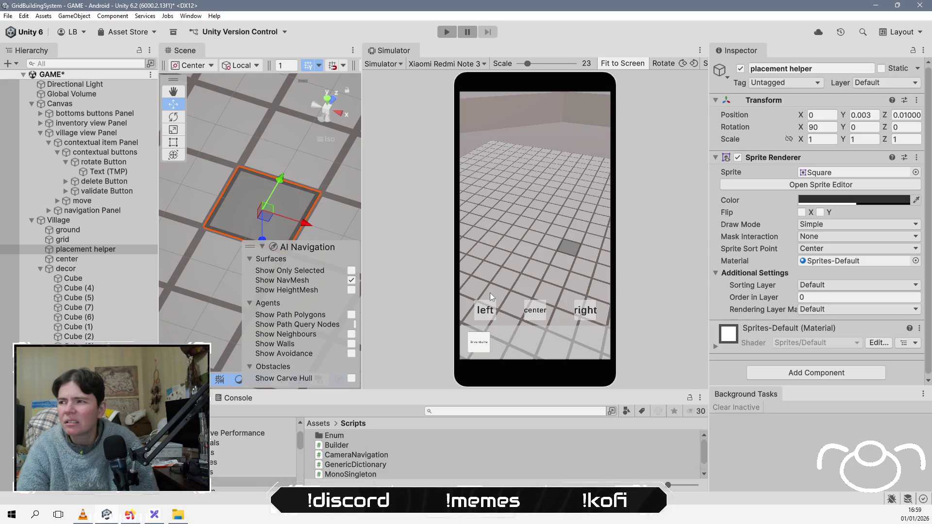
pyautogui.click(453, 32)
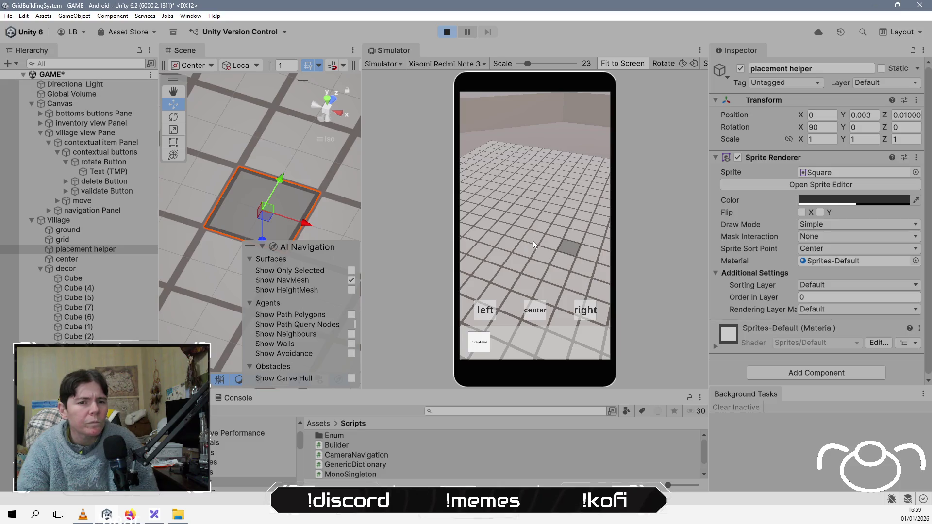
pyautogui.click(561, 241)
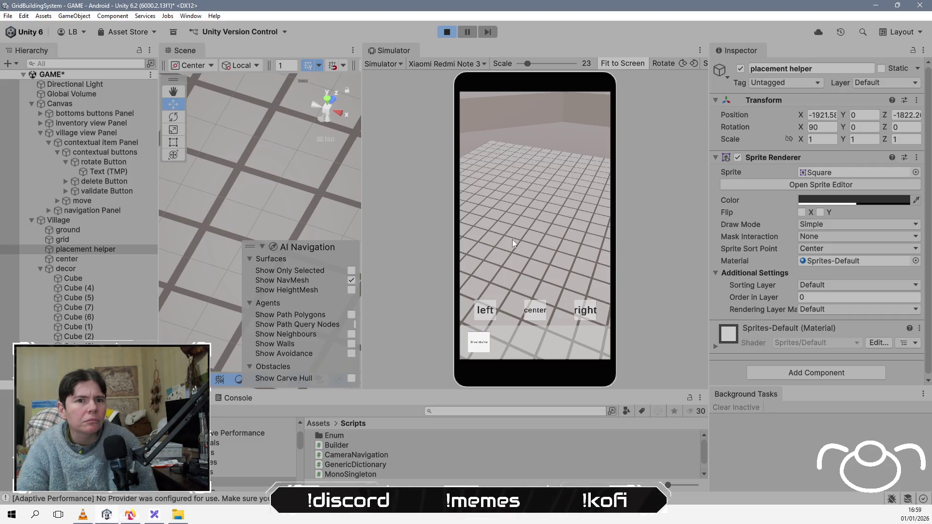
pyautogui.moveTo(511, 240); pyautogui.dragTo(454, 322)
pyautogui.moveTo(579, 173)
pyautogui.mouseDown()
pyautogui.moveTo(519, 238)
pyautogui.moveTo(582, 213)
pyautogui.moveTo(472, 174)
pyautogui.mouseUp()
pyautogui.moveTo(529, 165)
pyautogui.mouseDown()
pyautogui.moveTo(505, 217)
pyautogui.moveTo(453, 277)
pyautogui.mouseUp()
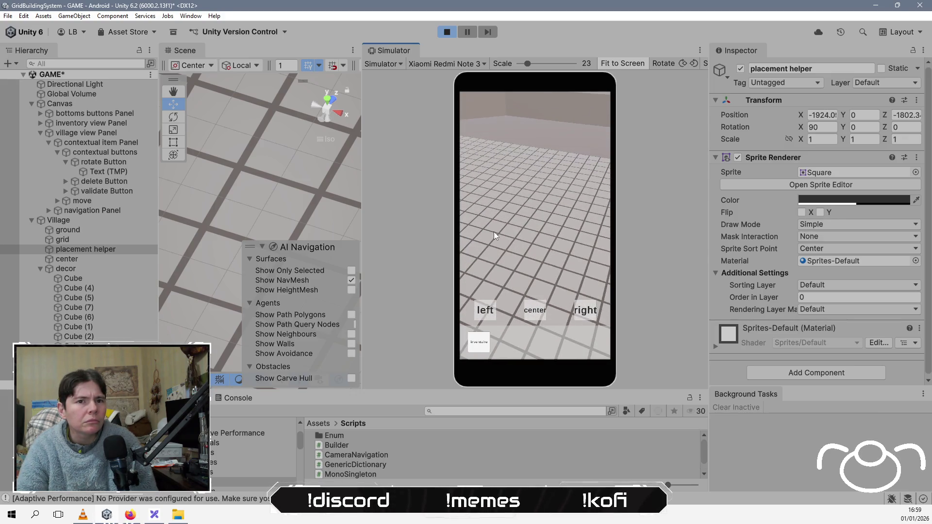
pyautogui.moveTo(494, 232); pyautogui.dragTo(514, 203)
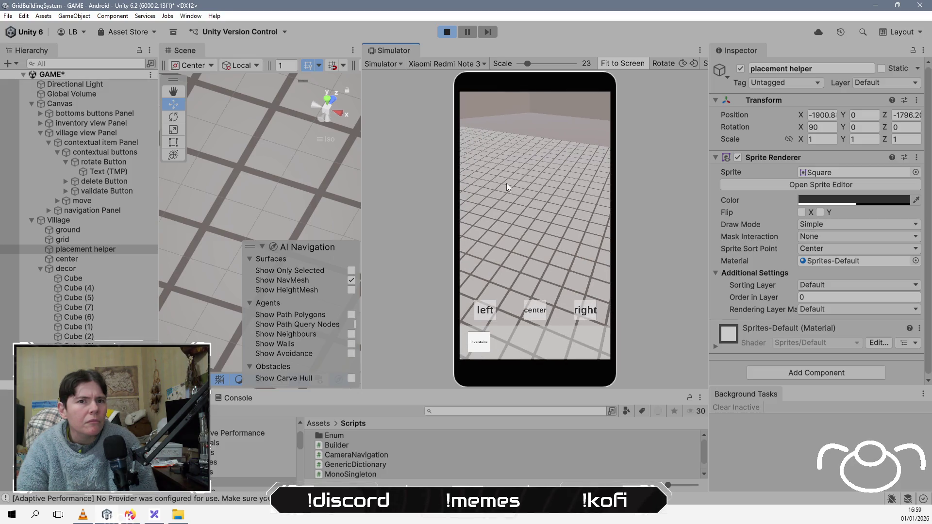
# Reset the placement helper's X and Z position to 0, then stop the game
pyautogui.click(822, 114)
pyautogui.write('00')
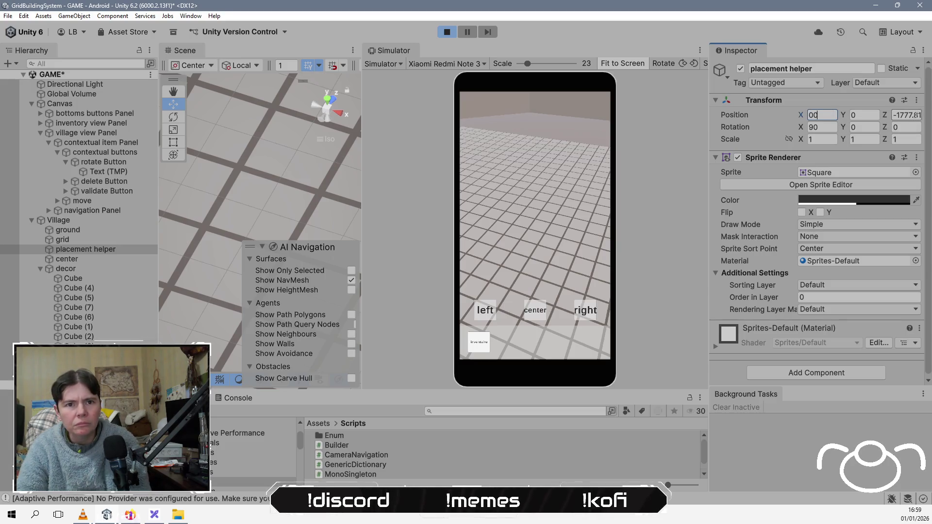
pyautogui.click(907, 115)
pyautogui.write('0')
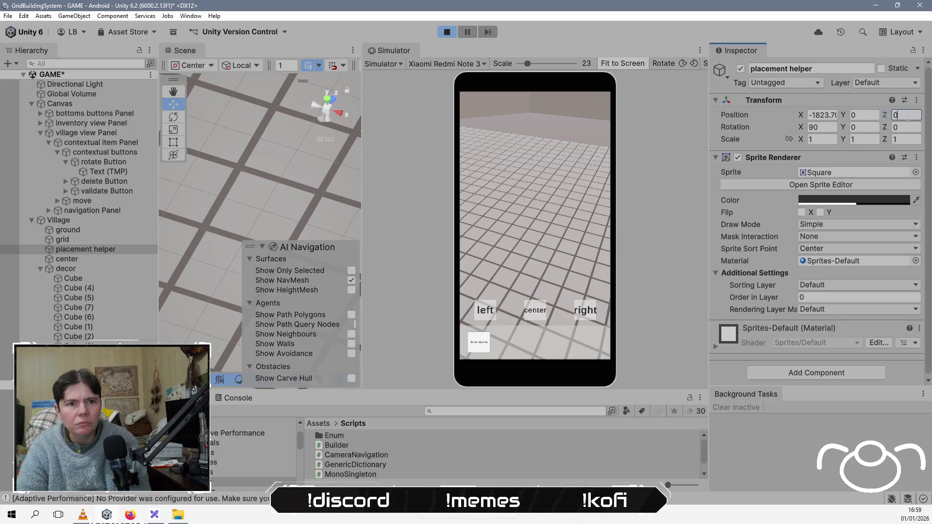
pyautogui.click(821, 115)
pyautogui.write('0')
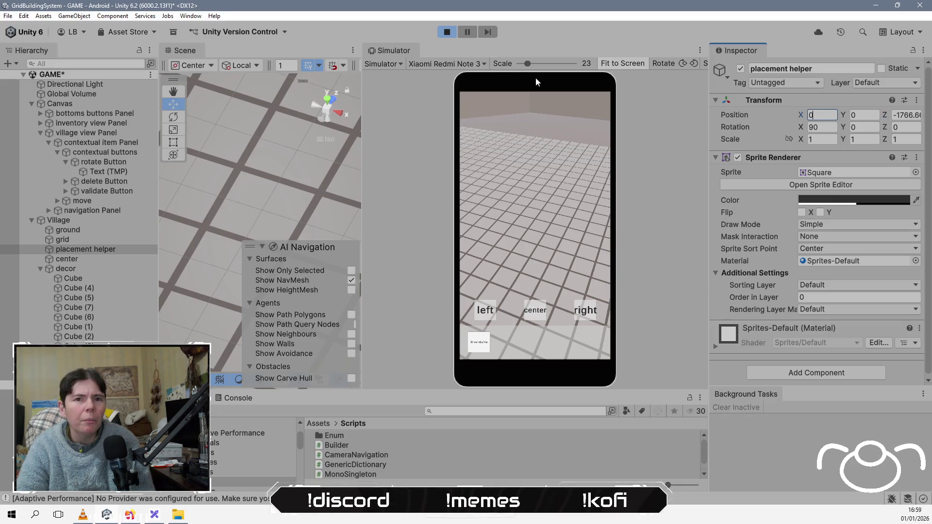
pyautogui.click(447, 33)
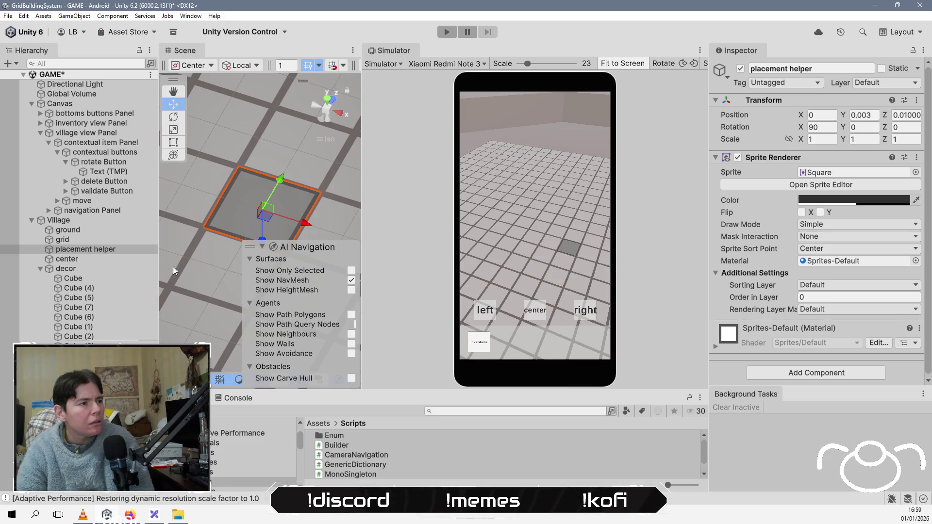
# Inspect Village's Builder cell width and frame and orbit around the camera container, then return to Rider
pyautogui.click(100, 220)
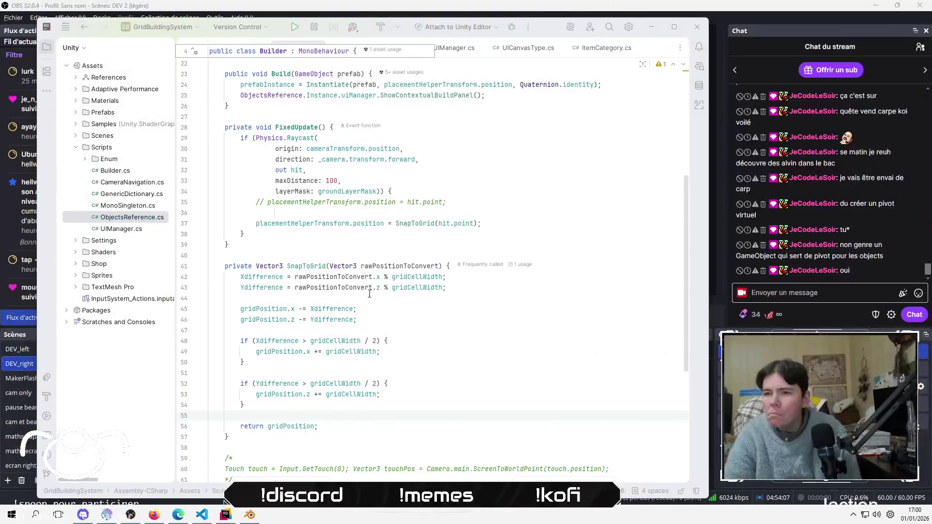
pyautogui.click(366, 297)
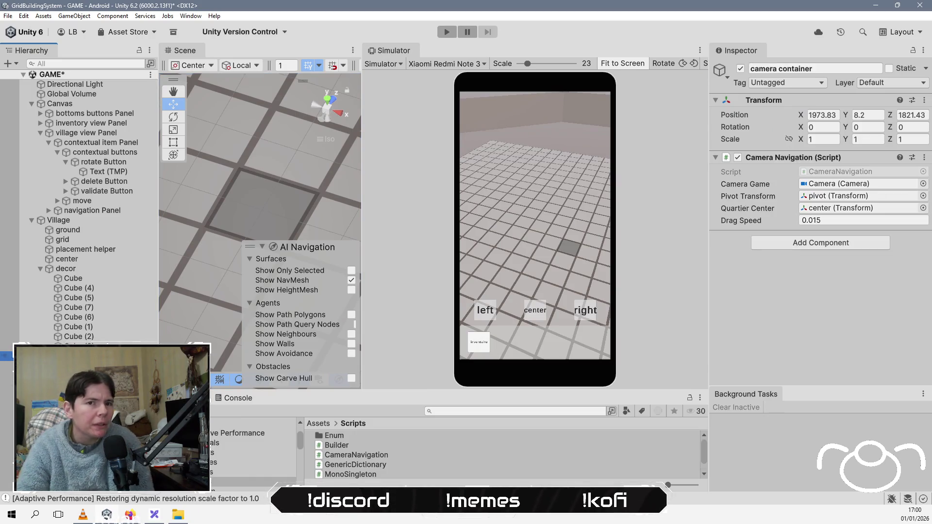
pyautogui.press('f')
pyautogui.moveTo(207, 326)
pyautogui.mouseDown()
pyautogui.moveTo(230, 294)
pyautogui.moveTo(244, 291)
pyautogui.mouseUp()
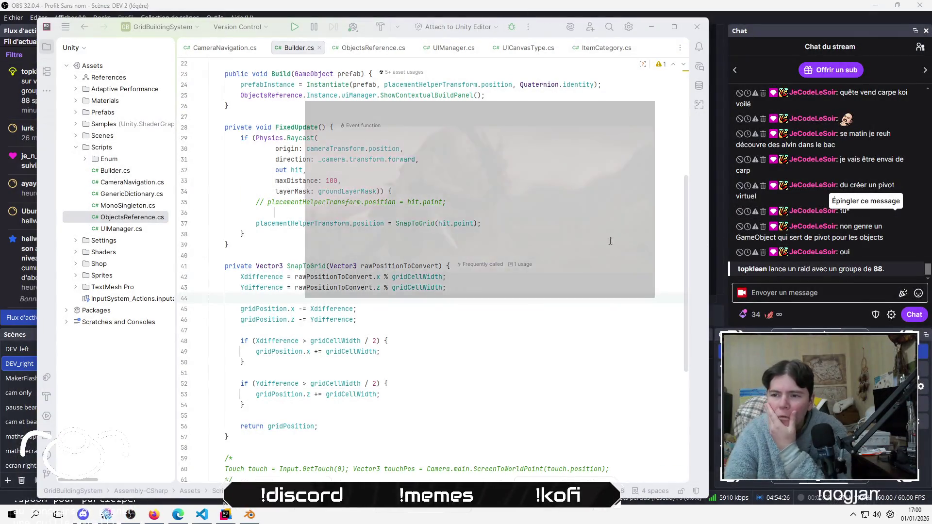
pyautogui.click(610, 240)
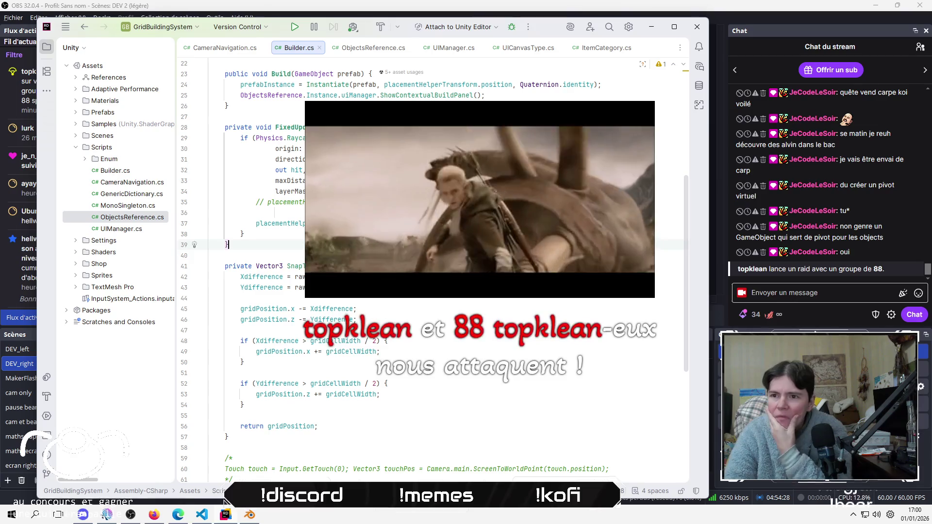
pyautogui.click(243, 234)
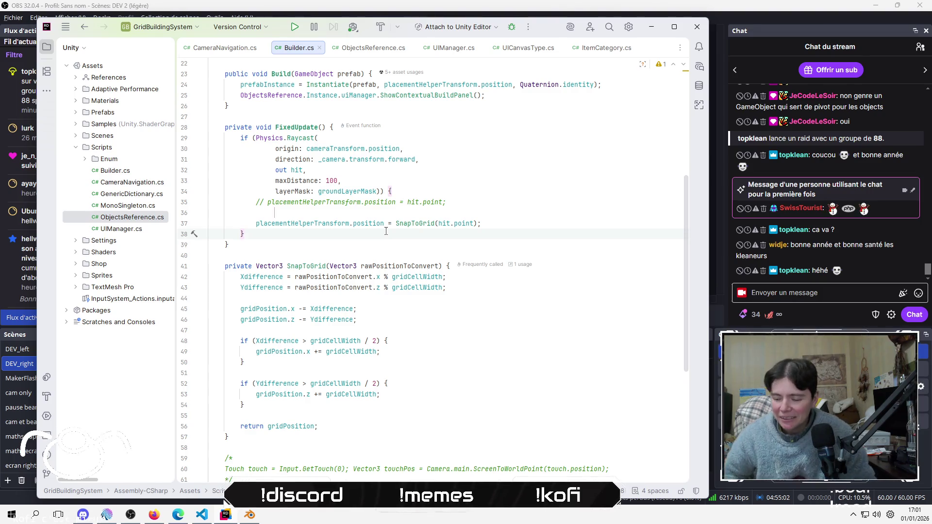
pyautogui.click(499, 202)
pyautogui.click(499, 195)
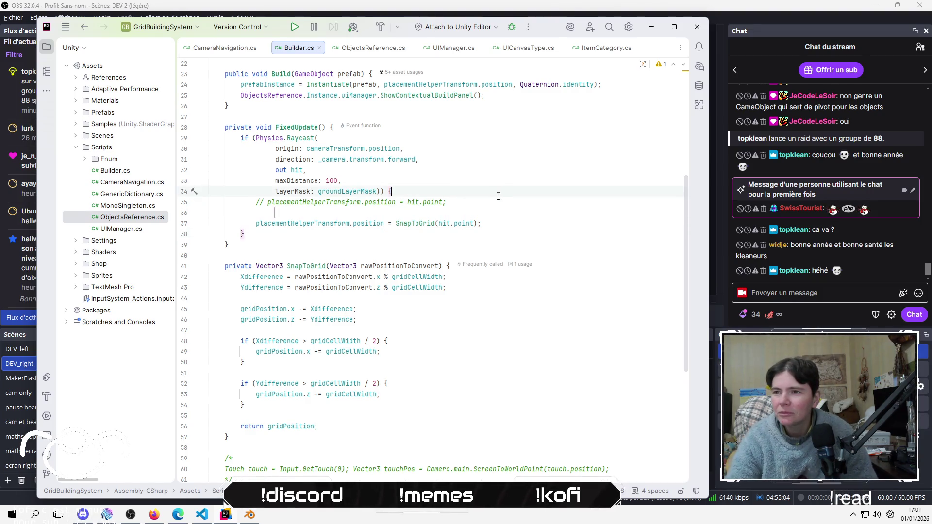
pyautogui.press('Home')
pyautogui.press('Home')
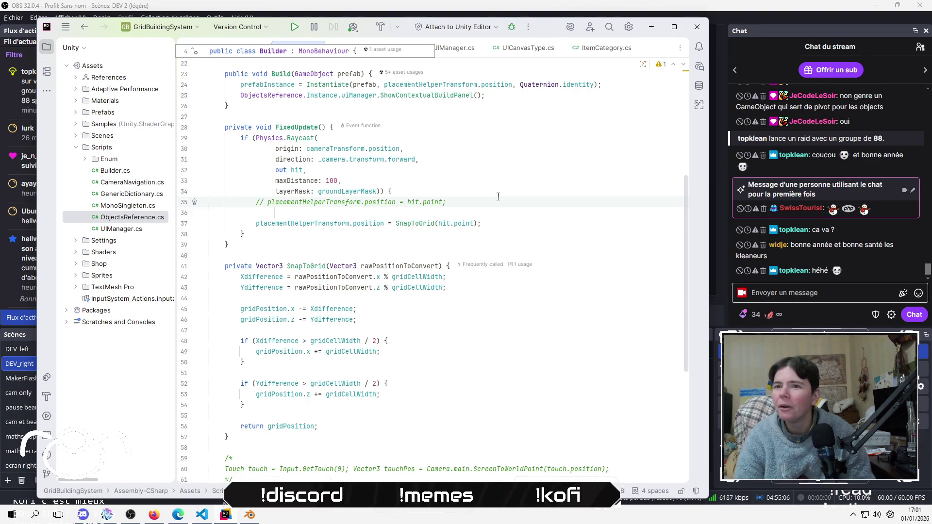
pyautogui.press('Up')
pyautogui.press('Up')
pyautogui.press('Up')
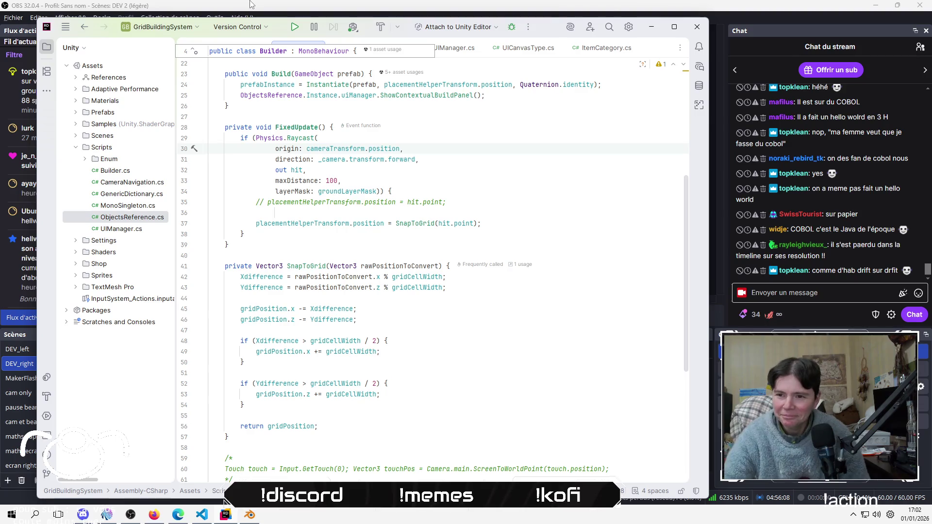
pyautogui.click(616, 200)
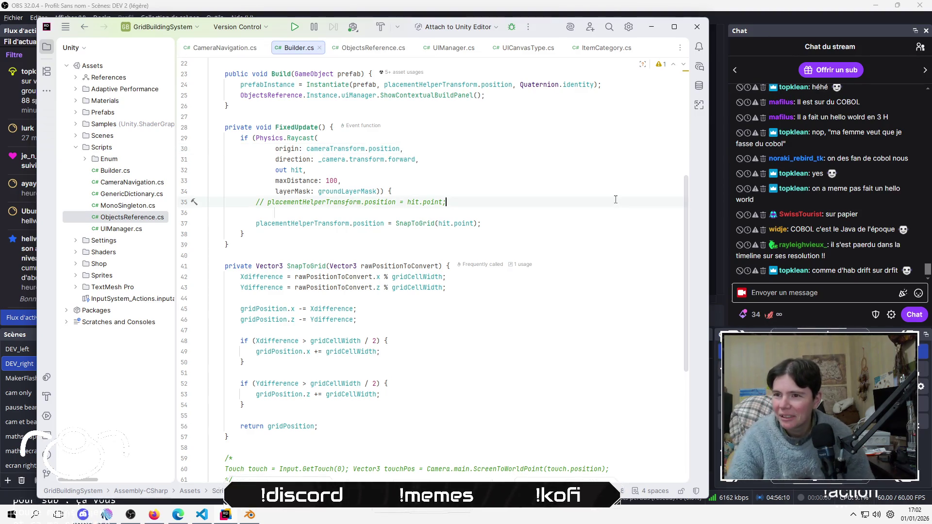
pyautogui.press('Home')
pyautogui.press('Home')
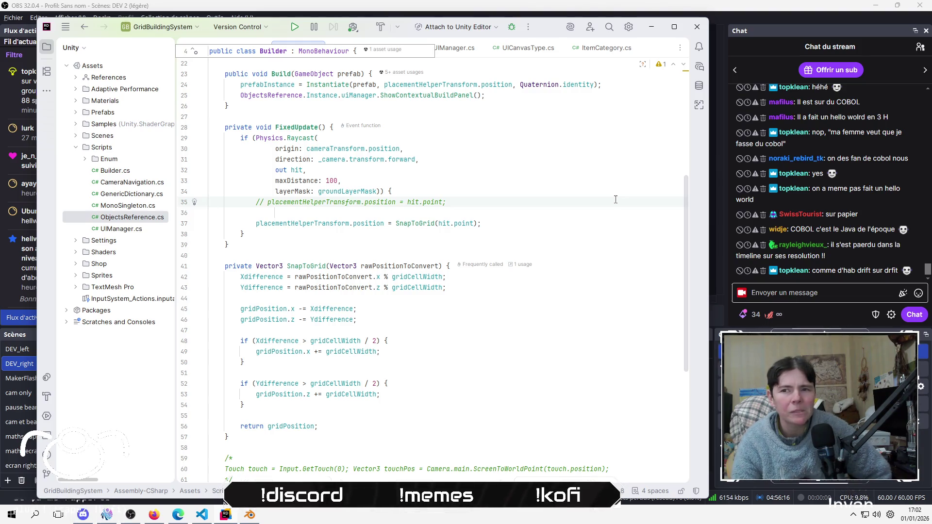
pyautogui.press('Down')
pyautogui.press('Down')
pyautogui.press('End')
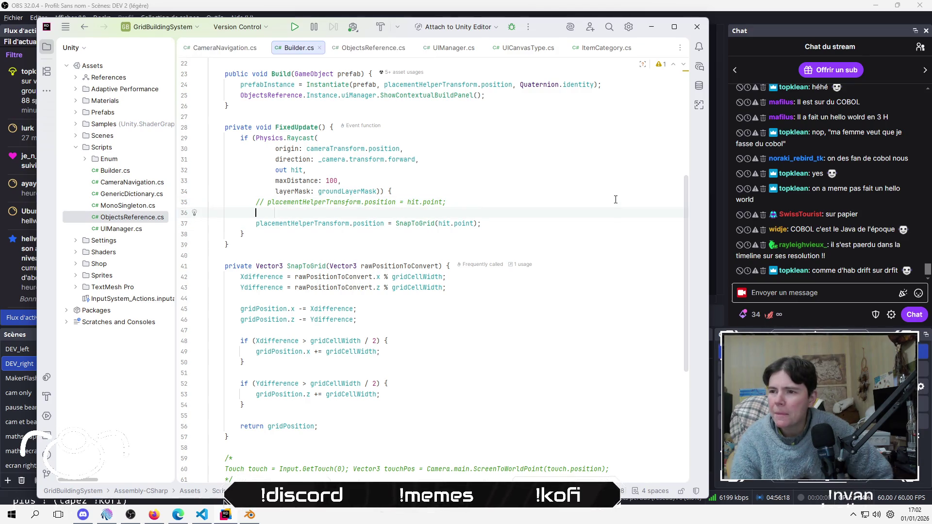
pyautogui.press('Left')
pyautogui.press('Left')
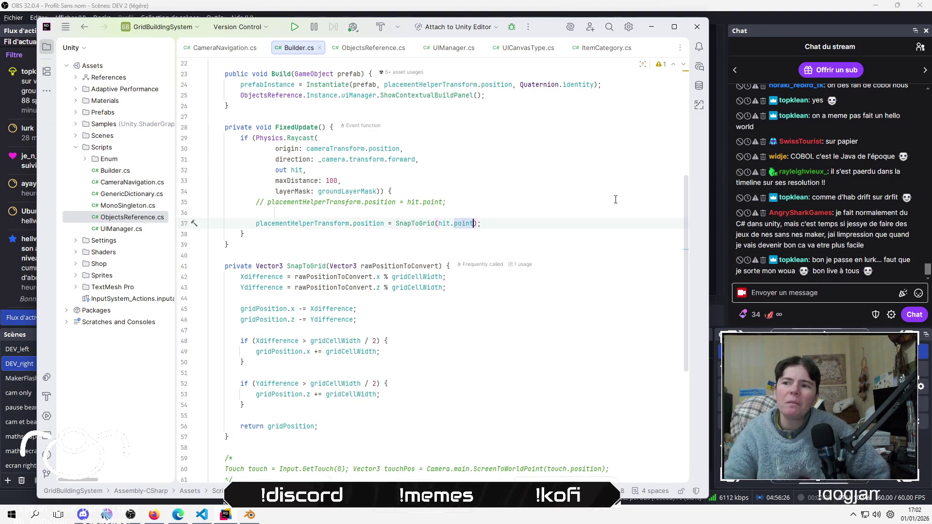
# Try replacing position with a 'wo' completion on line 37, then undo back to position
pyautogui.hotkey('ctrl', 'Left')
pyautogui.hotkey('ctrl', 'Left')
pyautogui.hotkey('ctrl', 'Left')
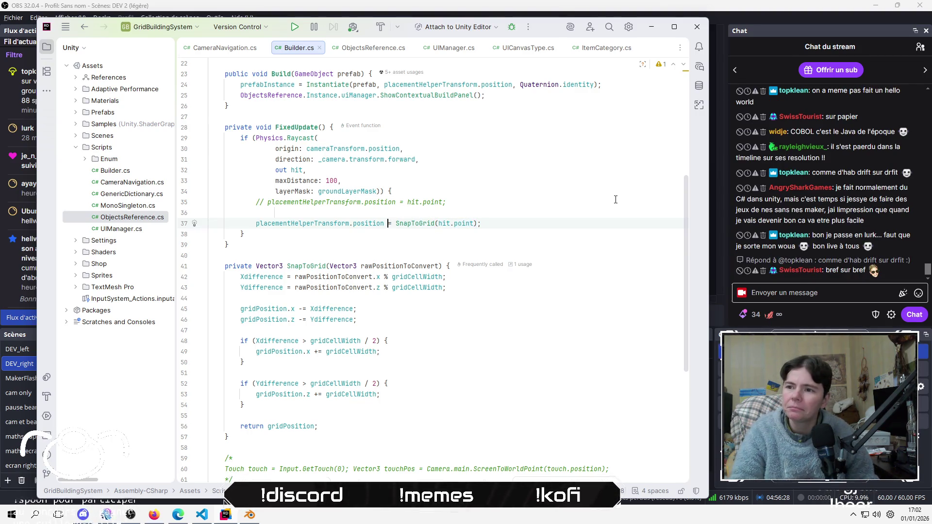
pyautogui.hotkey('ctrl', 'Delete')
pyautogui.write('wo')
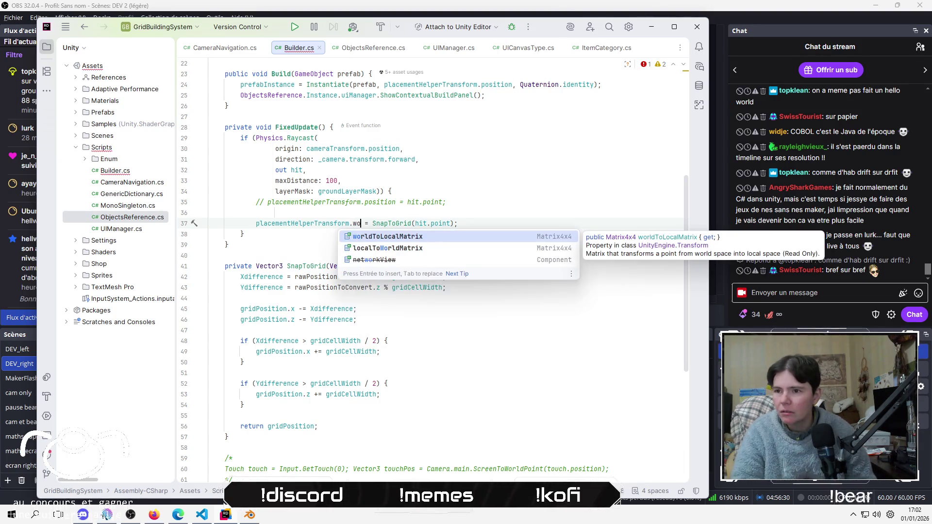
pyautogui.press('Down')
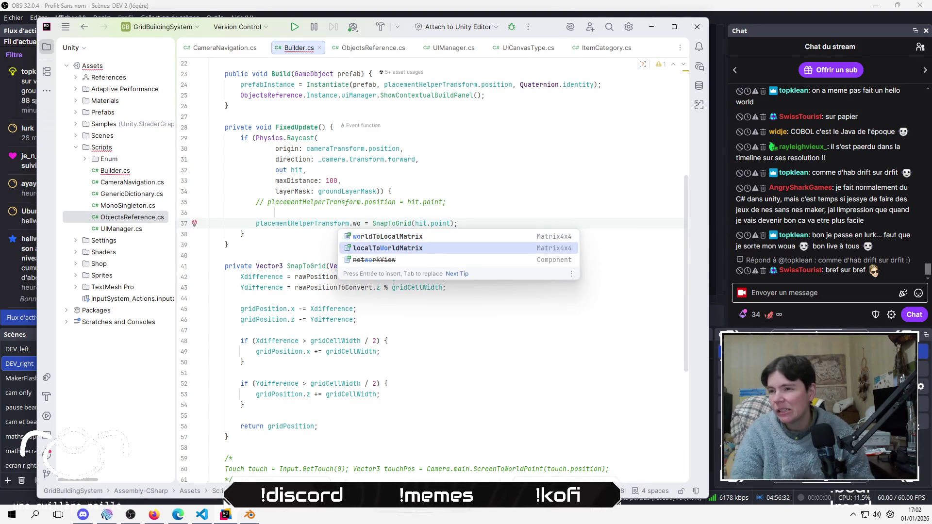
pyautogui.hotkey('ctrl', 'z')
pyautogui.hotkey('ctrl', 'z')
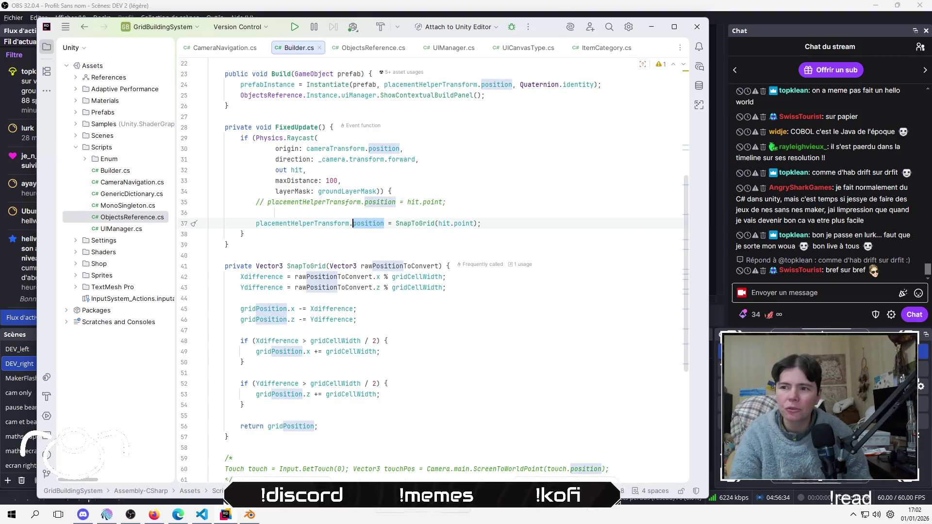
pyautogui.press('Home')
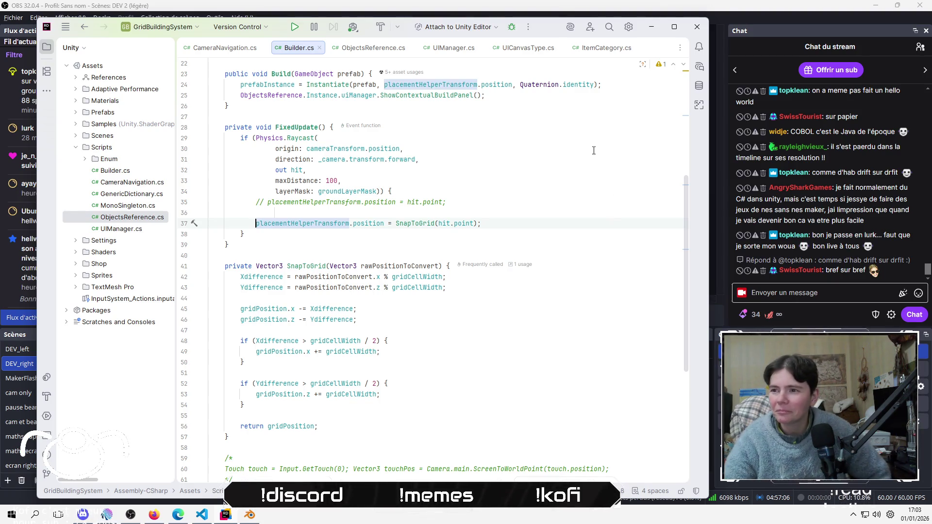
# Insert a Transform completion with a member dot at the start of the helper assignment line
pyautogui.press('Up')
pyautogui.press('Up')
pyautogui.press('Home')
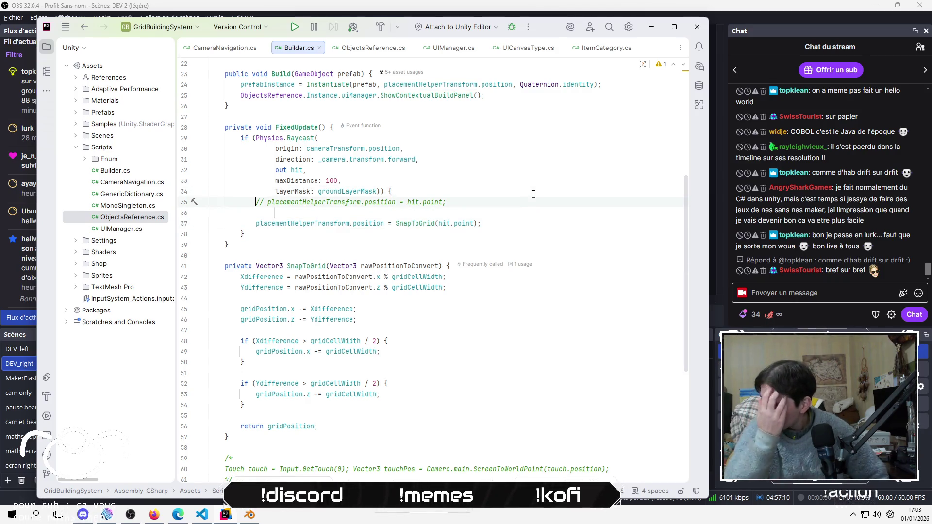
pyautogui.press('Down')
pyautogui.press('Down')
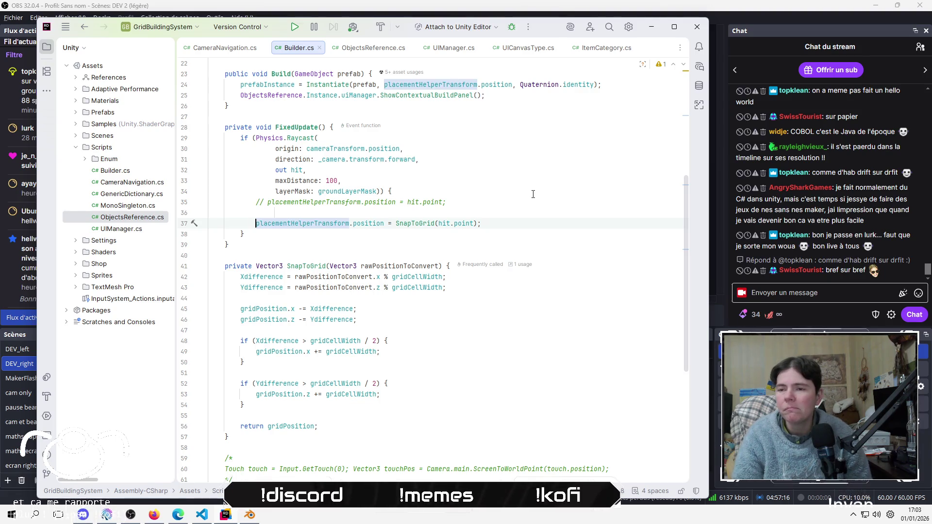
pyautogui.press('Left')
pyautogui.write('Tr')
pyautogui.press('Down')
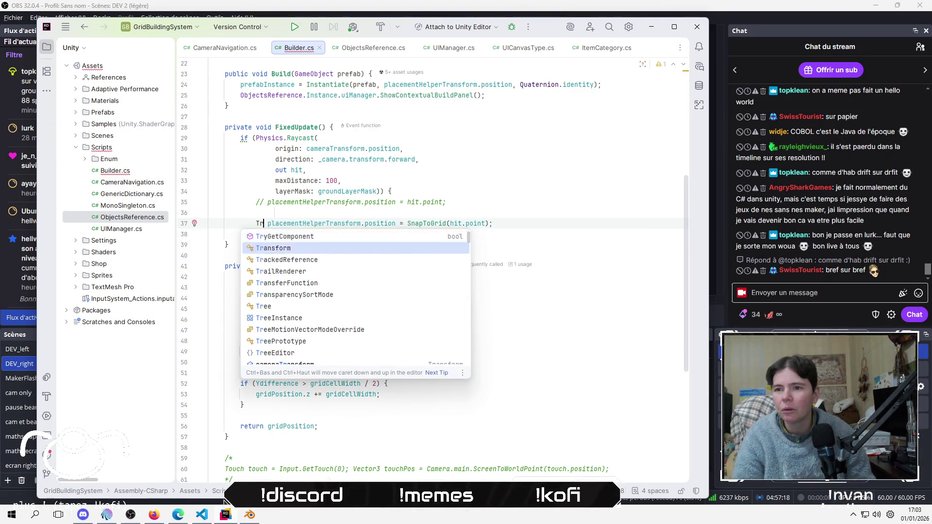
pyautogui.press('Return')
pyautogui.write('.')
pyautogui.press('Escape')
# Select and delete the inserted Transform text, undoing an accidental duplicate
pyautogui.hotkey('ctrl', 'w')
pyautogui.hotkey('ctrl', 'w')
pyautogui.hotkey('ctrl', 'w')
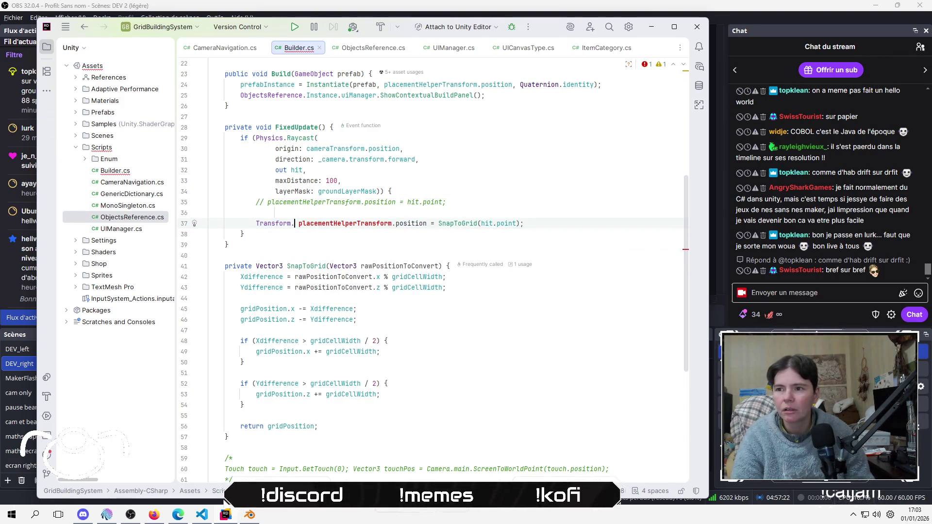
pyautogui.hotkey('ctrl', 'd')
pyautogui.press('Left')
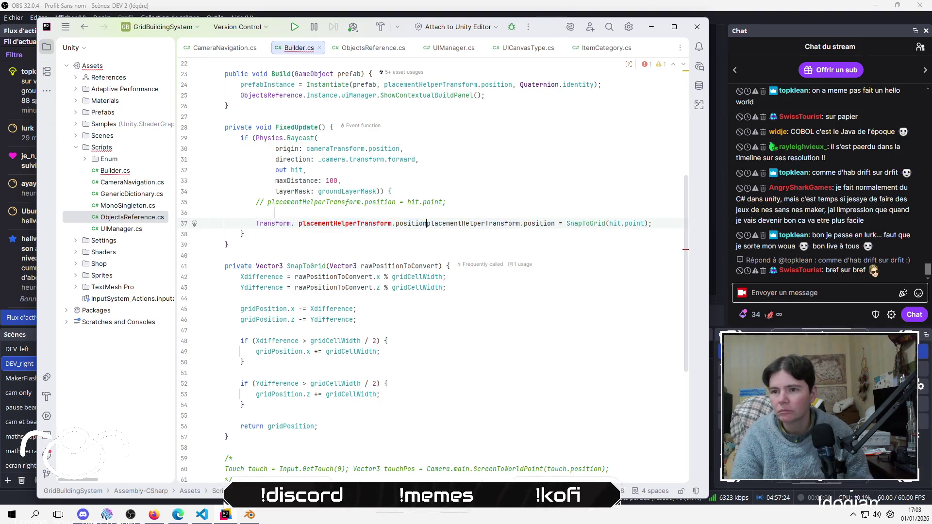
pyautogui.hotkey('ctrl', 'z')
pyautogui.hotkey('ctrl', 'w')
pyautogui.press('Delete')
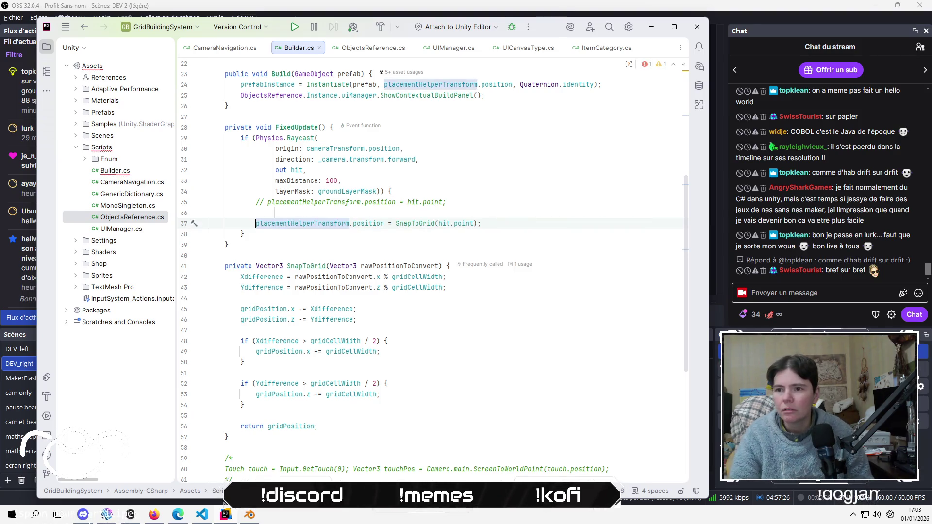
# Remove a stray 'w' after placementHelperTransform, then type '.w' after SnapToGrid(hit.point)
pyautogui.click(354, 224)
pyautogui.write('w')
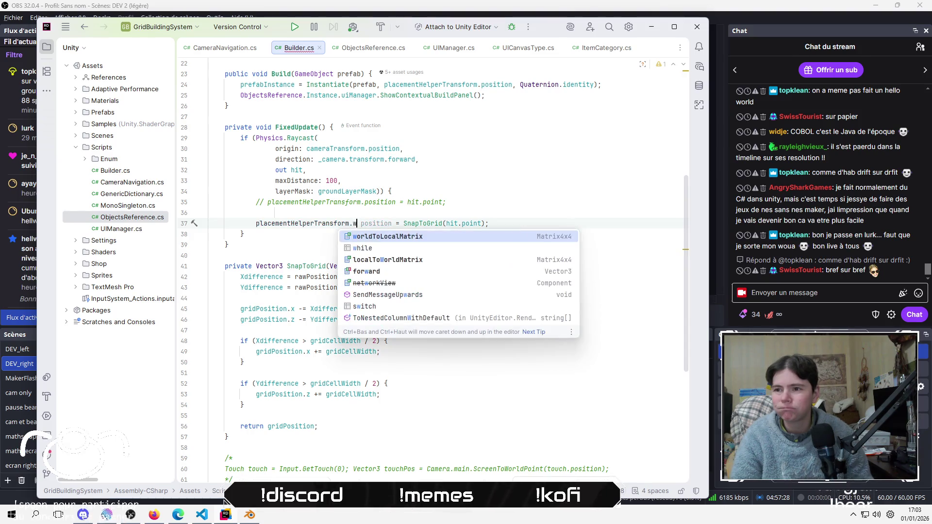
pyautogui.press('Escape')
pyautogui.press('BackSpace')
pyautogui.press('Delete')
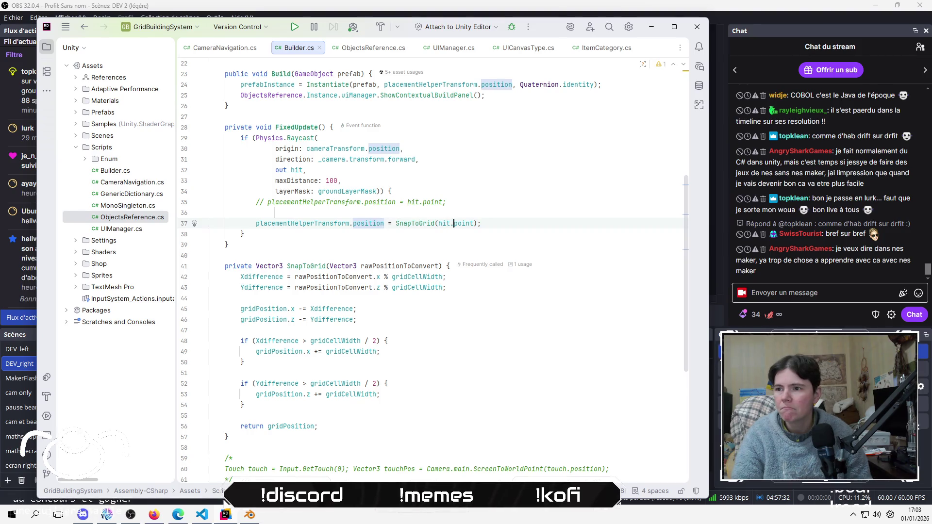
pyautogui.click(477, 224)
pyautogui.write('.w')
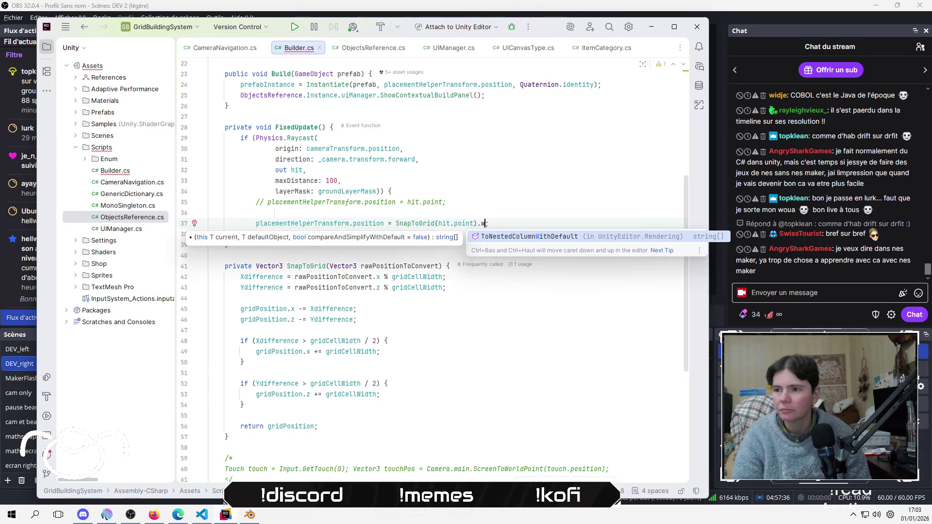
# Browse Vector3 members after SnapToGrid(hit.point) and hit.point, then remove the trailing dot
pyautogui.press('BackSpace')
pyautogui.press('BackSpace')
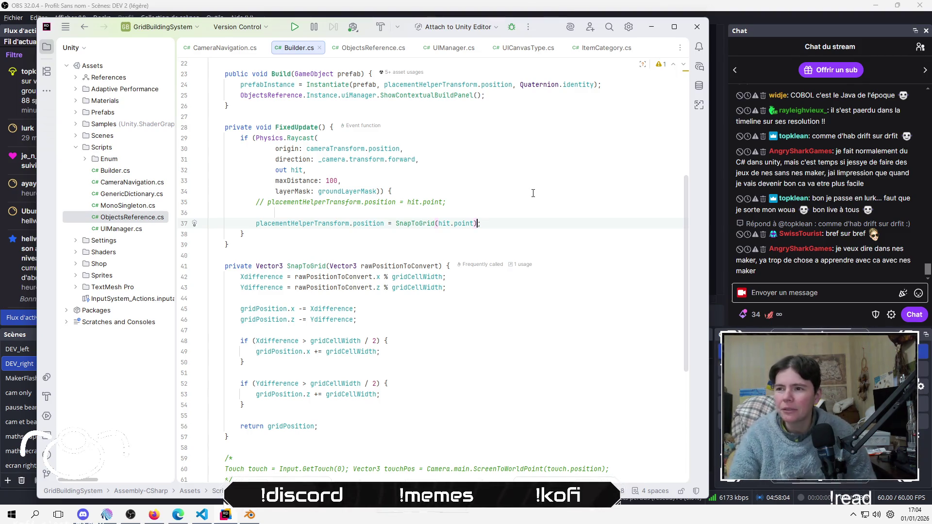
pyautogui.press('Down')
pyautogui.press('Up')
pyautogui.press('Left')
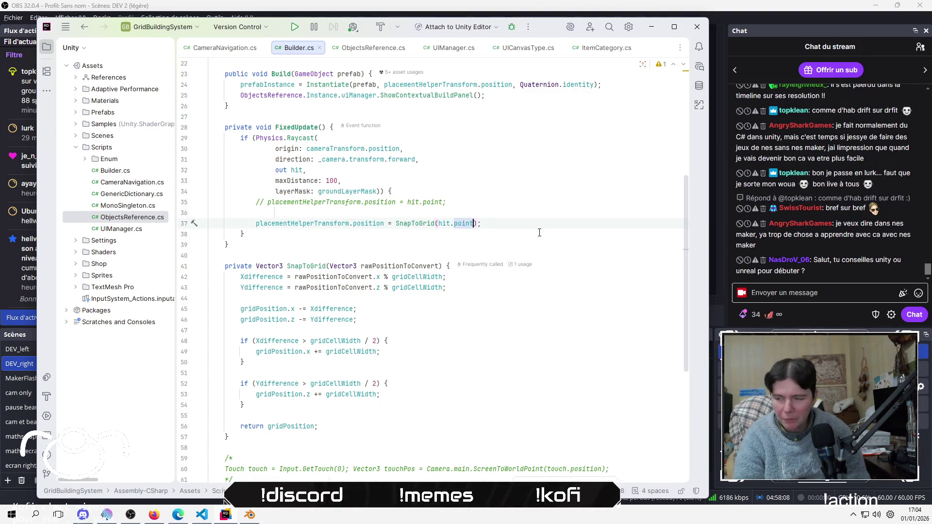
pyautogui.write('.')
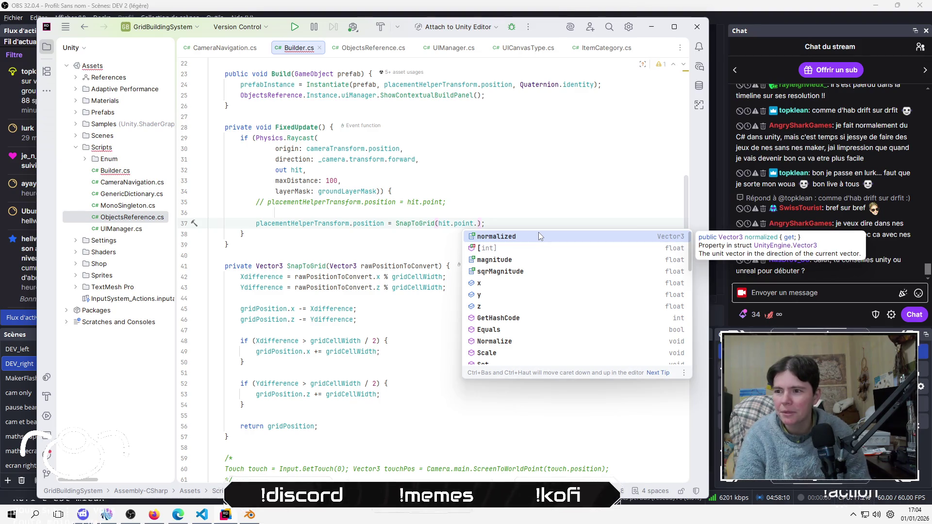
pyautogui.press('BackSpace')
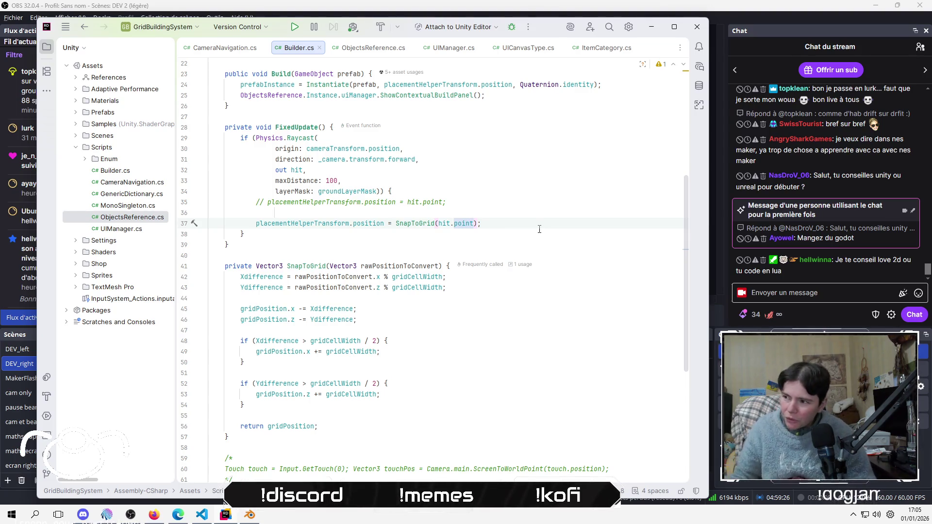
# Insert a blank line above the SnapToGrid placement helper assignment for new code
pyautogui.click(539, 219)
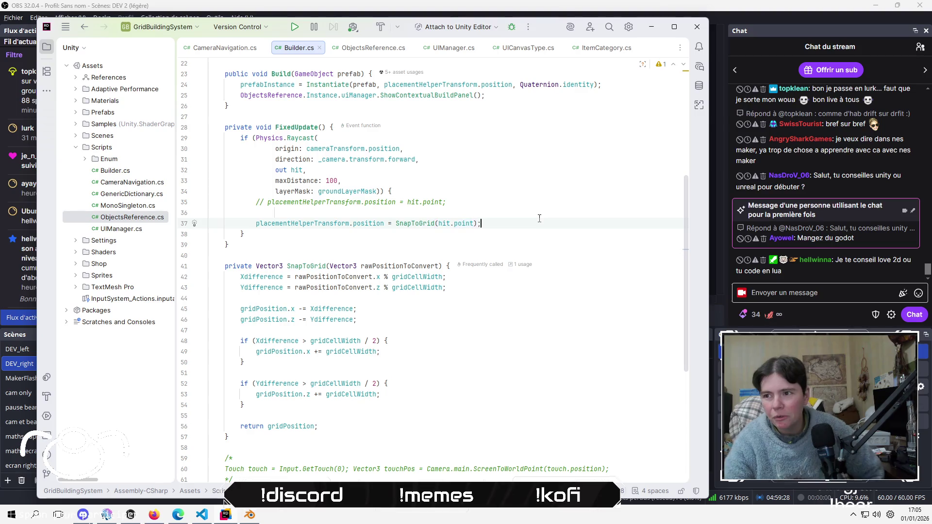
pyautogui.press('Up')
pyautogui.press('Return')
pyautogui.press('Return')
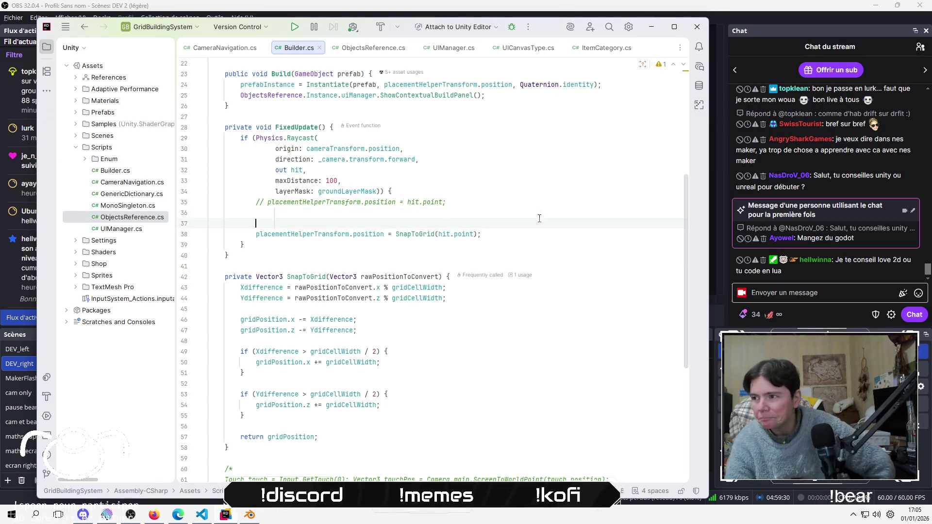
pyautogui.press('Up')
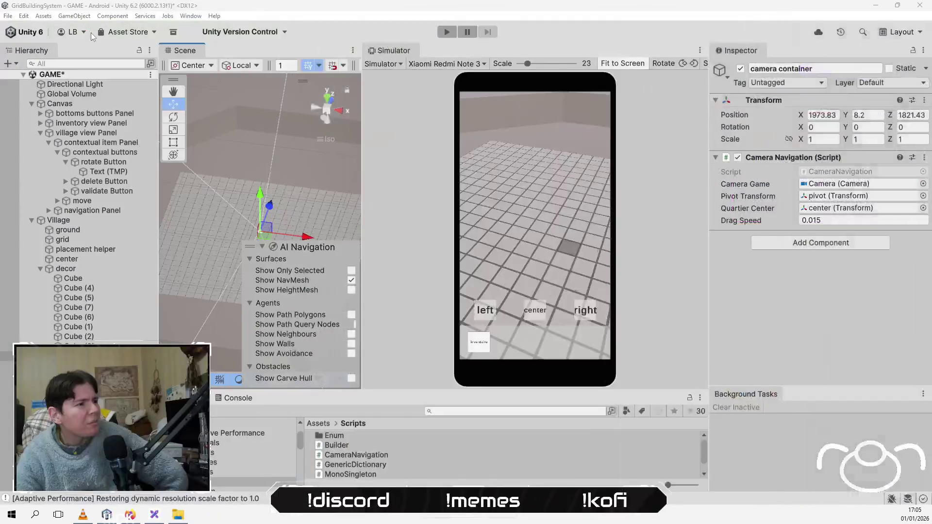
# Move the placement helper out of grid to below Cube (3) and save the scene
pyautogui.click(94, 246)
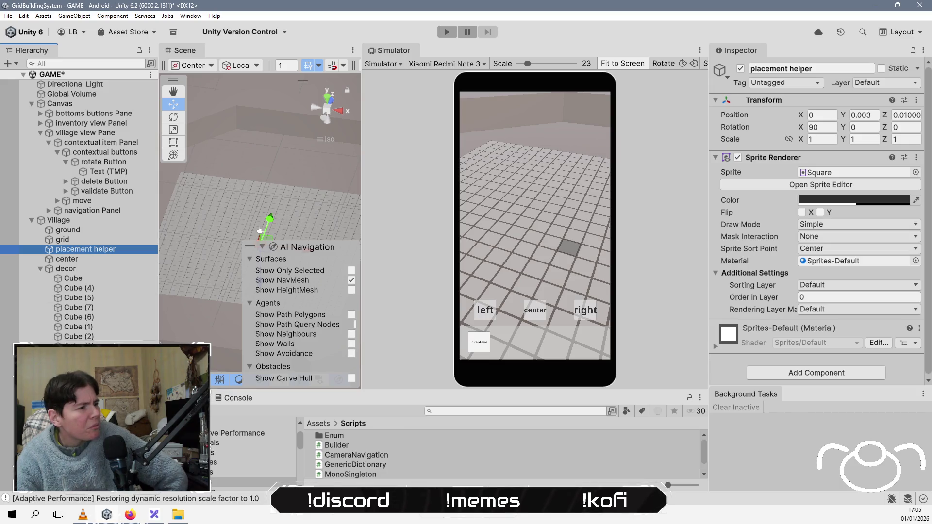
pyautogui.moveTo(86, 249); pyautogui.dragTo(72, 346)
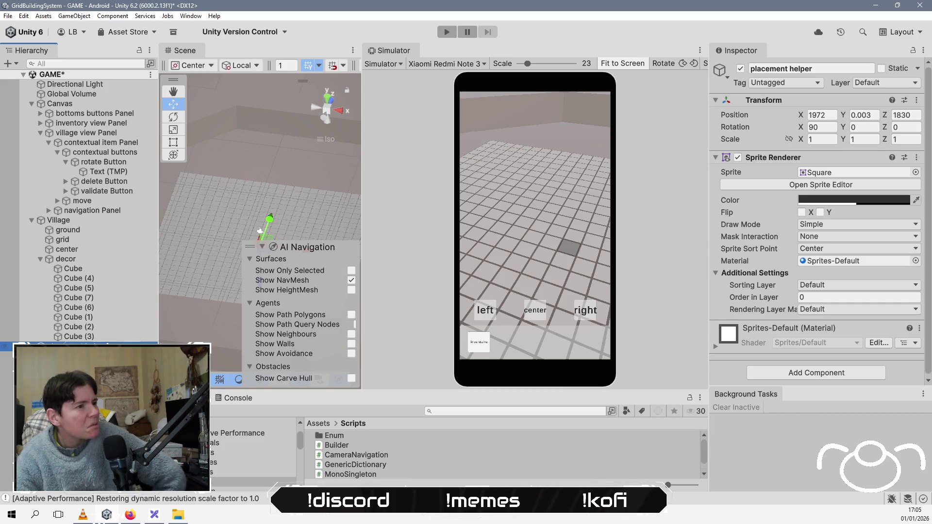
pyautogui.hotkey('ctrl', 's')
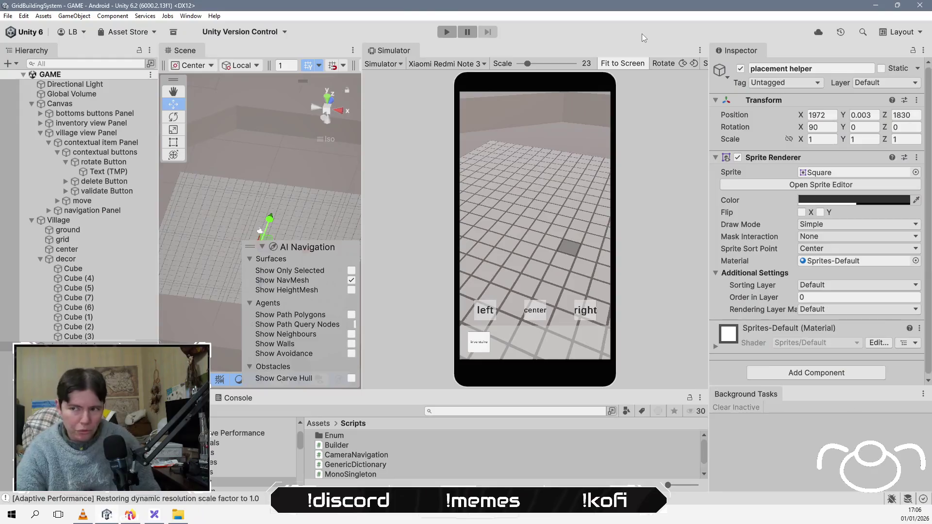
# Maximize and restore the Simulator view, then start Play mode
pyautogui.doubleClick(566, 51)
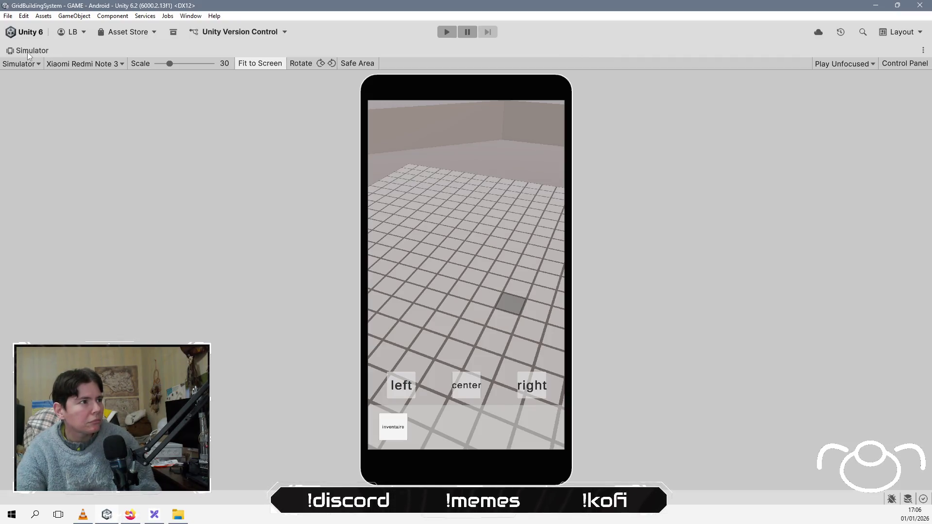
pyautogui.doubleClick(43, 51)
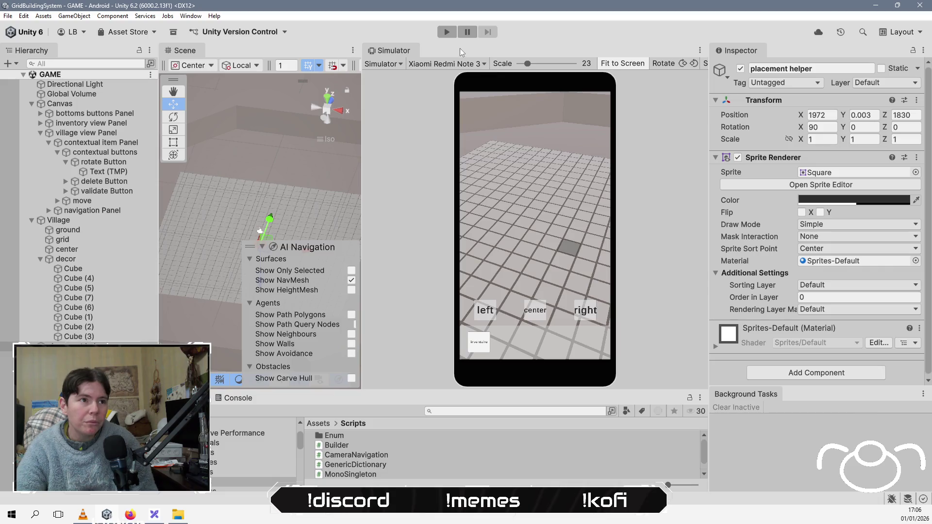
pyautogui.click(447, 31)
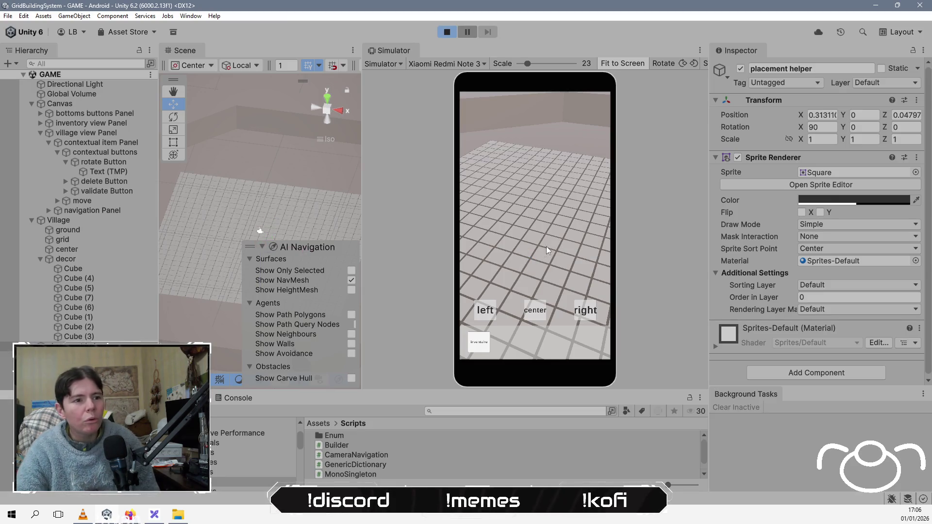
pyautogui.moveTo(533, 240)
pyautogui.mouseDown()
pyautogui.moveTo(541, 218)
pyautogui.moveTo(529, 182)
pyautogui.moveTo(465, 237)
pyautogui.mouseUp()
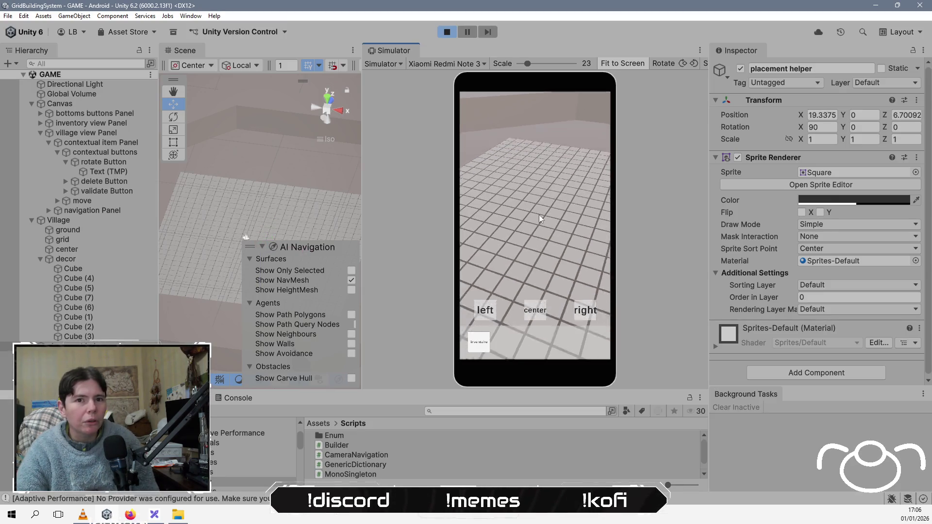
pyautogui.moveTo(488, 207)
pyautogui.mouseDown()
pyautogui.moveTo(588, 260)
pyautogui.moveTo(528, 197)
pyautogui.moveTo(467, 222)
pyautogui.moveTo(550, 252)
pyautogui.mouseUp()
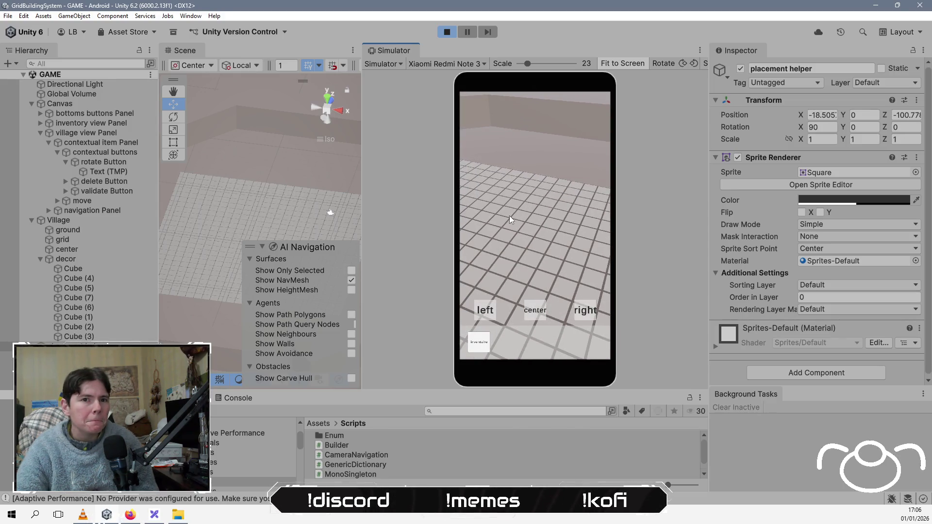
pyautogui.moveTo(505, 223); pyautogui.dragTo(514, 205)
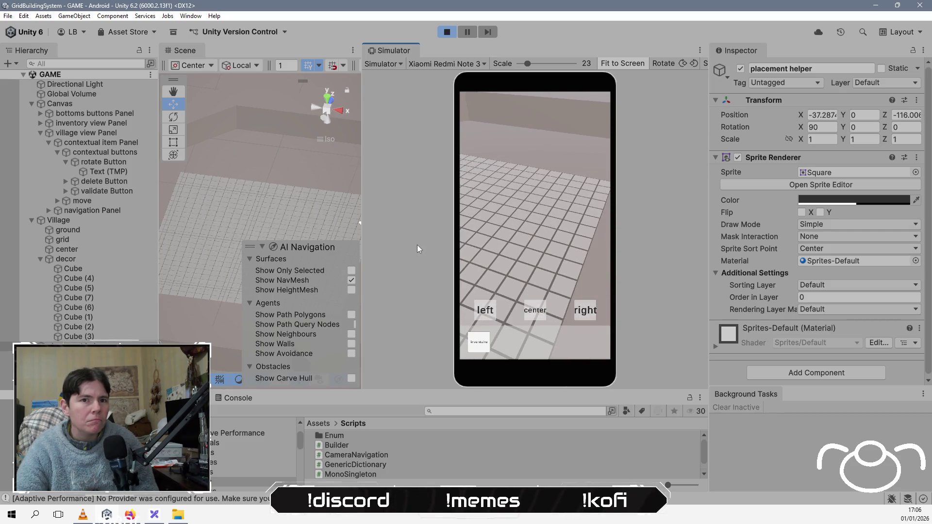
pyautogui.moveTo(495, 270)
pyautogui.mouseDown()
pyautogui.moveTo(484, 208)
pyautogui.moveTo(468, 267)
pyautogui.moveTo(472, 234)
pyautogui.moveTo(631, 240)
pyautogui.mouseUp()
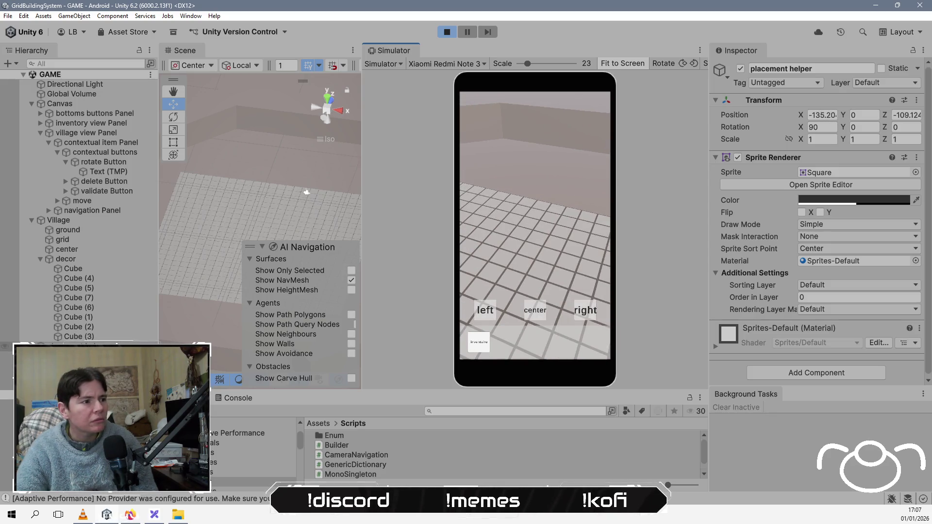
pyautogui.scroll(-4, 220, 230)
pyautogui.scroll(-5, 226, 222)
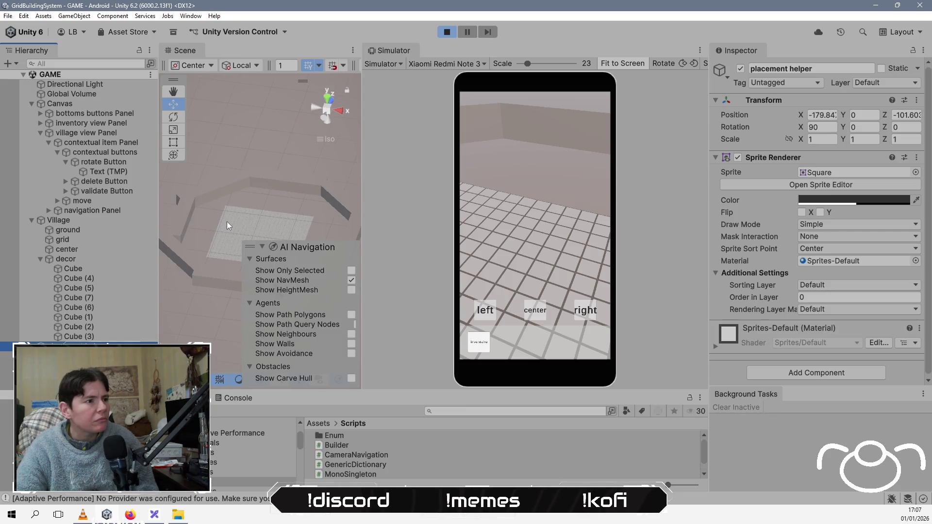
pyautogui.scroll(-5, 219, 224)
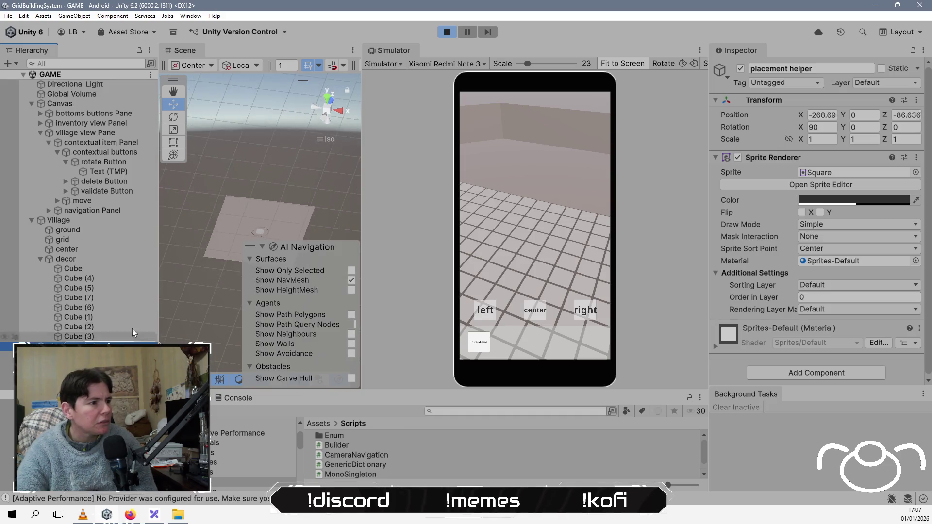
pyautogui.click(103, 336)
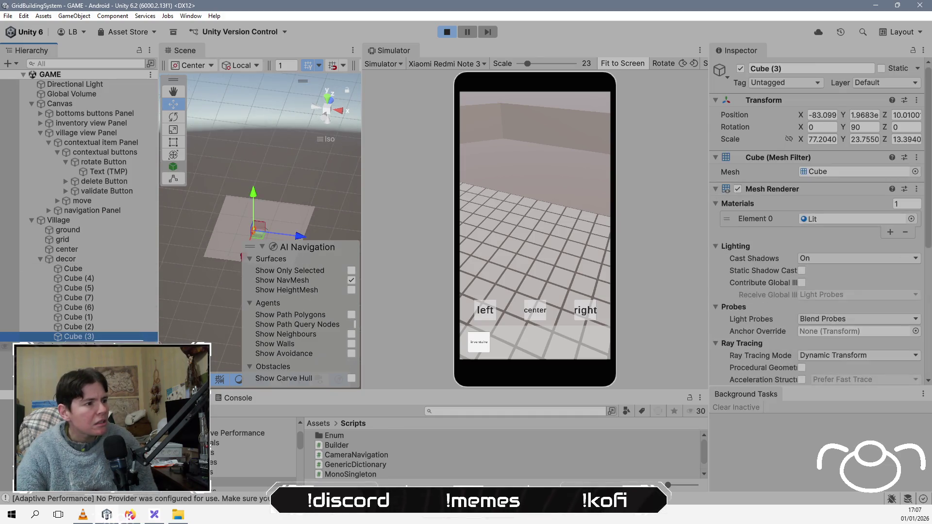
pyautogui.click(103, 346)
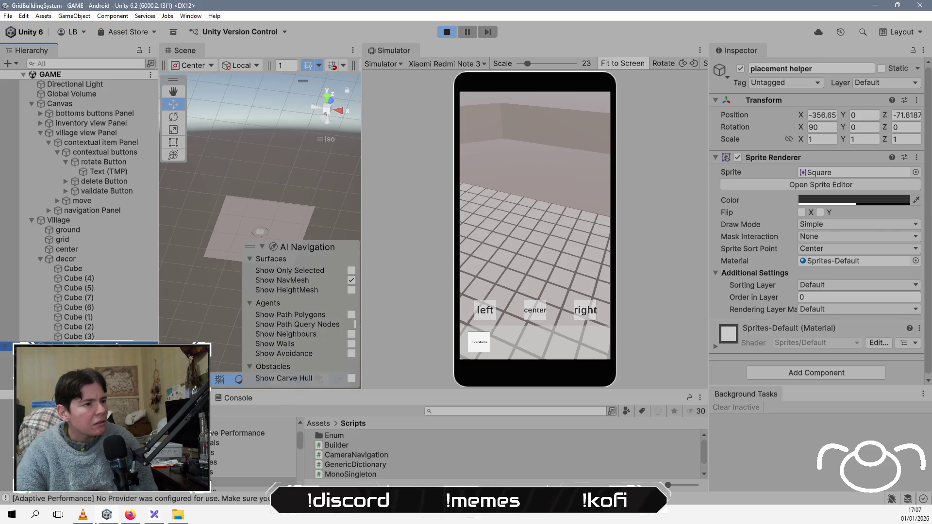
pyautogui.press('f')
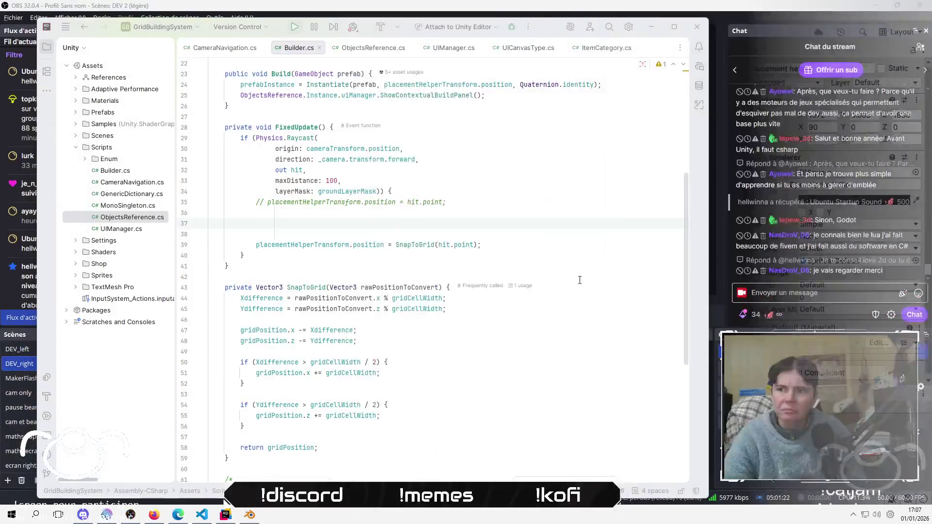
pyautogui.scroll(5, 579, 280)
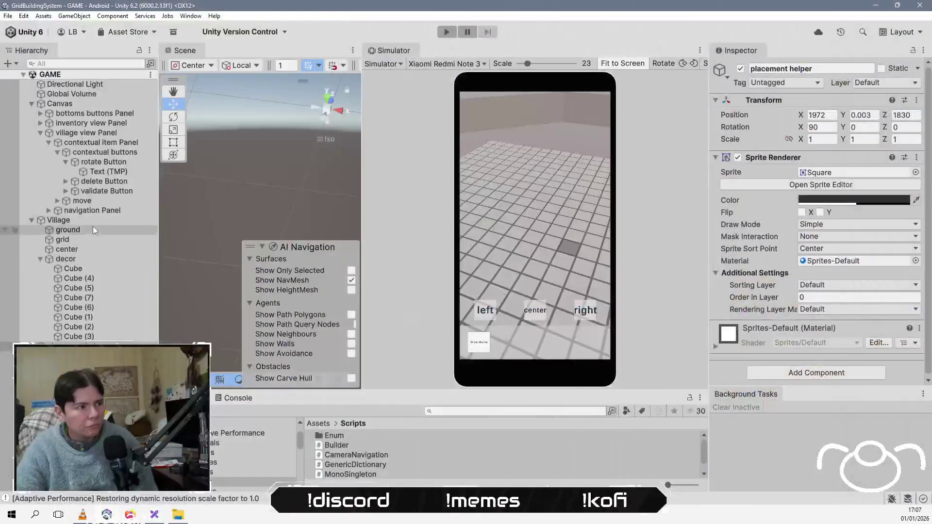
# Set Village's Builder Grid Cell Width to 10, run the game, and select the placement helper
pyautogui.click(94, 221)
pyautogui.click(859, 232)
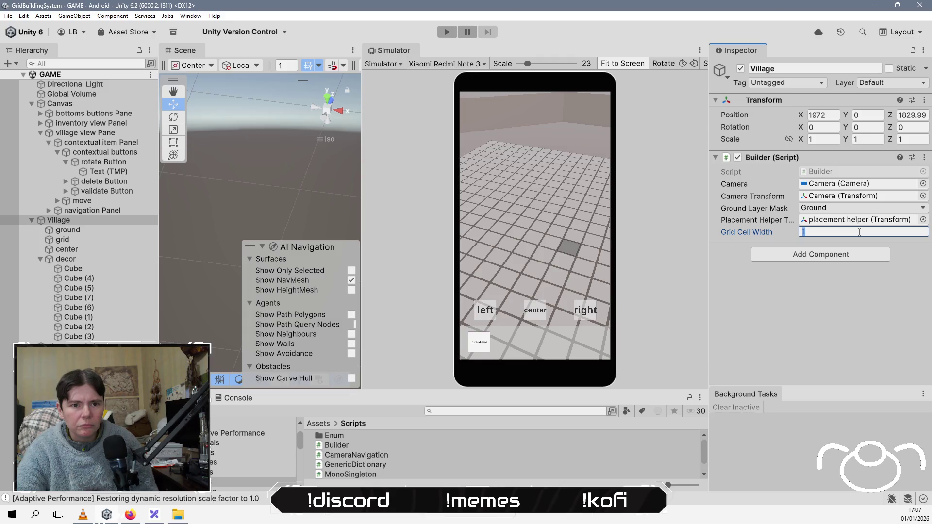
pyautogui.write('10')
pyautogui.click(800, 325)
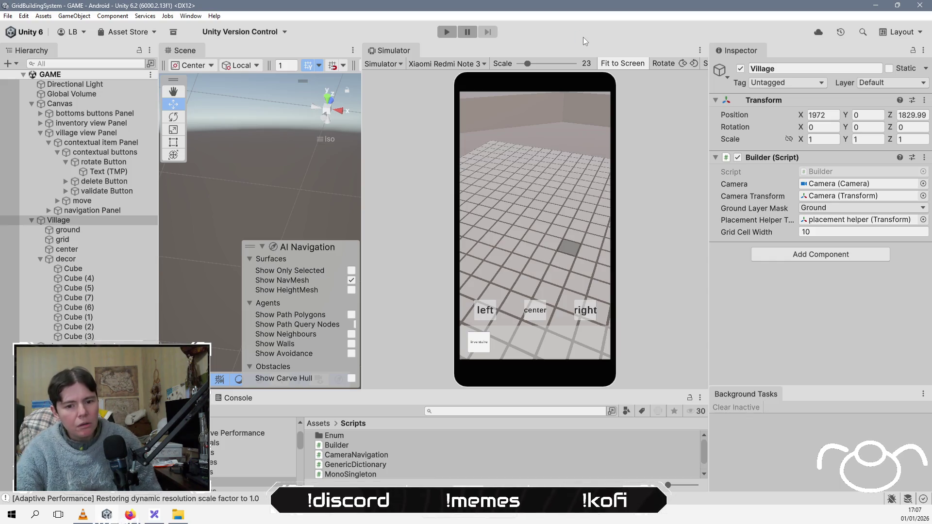
pyautogui.click(447, 31)
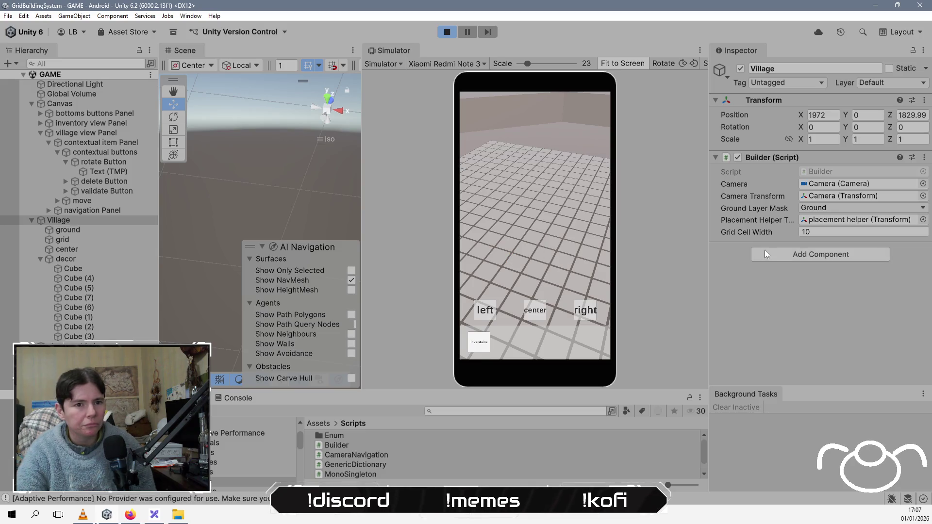
pyautogui.click(73, 347)
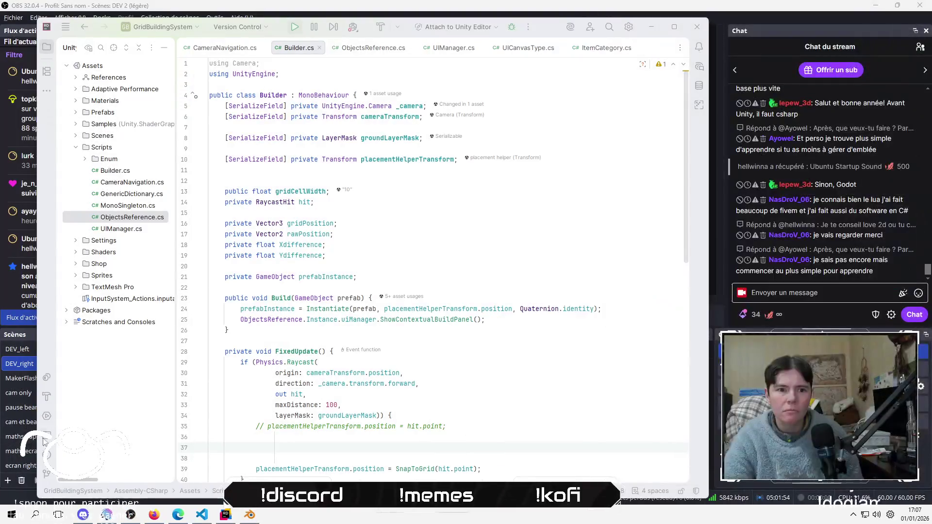
# Set Village's Builder Grid Cell Width to 1 and save the scene with Ctrl+S
pyautogui.click(130, 227)
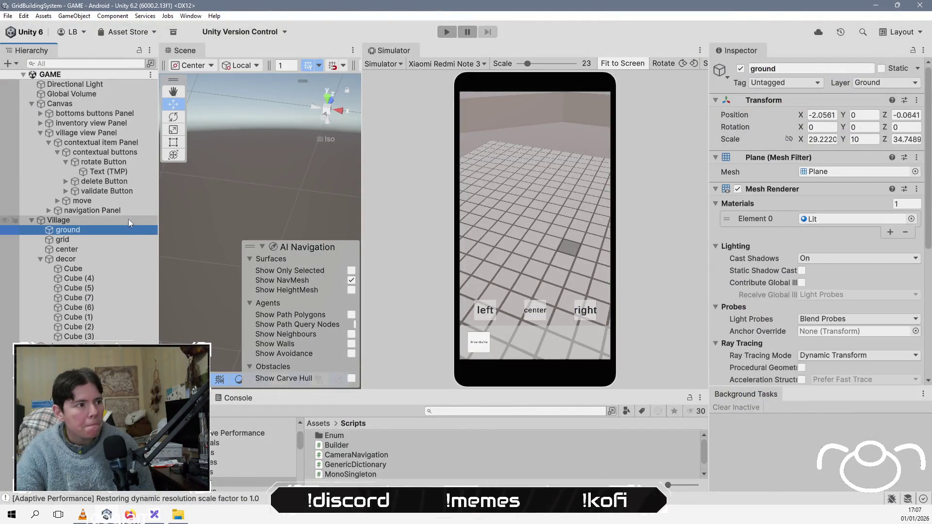
pyautogui.click(128, 219)
pyautogui.click(846, 233)
pyautogui.write('1')
pyautogui.press('Return')
pyautogui.hotkey('ctrl', 's')
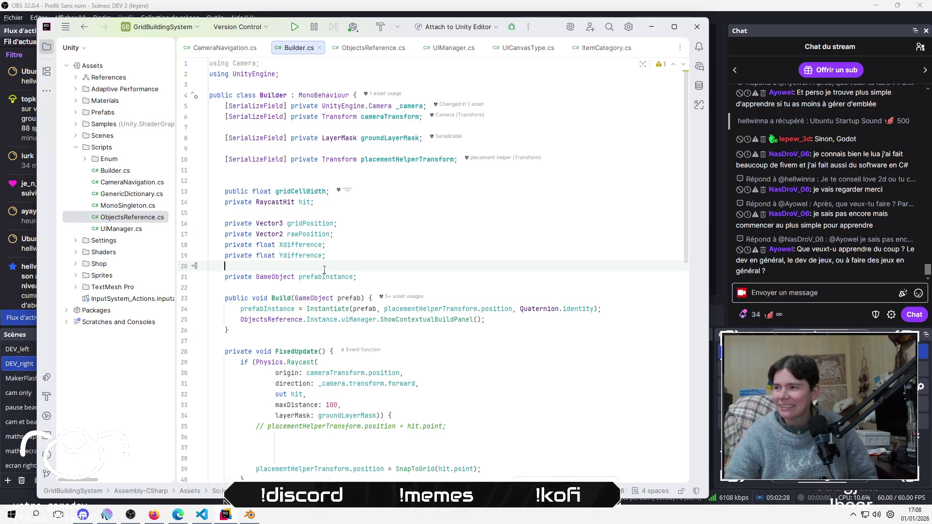
# In Builder.cs, move through the field declarations to gridCellWidth and Xdifference
pyautogui.click(437, 220)
pyautogui.click(434, 168)
pyautogui.click(437, 201)
pyautogui.click(395, 190)
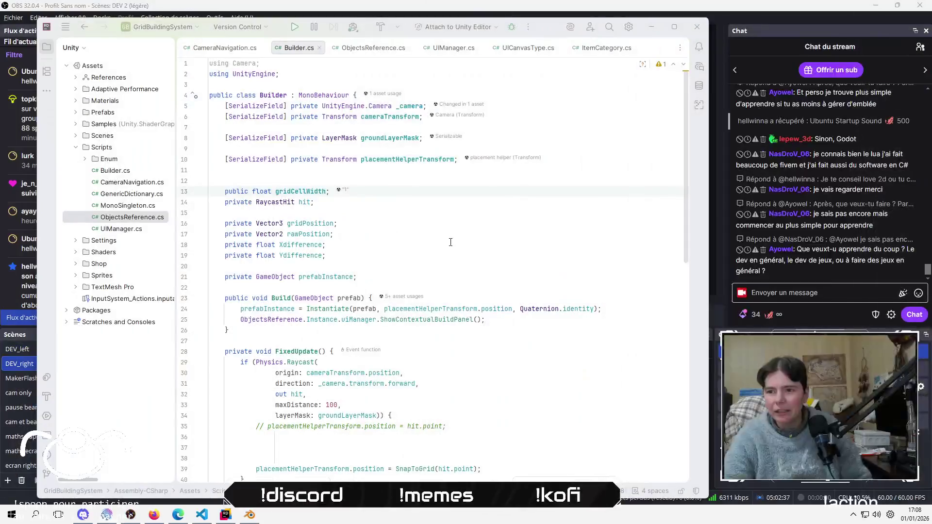
pyautogui.click(451, 242)
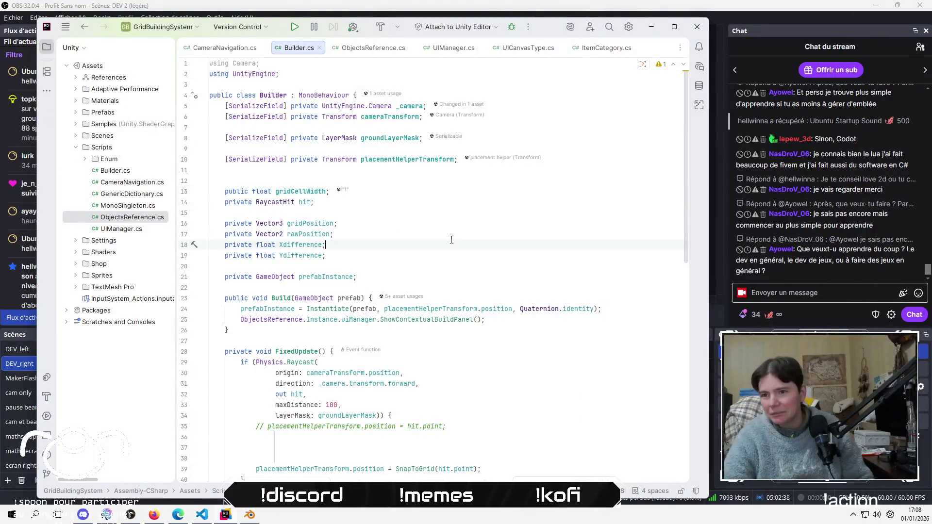
# Scroll Builder.cs from FixedUpdate down to SnapToGrid and back to the Xdifference declaration
pyautogui.scroll(-5, 396, 278)
pyautogui.click(396, 257)
pyautogui.scroll(-3, 427, 272)
pyautogui.click(463, 282)
pyautogui.press('Up')
pyautogui.press('Up')
pyautogui.scroll(2, 465, 282)
pyautogui.scroll(5, 465, 282)
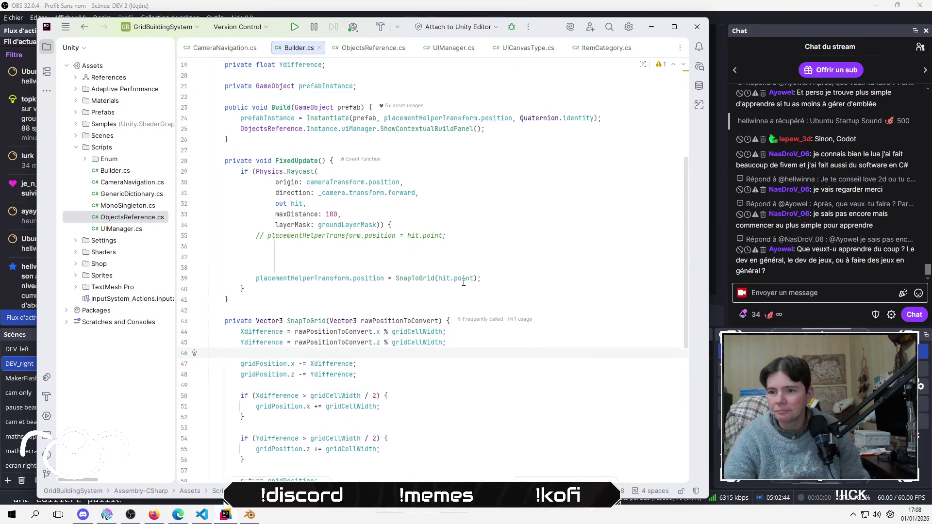
pyautogui.click(364, 205)
pyautogui.press('Up')
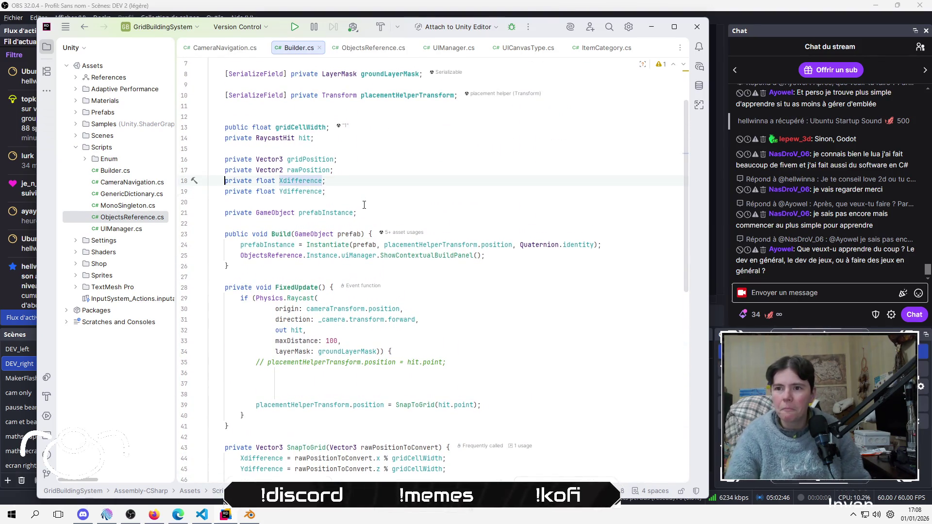
# Change the field declarations on lines 17–19 from private to public using multiple carets
pyautogui.moveTo(410, 172)
pyautogui.mouseDown()
pyautogui.moveTo(420, 175)
pyautogui.moveTo(421, 192)
pyautogui.mouseUp()
pyautogui.click(421, 193)
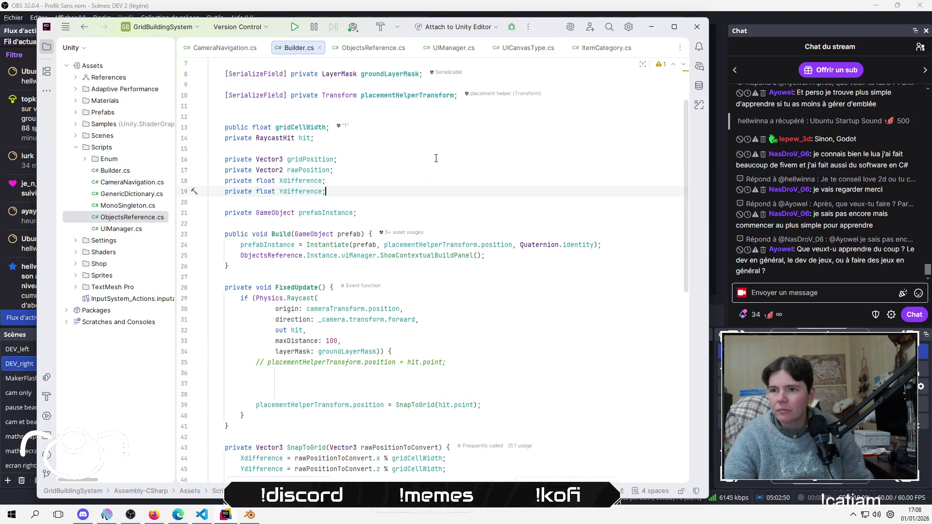
pyautogui.tripleClick(434, 169)
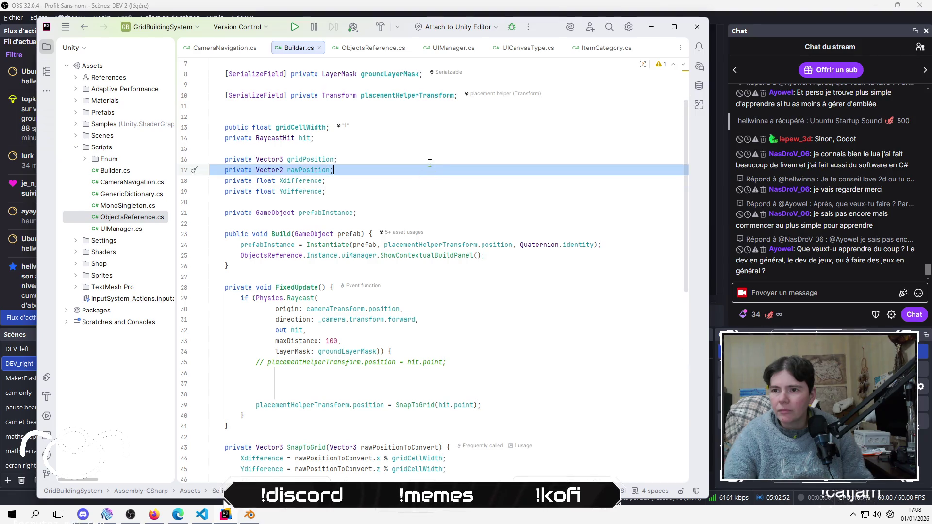
pyautogui.click(430, 163)
pyautogui.scroll(-1, 429, 160)
pyautogui.hotkey('alt', 'shift', 'Down')
pyautogui.hotkey('alt', 'shift', 'Down')
pyautogui.hotkey('alt', 'shift', 'Down')
pyautogui.press('Home')
pyautogui.hotkey('ctrl', 'shift', 'Right')
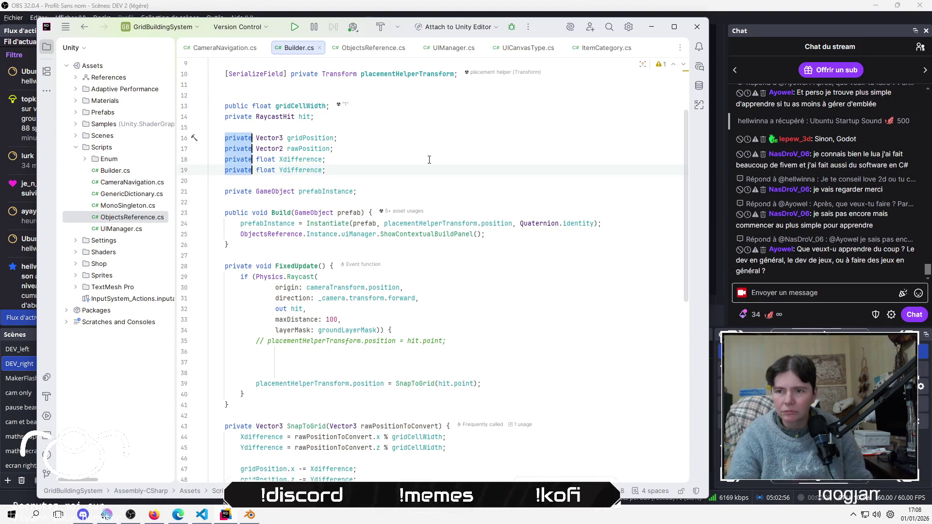
pyautogui.write('publi')
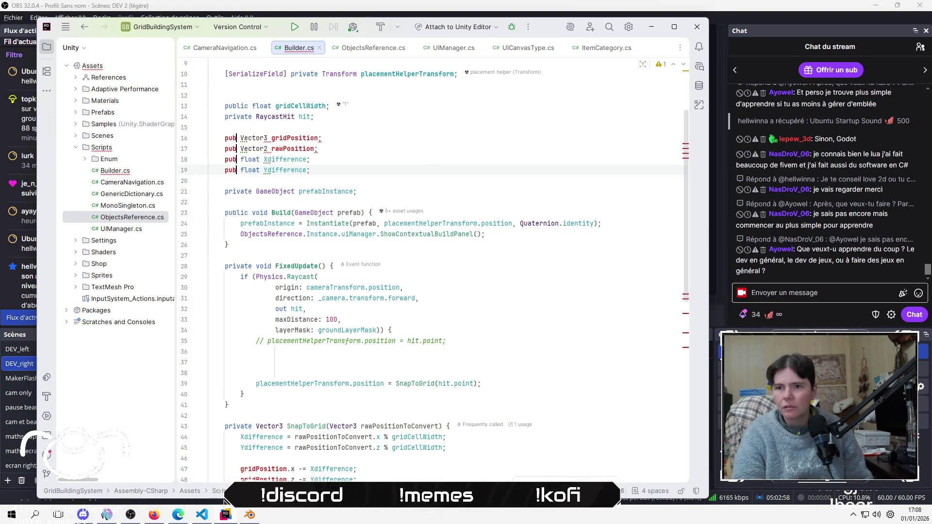
pyautogui.write('c')
pyautogui.press('Escape')
pyautogui.click(330, 149)
# Comment out SnapToGrid's subtraction and rounding lines, then switch to Unity to recompile
pyautogui.click(411, 247)
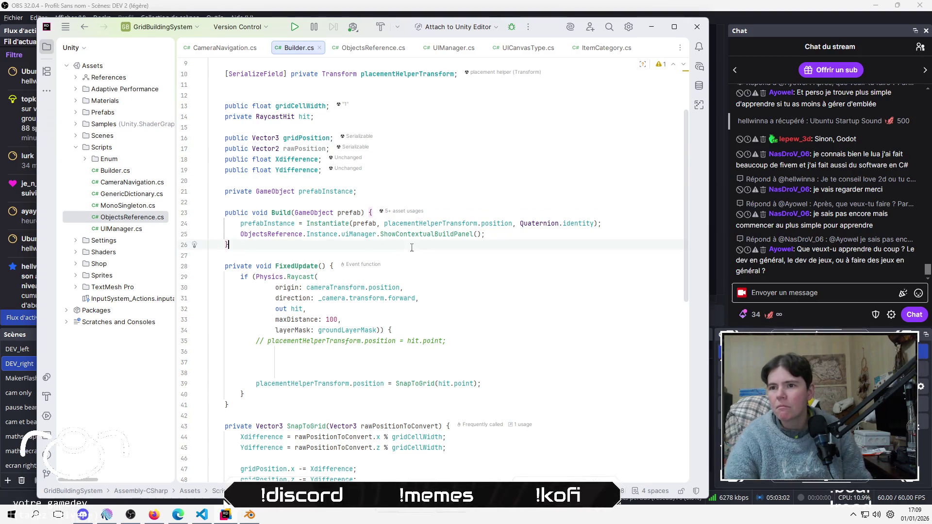
pyautogui.click(574, 37)
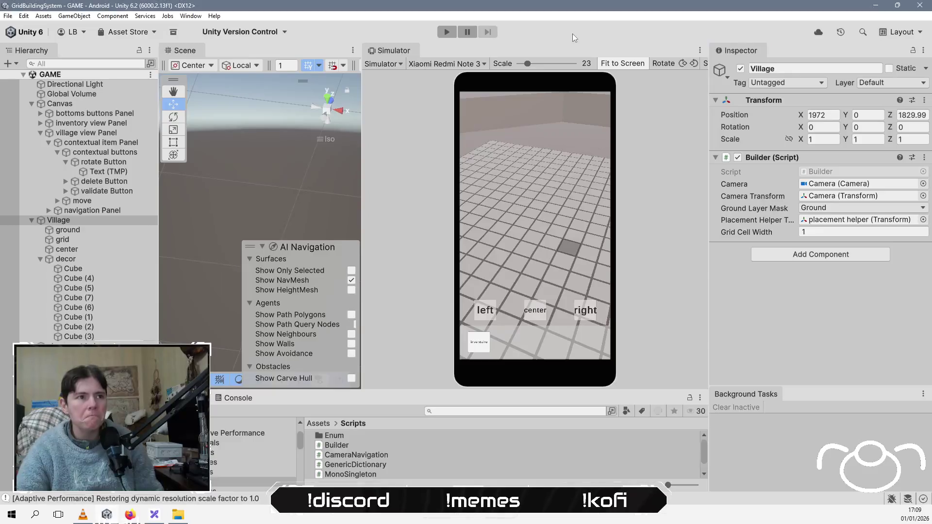
pyautogui.hotkey('alt', 'Tab')
pyautogui.scroll(-2, 459, 292)
pyautogui.click(459, 349)
pyautogui.press('Up')
pyautogui.press('Home')
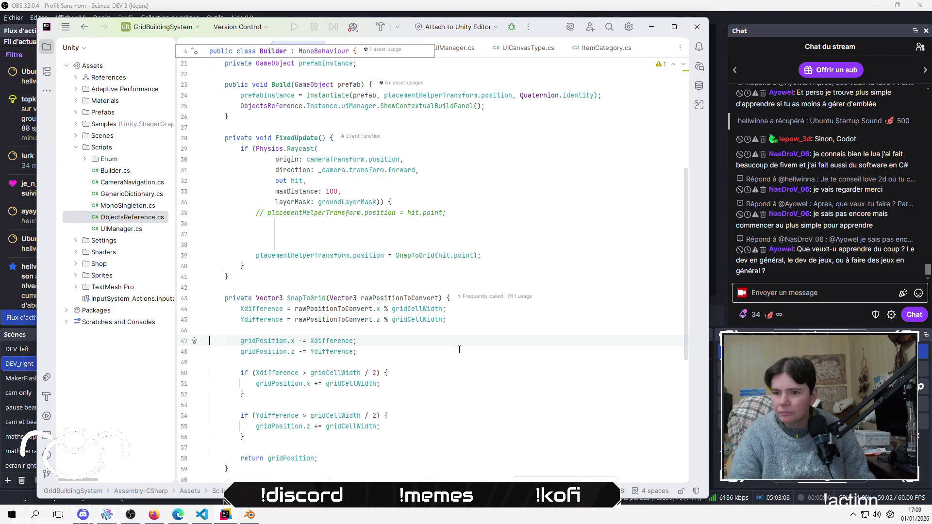
pyautogui.hotkey('shift', 'Down')
pyautogui.hotkey('shift', 'Down')
pyautogui.hotkey('shift', 'Down')
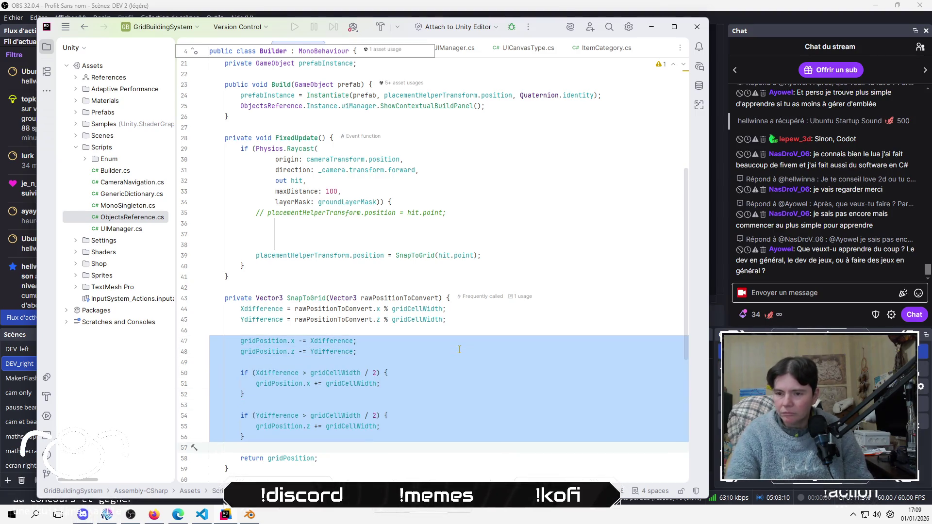
pyautogui.hotkey('ctrl', '/')
pyautogui.click(466, 333)
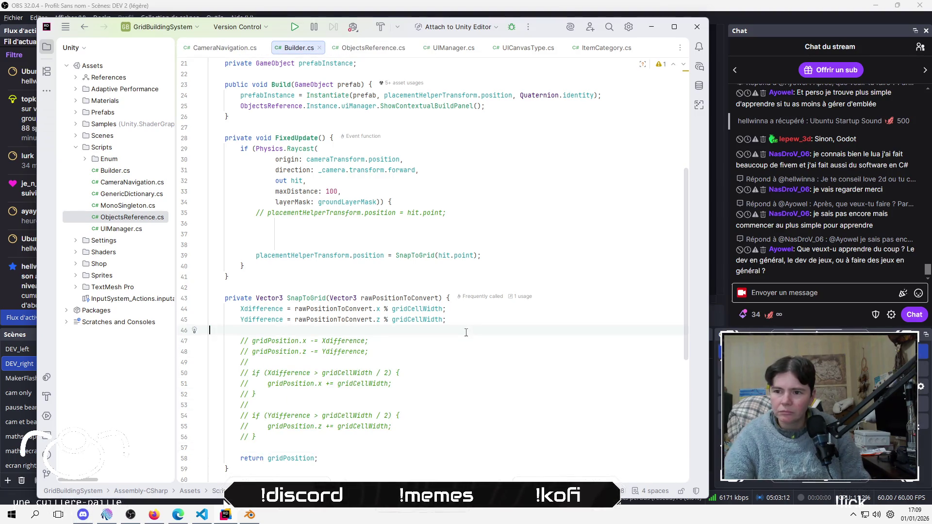
pyautogui.hotkey('alt', 'Tab')
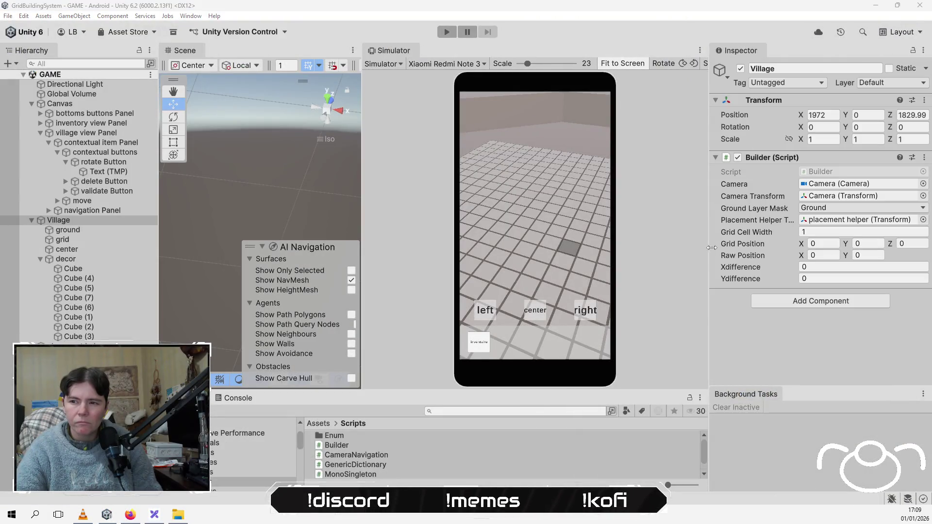
# Start play mode in Unity and drag in the Simulator to pan across the grid
pyautogui.hotkey('alt', 'Tab')
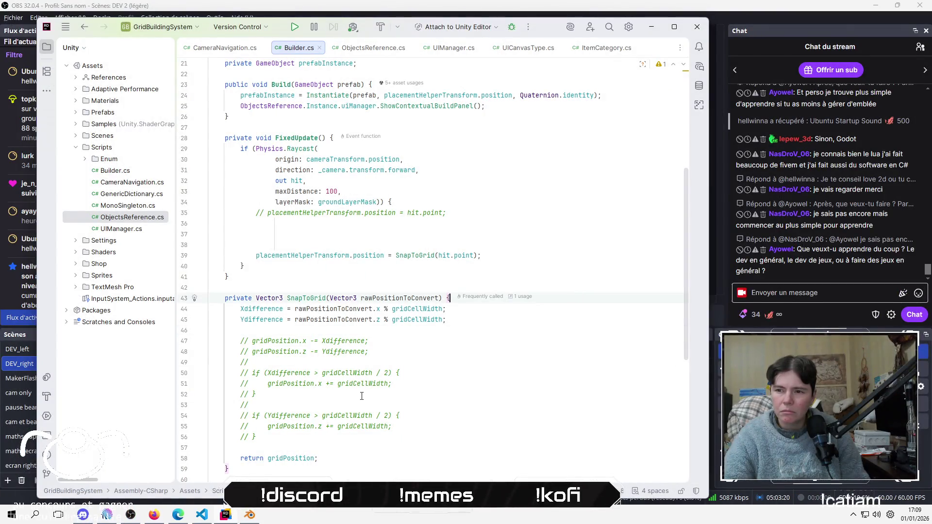
pyautogui.hotkey('alt', 'Tab')
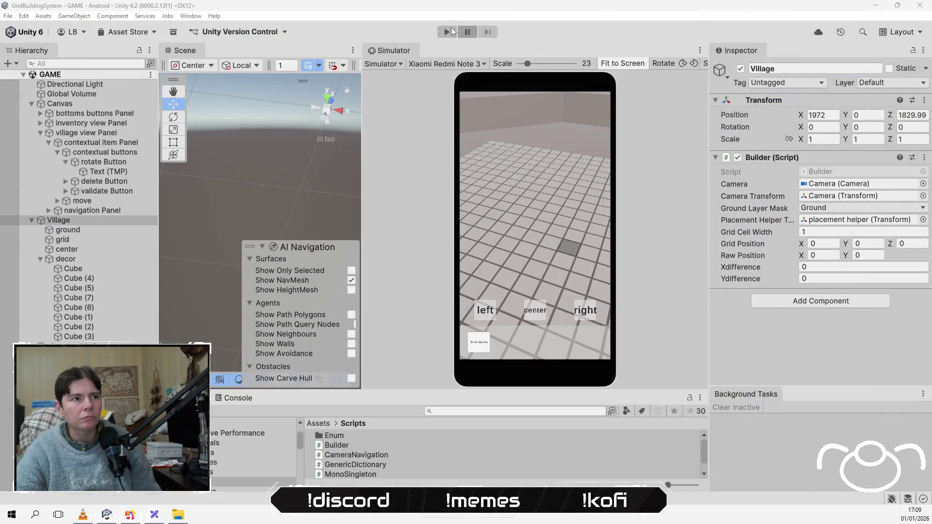
pyautogui.click(450, 30)
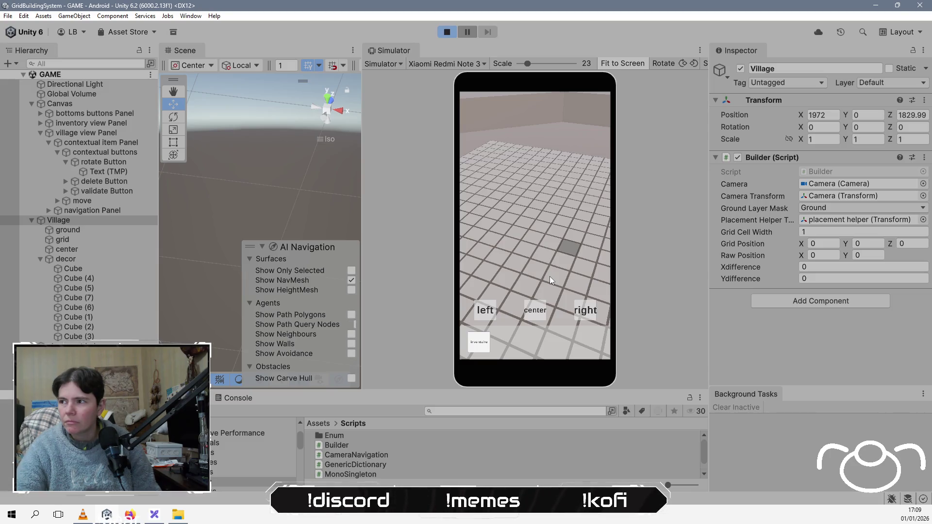
pyautogui.click(550, 276)
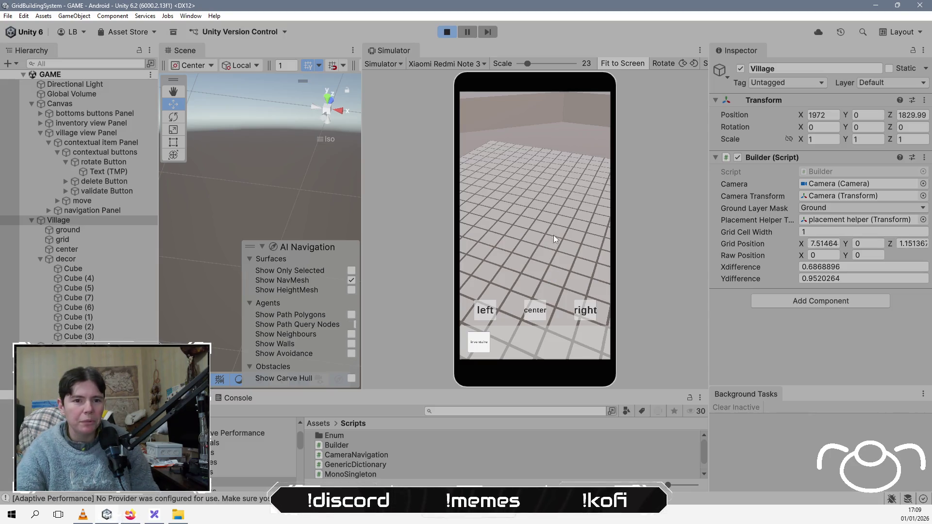
pyautogui.moveTo(555, 240)
pyautogui.mouseDown()
pyautogui.moveTo(566, 185)
pyautogui.moveTo(518, 255)
pyautogui.moveTo(592, 288)
pyautogui.moveTo(569, 244)
pyautogui.mouseUp()
pyautogui.moveTo(518, 257)
pyautogui.mouseDown()
pyautogui.moveTo(576, 248)
pyautogui.moveTo(494, 226)
pyautogui.moveTo(556, 250)
pyautogui.moveTo(529, 224)
pyautogui.moveTo(543, 270)
pyautogui.moveTo(557, 259)
pyautogui.mouseUp()
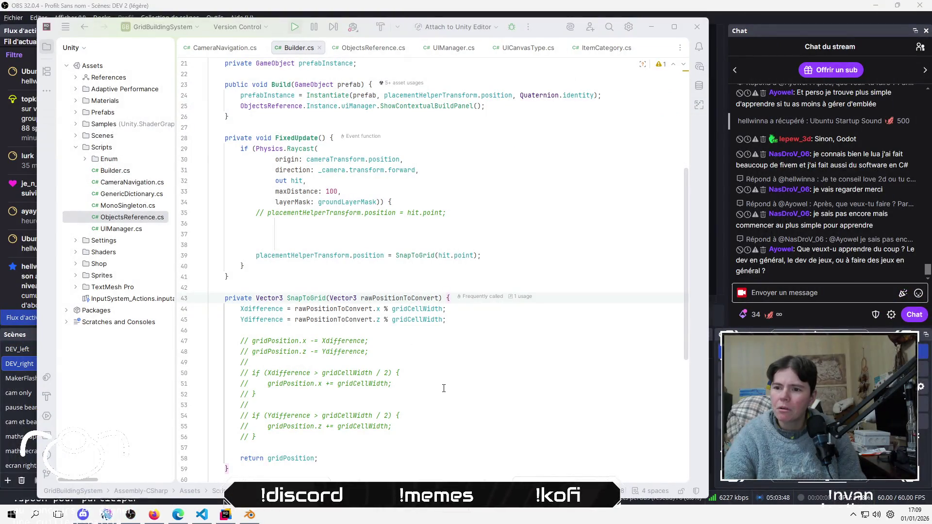
# Scroll through Builder.cs reviewing the gridPosition field and SnapToGrid, with a brief camera pan in-game
pyautogui.scroll(-2, 444, 387)
pyautogui.scroll(3, 444, 387)
pyautogui.scroll(2, 444, 387)
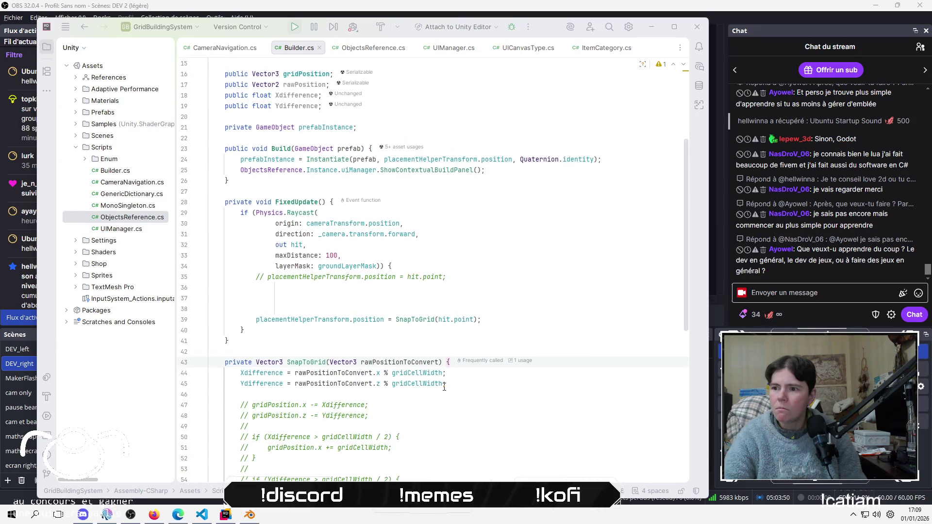
pyautogui.scroll(3, 444, 387)
pyautogui.scroll(1, 444, 387)
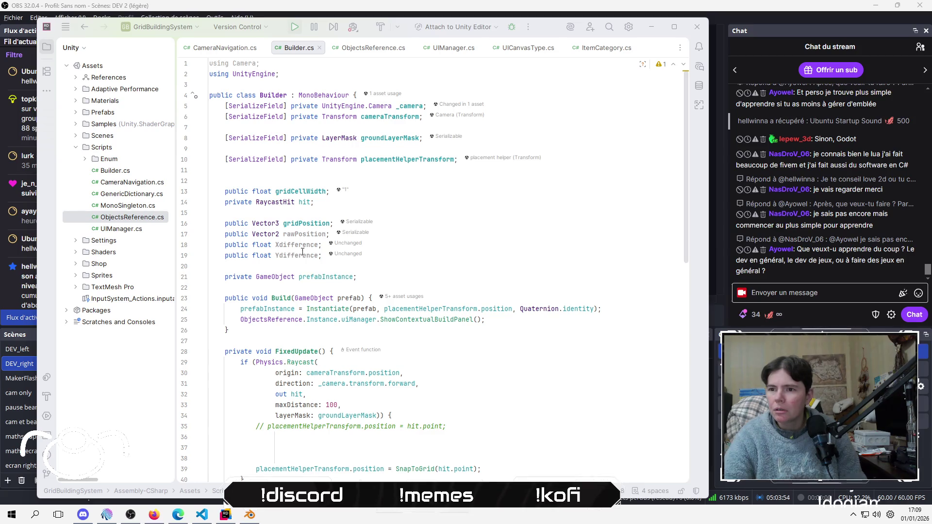
pyautogui.click(306, 223)
pyautogui.scroll(-5, 423, 347)
pyautogui.scroll(-4, 423, 347)
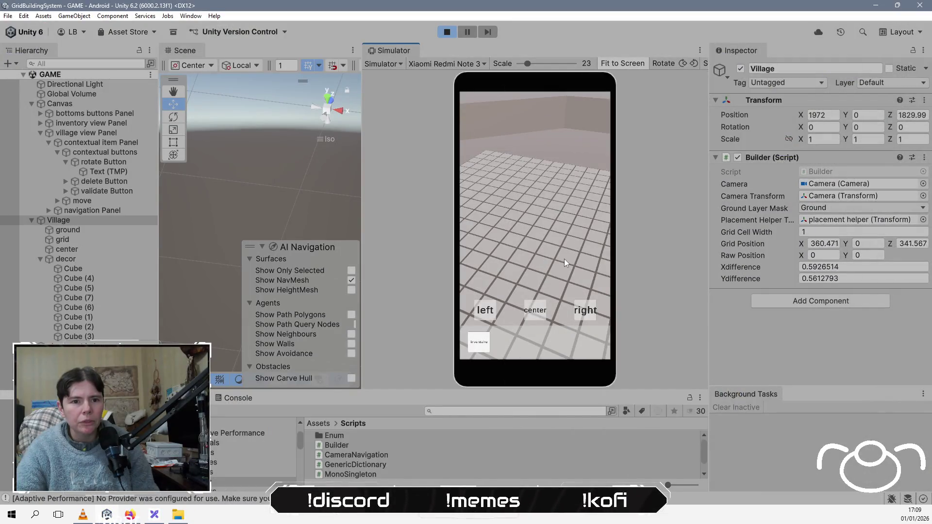
pyautogui.moveTo(564, 258); pyautogui.dragTo(563, 251)
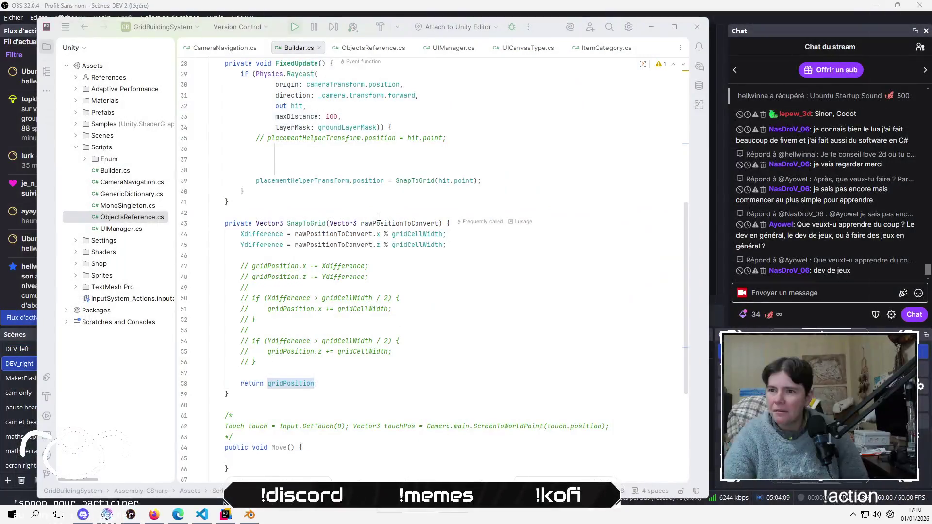
pyautogui.scroll(3, 518, 248)
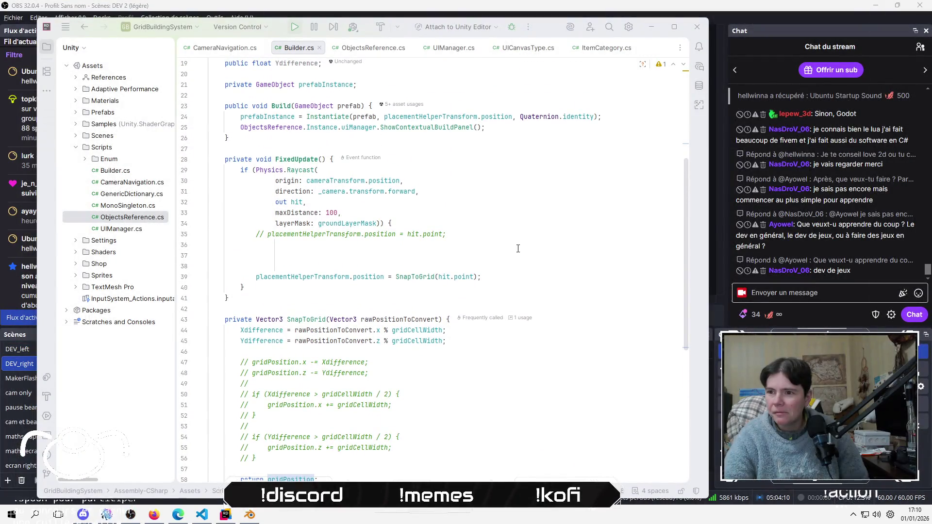
pyautogui.scroll(-3, 518, 249)
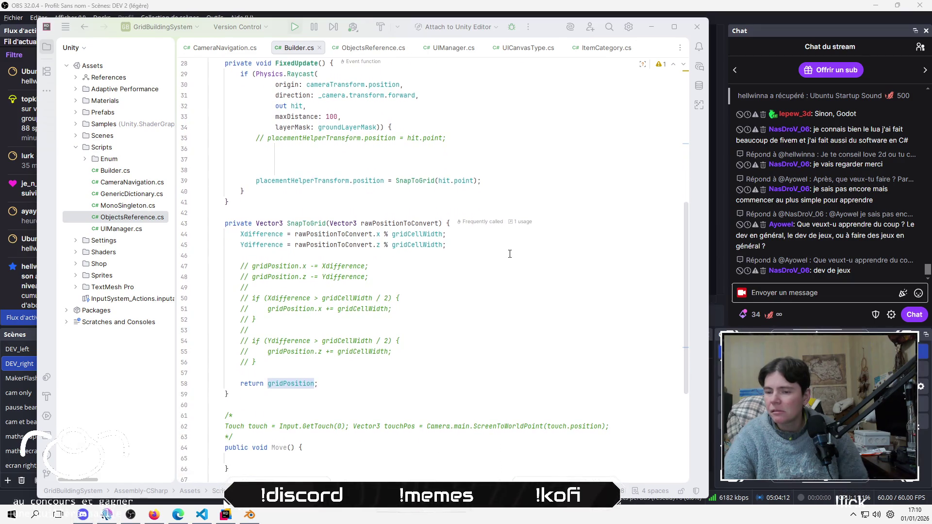
pyautogui.scroll(-3, 510, 253)
pyautogui.scroll(4, 510, 253)
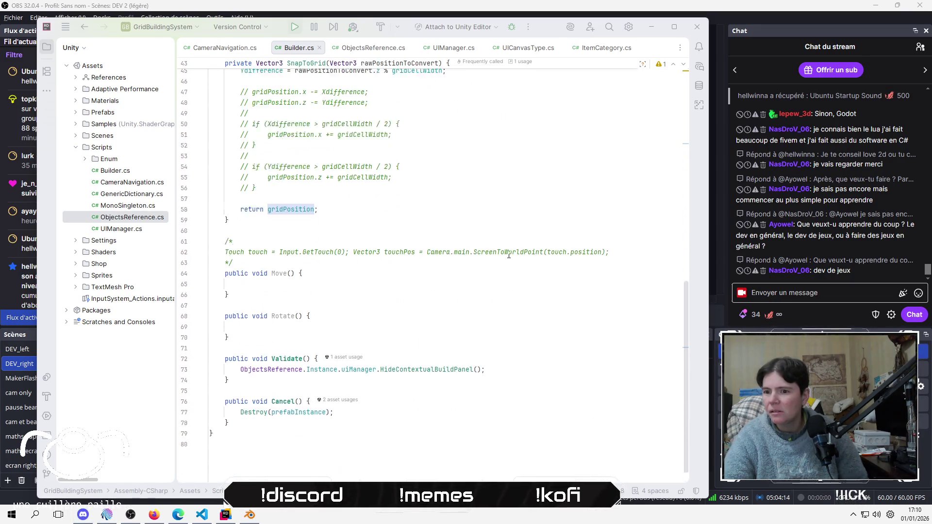
pyautogui.scroll(1, 507, 256)
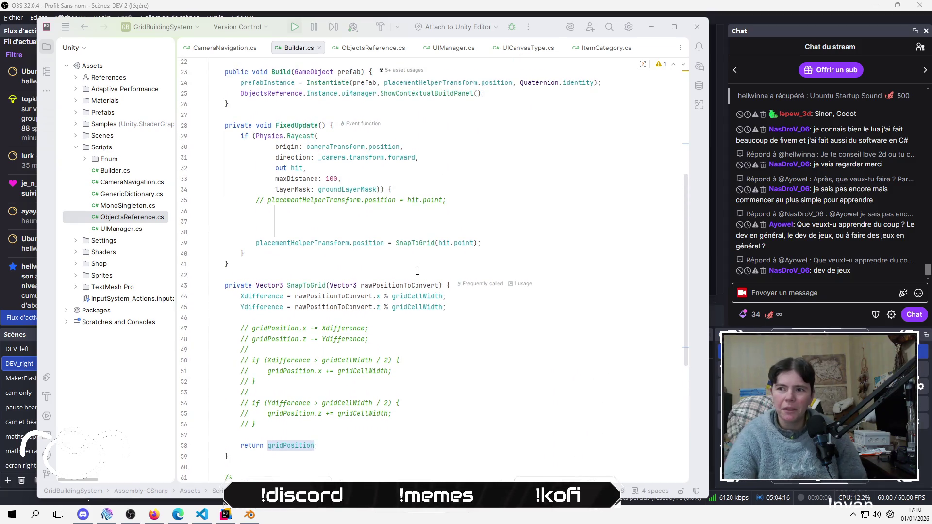
pyautogui.scroll(2, 365, 263)
pyautogui.scroll(4, 365, 263)
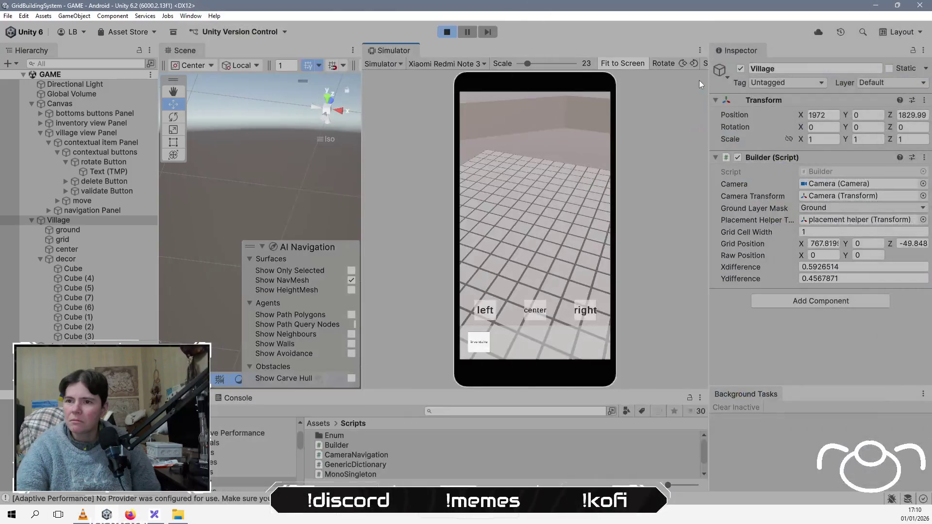
# Restart play mode twice, tapping the grid and panning to watch the fractional difference values
pyautogui.click(447, 32)
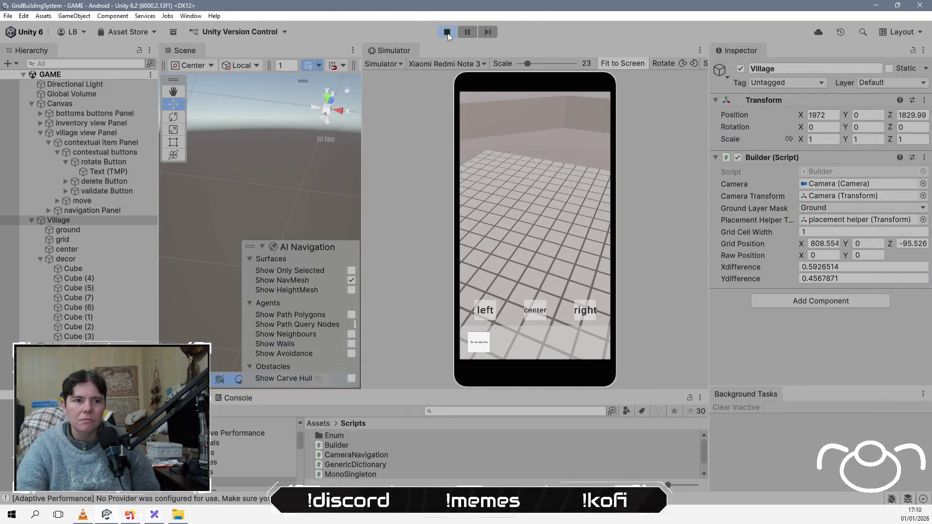
pyautogui.click(446, 32)
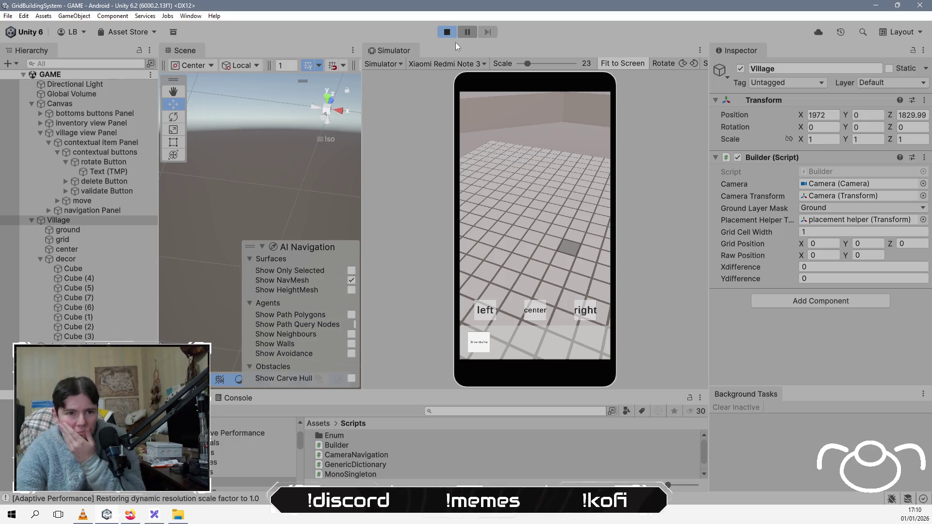
pyautogui.click(572, 130)
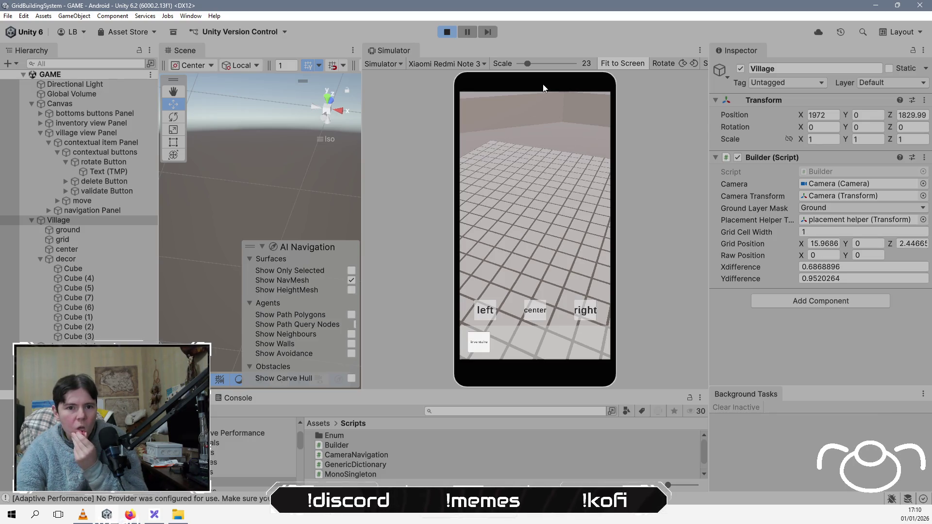
pyautogui.click(447, 32)
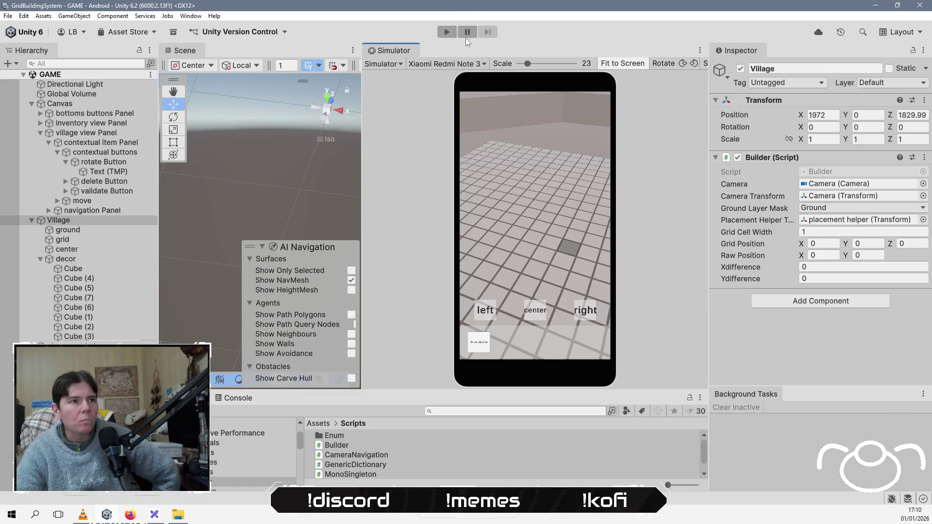
pyautogui.click(447, 32)
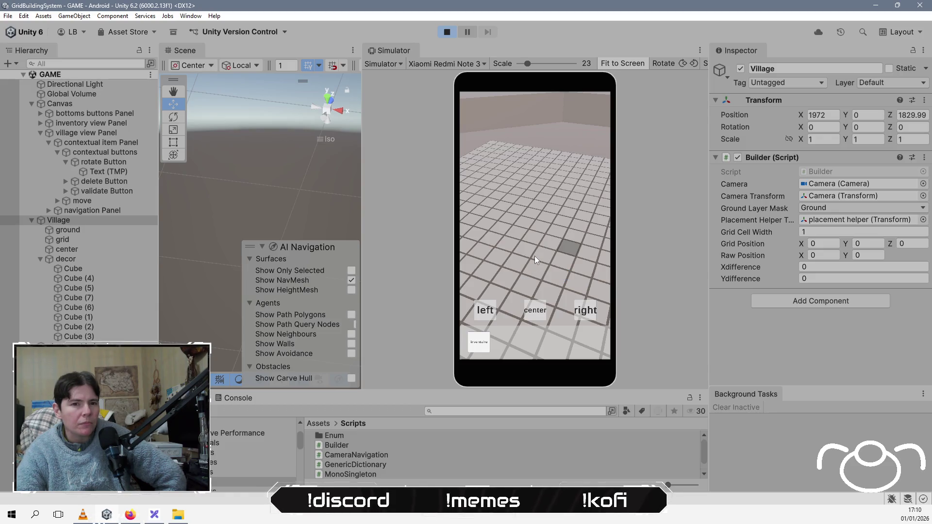
pyautogui.click(534, 232)
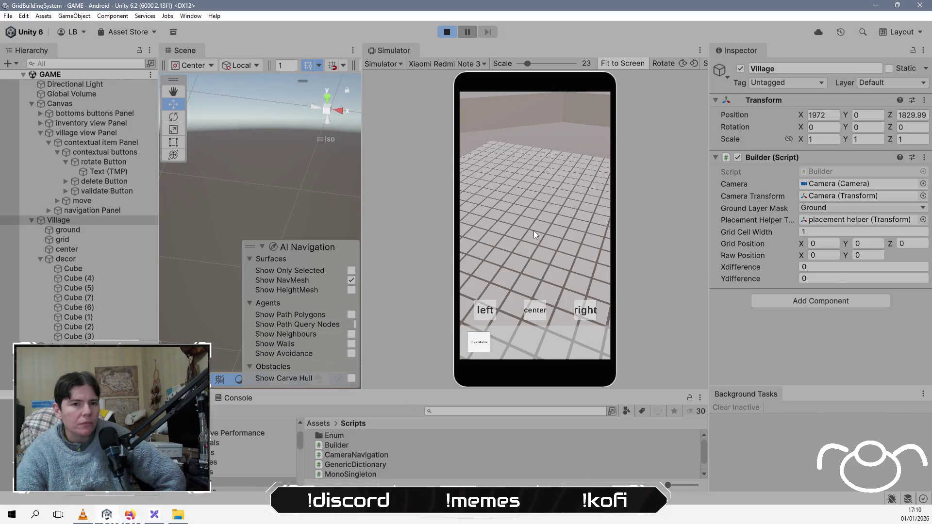
pyautogui.moveTo(534, 229)
pyautogui.mouseDown()
pyautogui.moveTo(523, 172)
pyautogui.moveTo(537, 234)
pyautogui.moveTo(526, 206)
pyautogui.mouseUp()
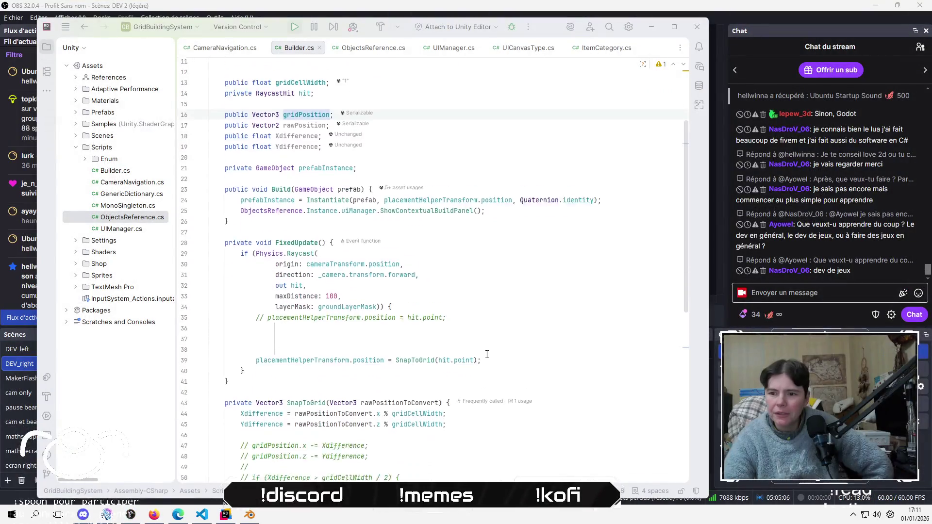
# Scroll Builder.cs to SnapToGrid and place the caret on blank line 46
pyautogui.scroll(-2, 487, 354)
pyautogui.click(500, 384)
pyautogui.scroll(-2, 486, 388)
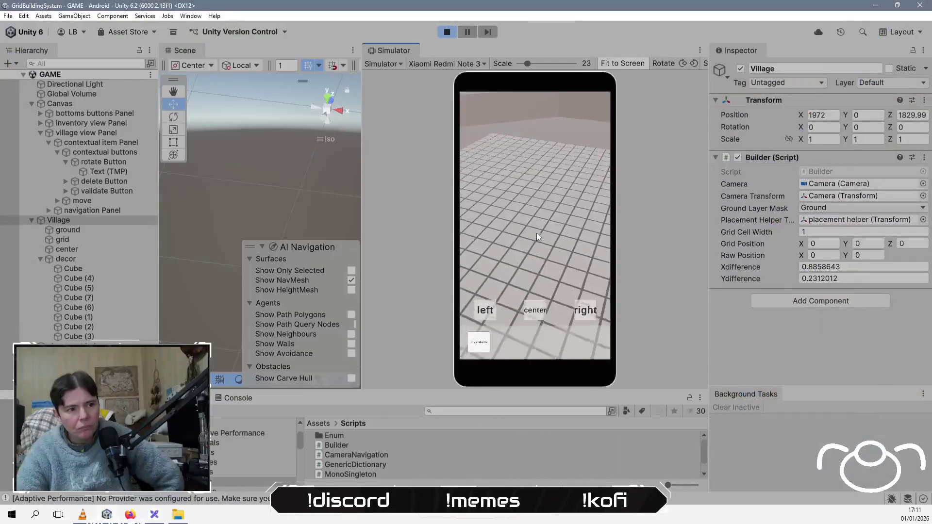
# Uncomment the gridPosition.x -= Xdifference line on line 47 and play the game again
pyautogui.moveTo(537, 233)
pyautogui.mouseDown()
pyautogui.moveTo(514, 200)
pyautogui.moveTo(506, 221)
pyautogui.mouseUp()
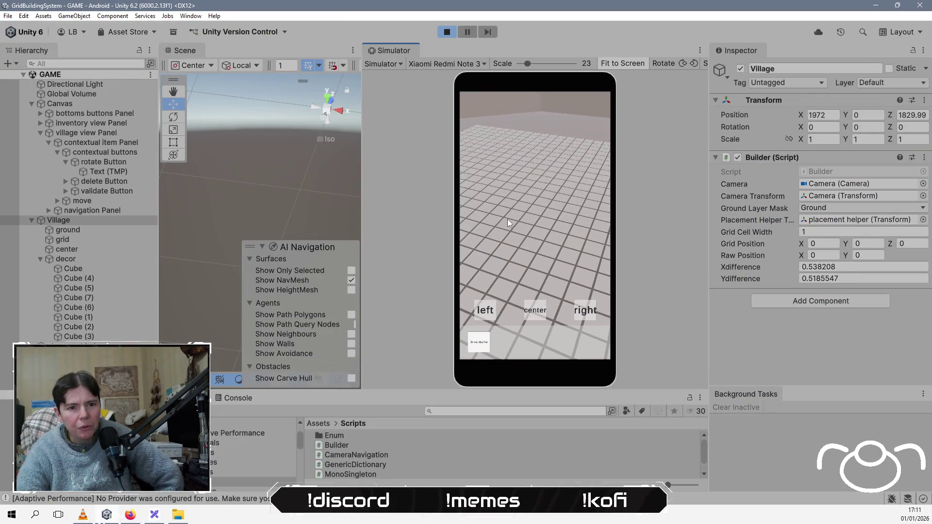
pyautogui.moveTo(510, 223); pyautogui.dragTo(513, 217)
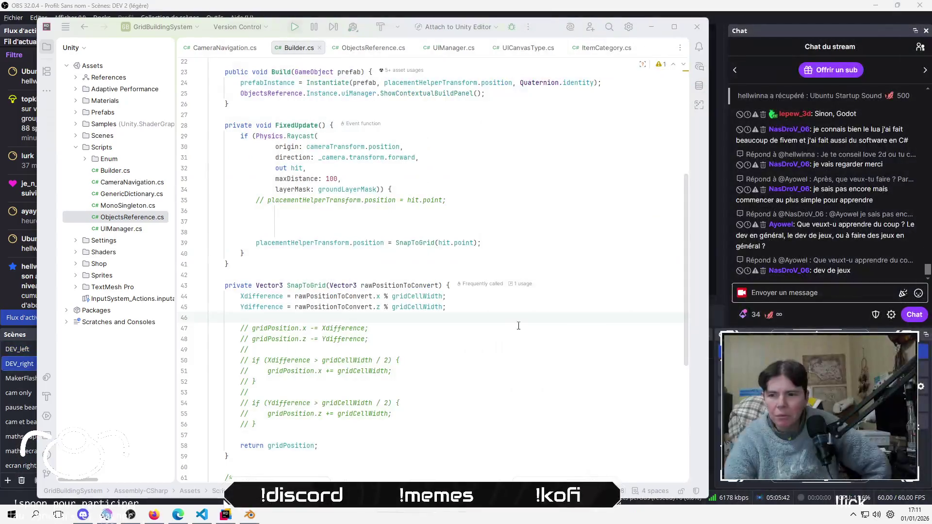
pyautogui.click(251, 328)
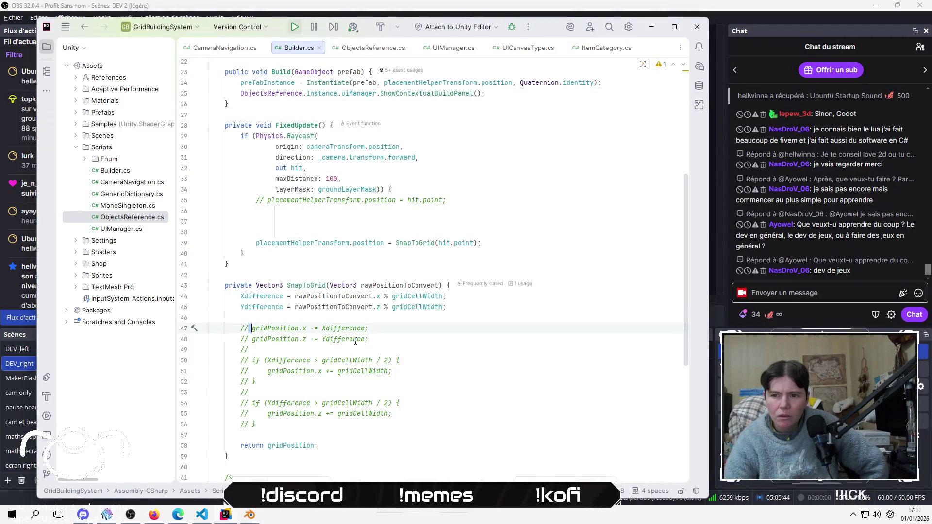
pyautogui.press('BackSpace')
pyautogui.press('BackSpace')
pyautogui.press('BackSpace')
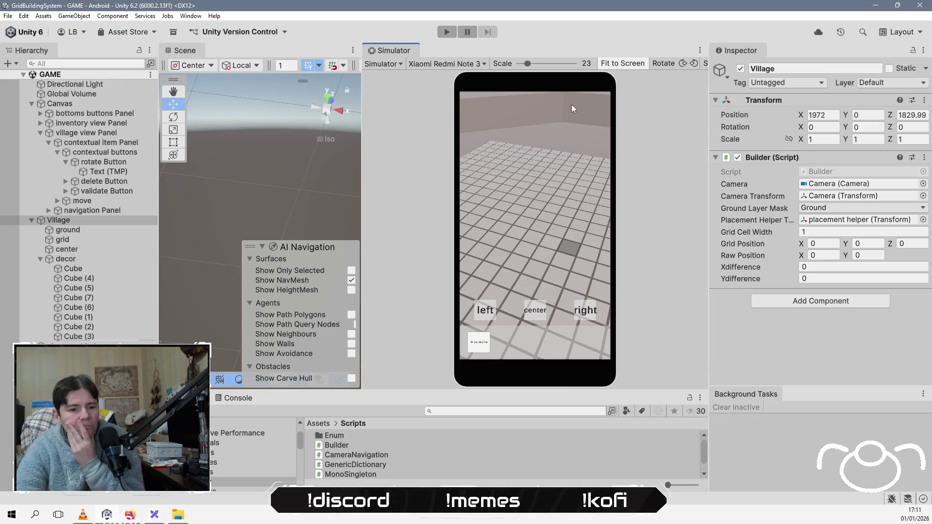
pyautogui.click(446, 34)
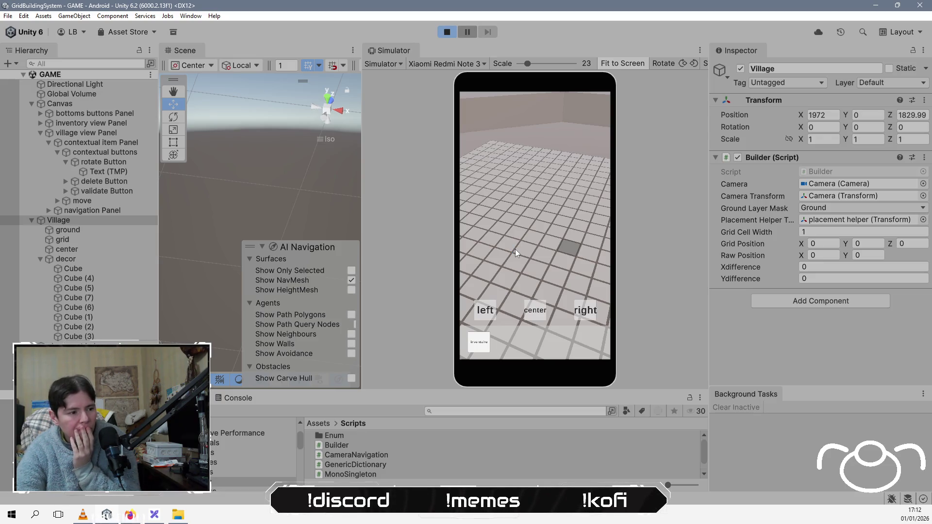
# During play, change the Builder's Grid Cell Width to 10 and then to 0.1
pyautogui.click(515, 249)
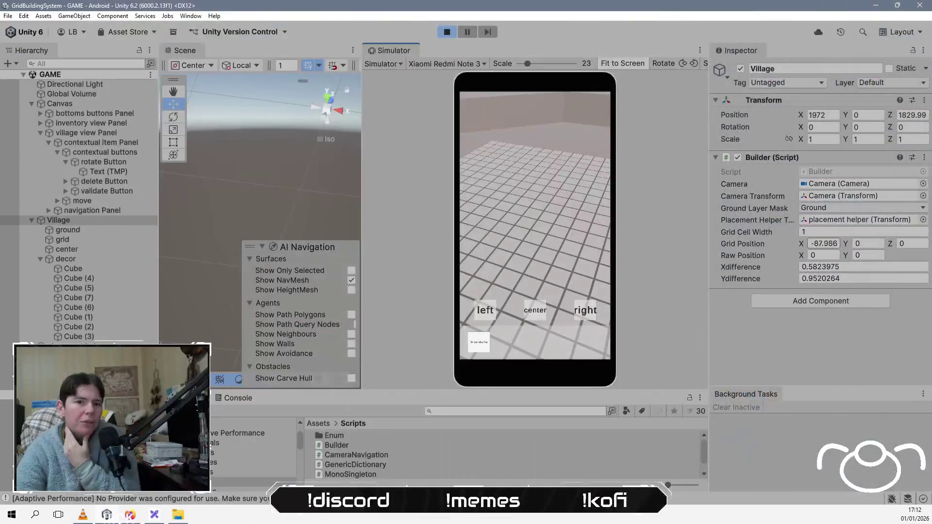
pyautogui.click(825, 232)
pyautogui.write('10')
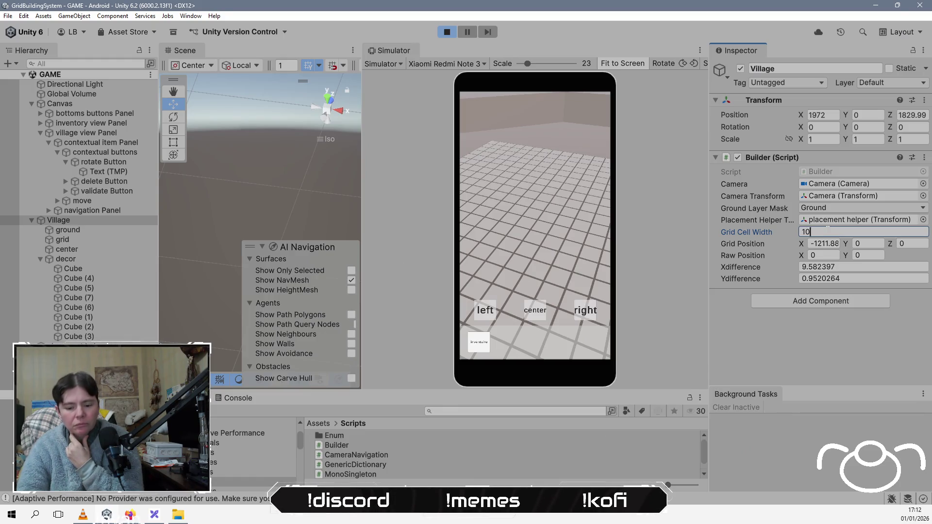
pyautogui.press('BackSpace')
pyautogui.press('BackSpace')
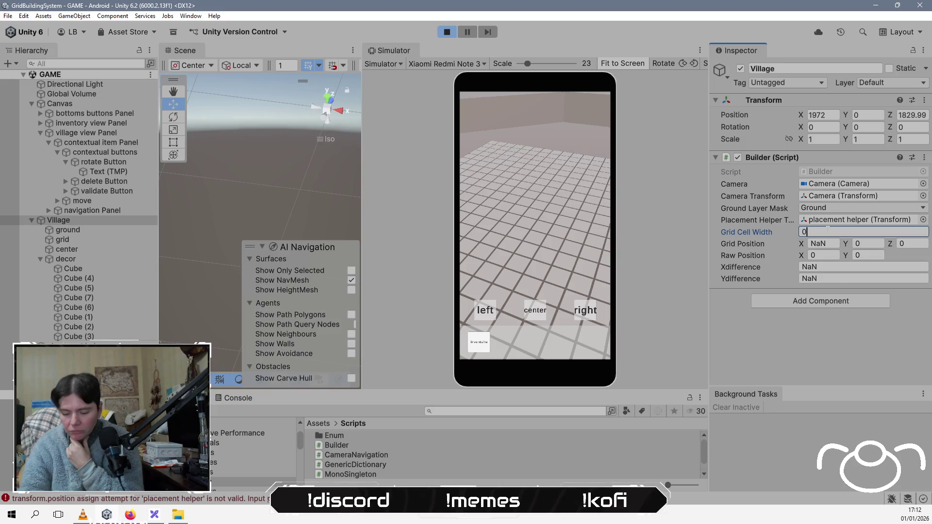
pyautogui.write(',31')
pyautogui.press('BackSpace')
pyautogui.press('BackSpace')
pyautogui.press('BackSpace')
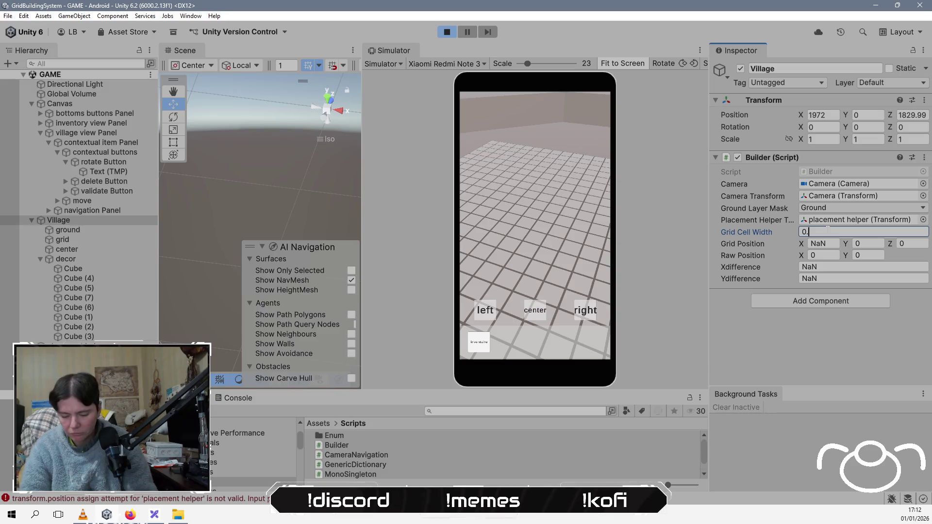
pyautogui.write('1')
# Pan the game camera over the grid and check the NaN Grid Position X value
pyautogui.moveTo(464, 191)
pyautogui.mouseDown()
pyautogui.moveTo(536, 224)
pyautogui.moveTo(538, 201)
pyautogui.mouseUp()
pyautogui.moveTo(575, 235); pyautogui.dragTo(570, 231)
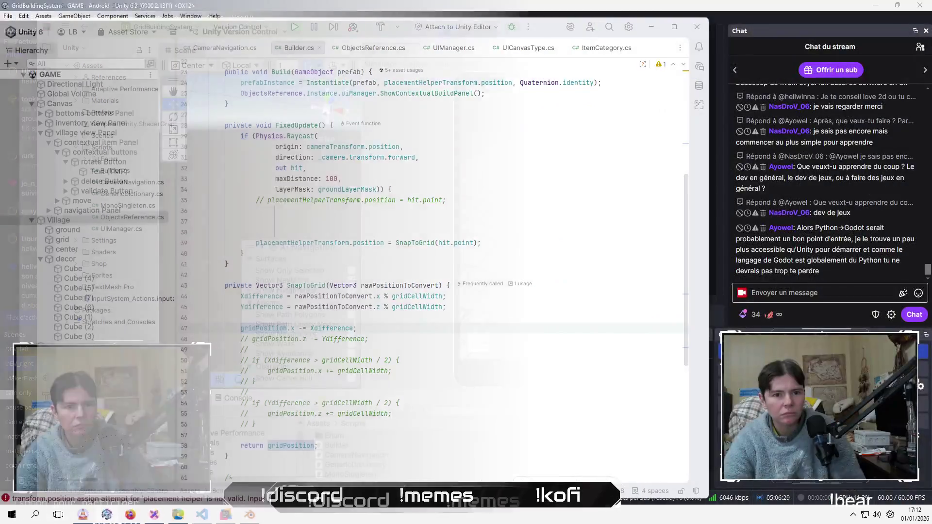
pyautogui.click(823, 244)
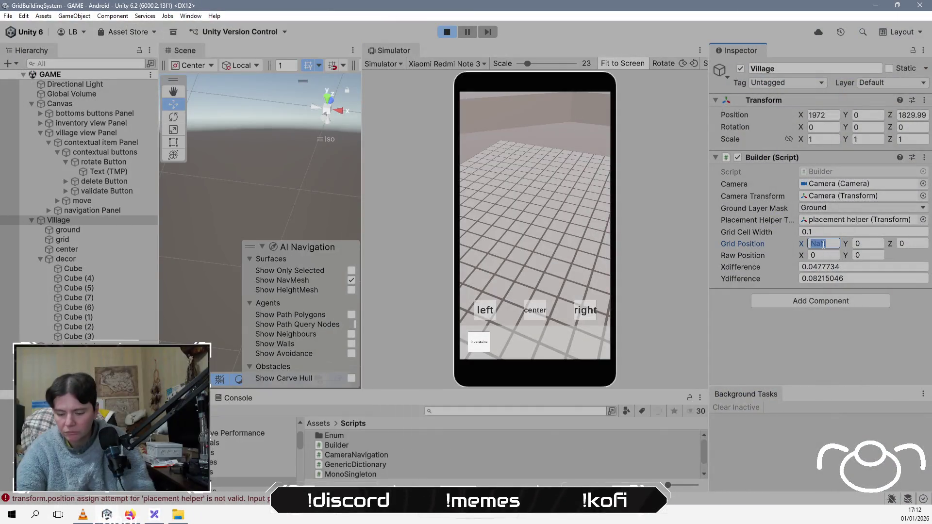
pyautogui.click(540, 233)
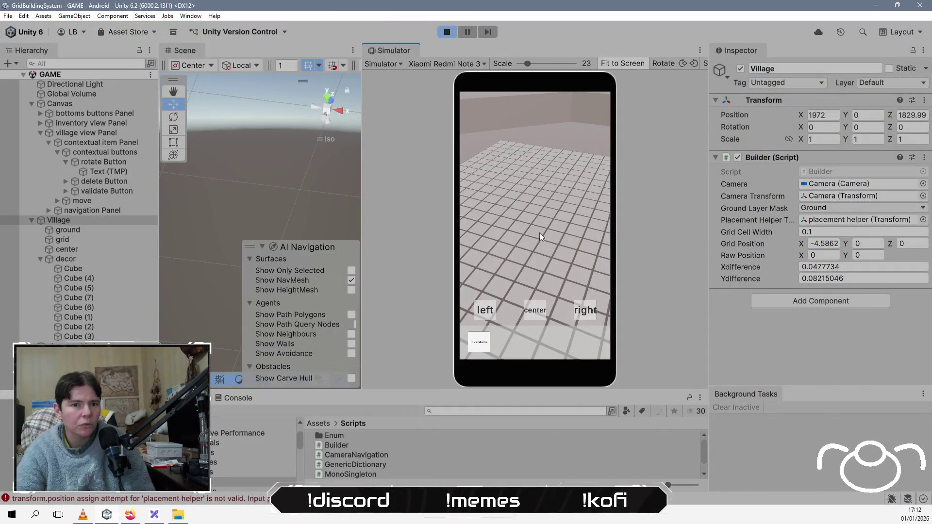
pyautogui.moveTo(540, 233)
pyautogui.mouseDown()
pyautogui.moveTo(545, 246)
pyautogui.moveTo(563, 215)
pyautogui.moveTo(551, 197)
pyautogui.mouseUp()
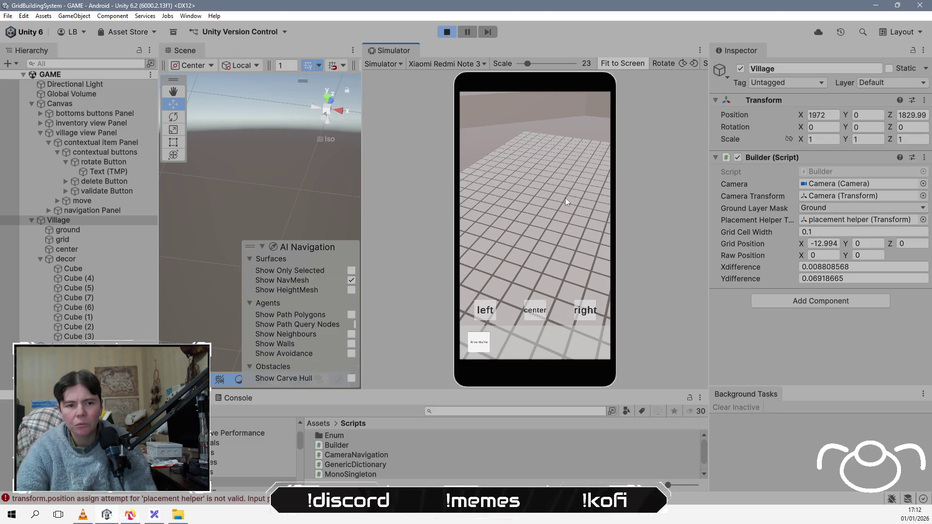
# Stop the game and uncomment the Xdifference if-block on lines 50–52 of SnapToGrid
pyautogui.click(447, 32)
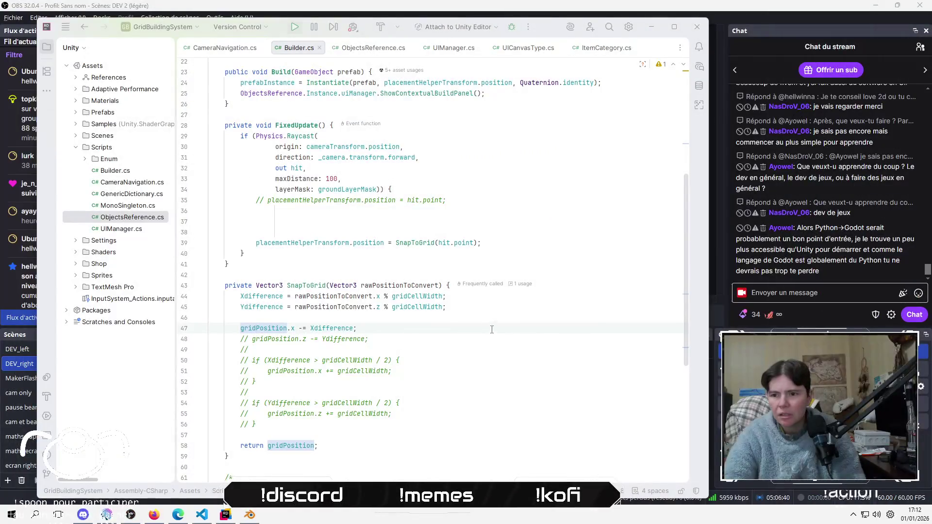
pyautogui.click(496, 330)
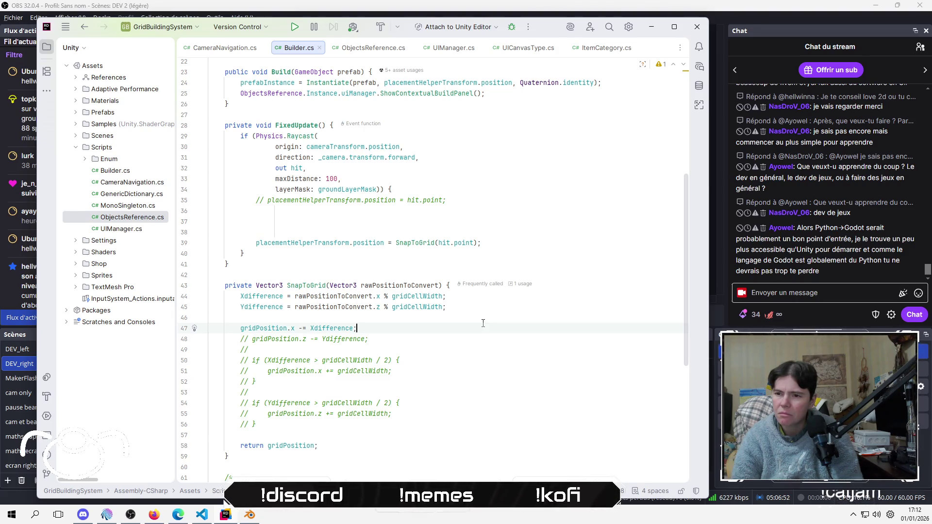
pyautogui.press('Up')
pyautogui.press('Return')
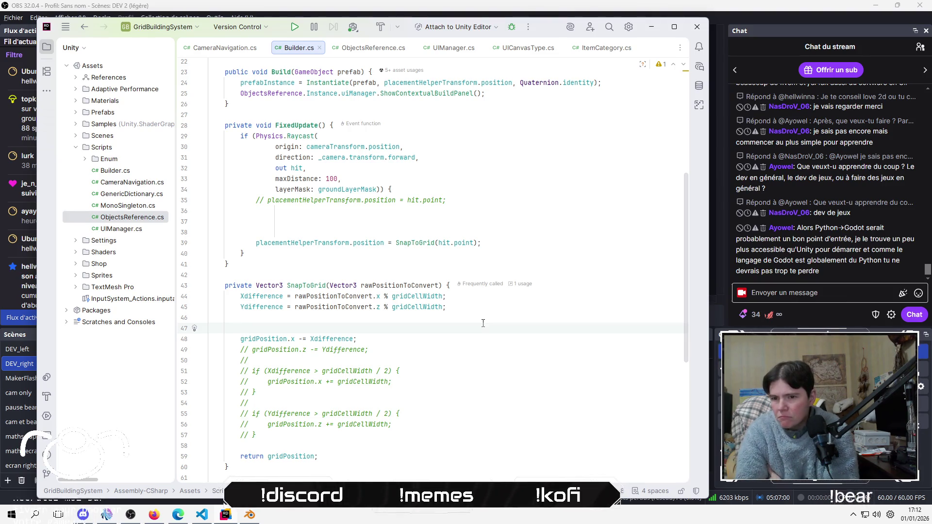
pyautogui.press('BackSpace')
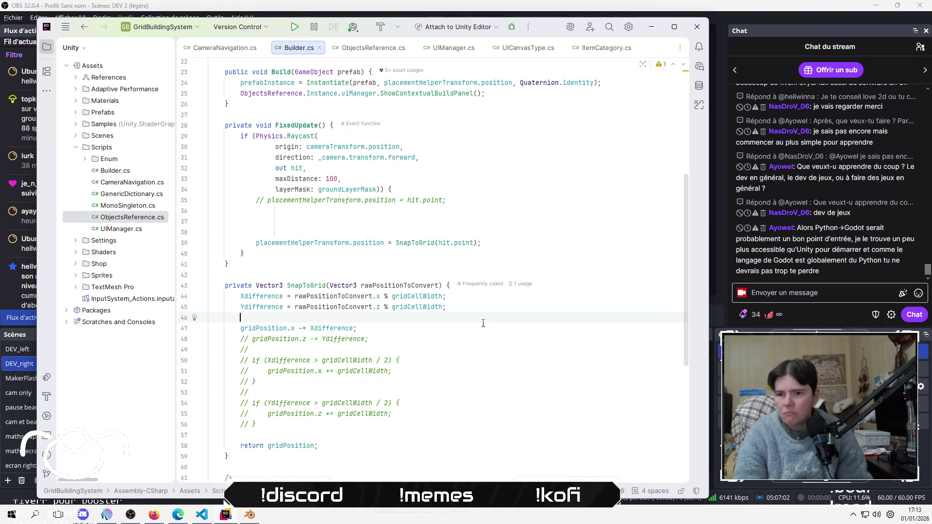
pyautogui.press('Down')
pyautogui.press('Down')
pyautogui.press('Down')
pyautogui.press('Down')
pyautogui.hotkey('shift', 'Down')
pyautogui.hotkey('shift', 'Down')
pyautogui.hotkey('shift', 'Down')
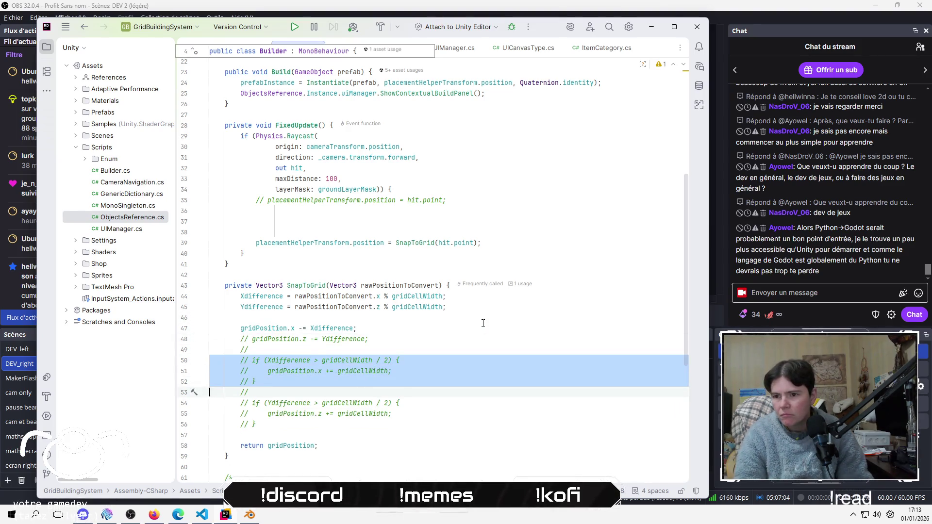
pyautogui.hotkey('ctrl', '/')
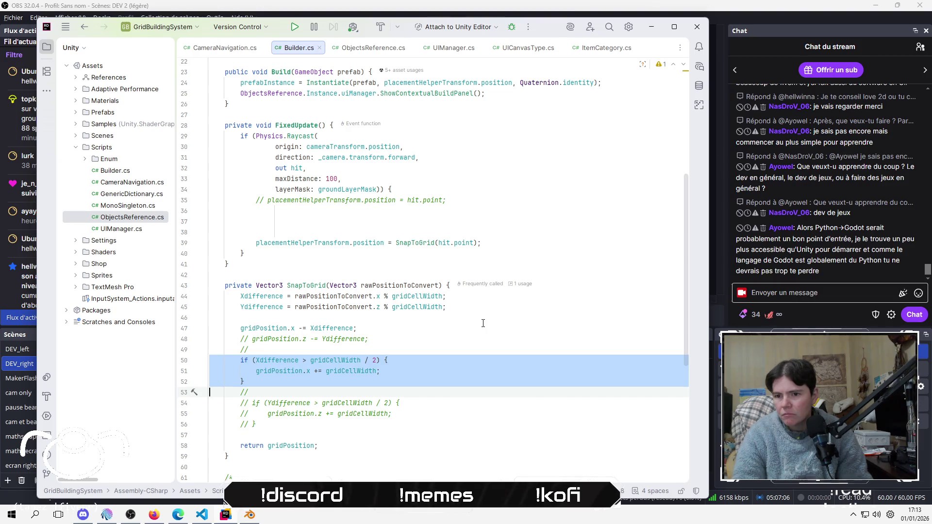
pyautogui.click(474, 370)
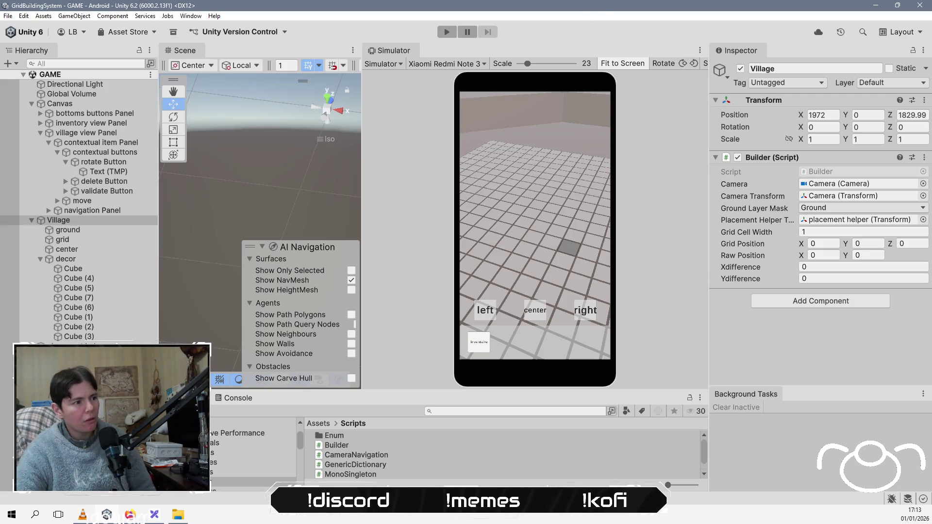
# Frame the placement helper with F, orbit the Scene, and drag its gizmo to Z 1829.70
pyautogui.click(73, 347)
pyautogui.press('f')
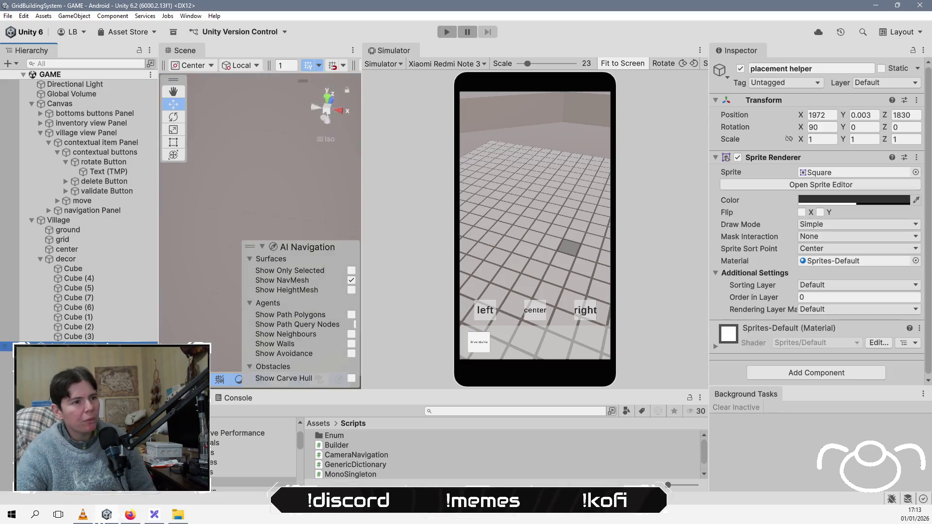
pyautogui.moveTo(231, 308)
pyautogui.mouseDown()
pyautogui.moveTo(217, 297)
pyautogui.moveTo(272, 186)
pyautogui.moveTo(299, 192)
pyautogui.moveTo(312, 208)
pyautogui.mouseUp()
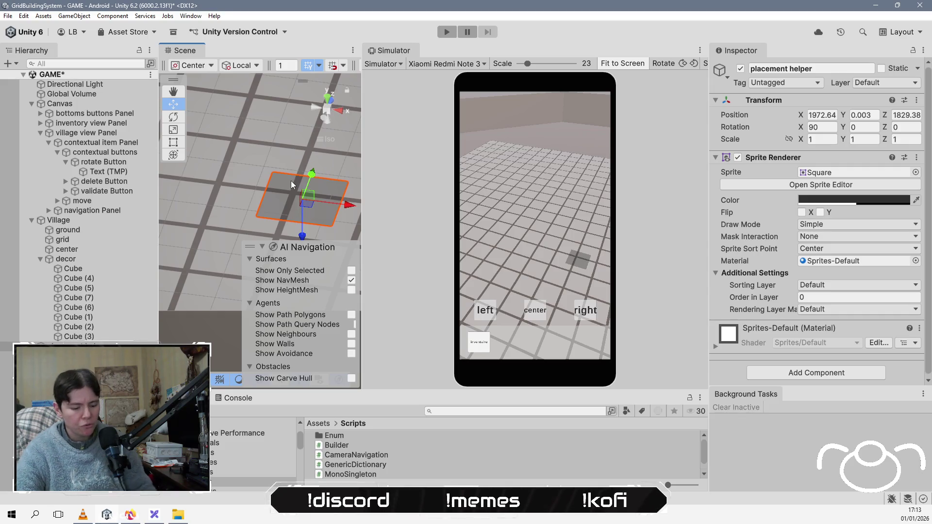
pyautogui.hotkey('ctrl', 's')
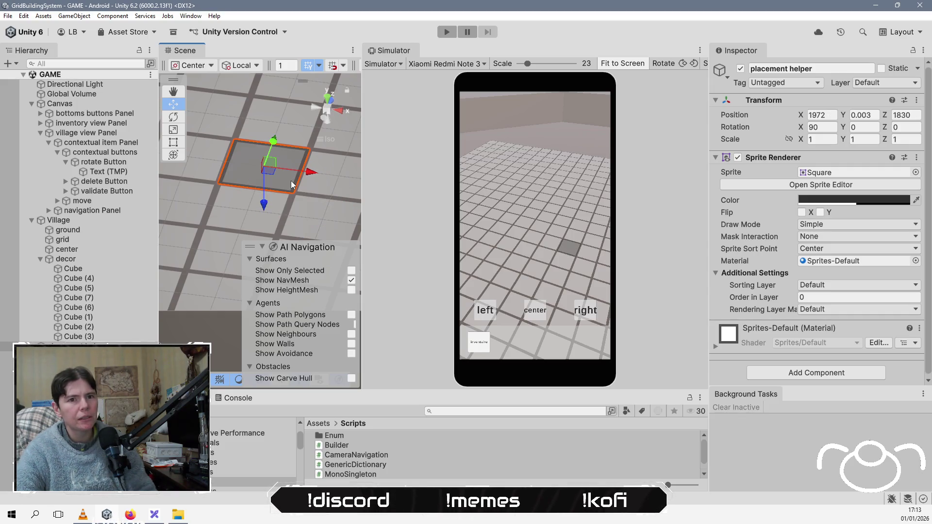
pyautogui.moveTo(311, 176)
pyautogui.mouseDown()
pyautogui.moveTo(366, 177)
pyautogui.moveTo(241, 173)
pyautogui.moveTo(284, 175)
pyautogui.mouseUp()
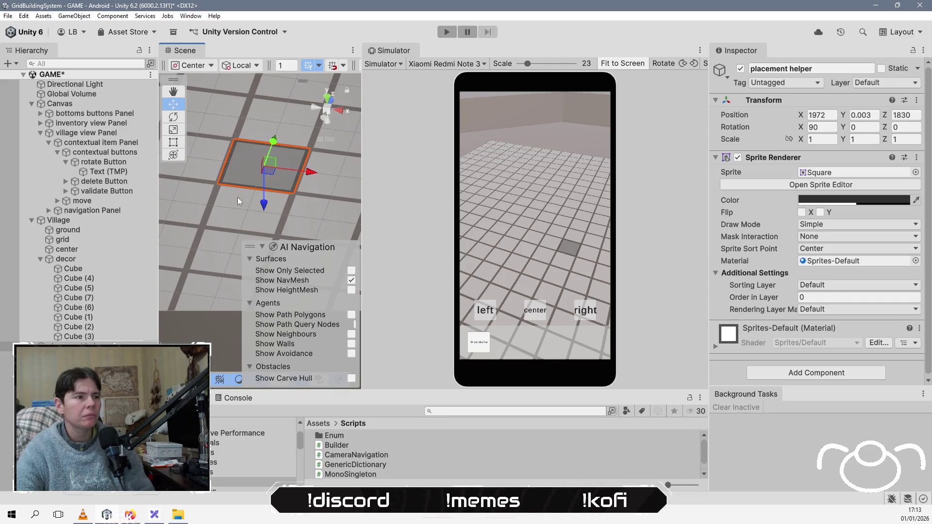
pyautogui.moveTo(273, 139)
pyautogui.mouseDown()
pyautogui.moveTo(278, 157)
pyautogui.moveTo(252, 194)
pyautogui.moveTo(266, 99)
pyautogui.moveTo(259, 165)
pyautogui.mouseUp()
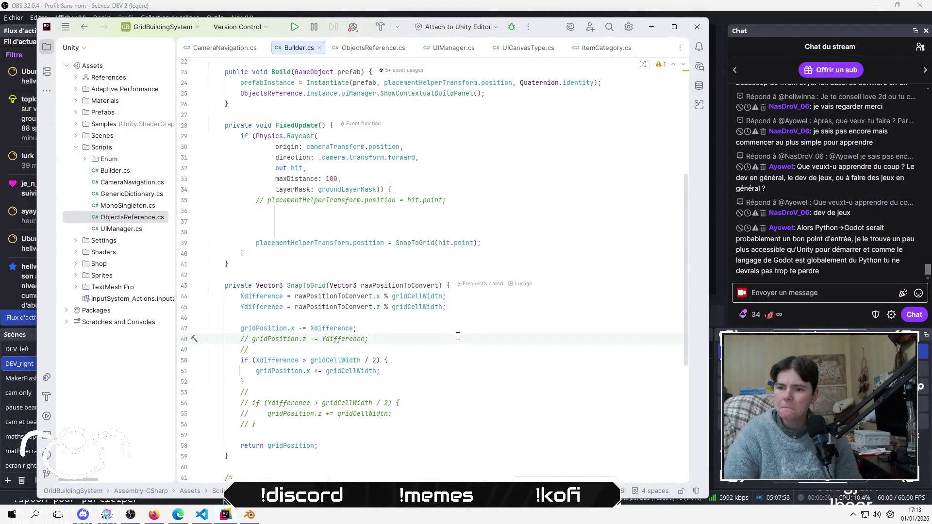
pyautogui.press('Up')
pyautogui.press('Up')
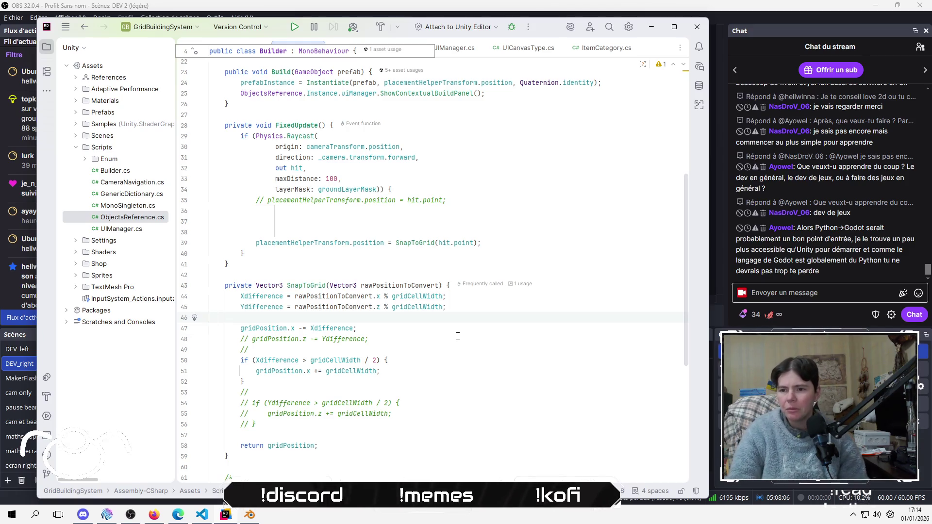
# Delete the Ydifference line from the SnapToGrid method
pyautogui.press('Up')
pyautogui.press('Up')
pyautogui.hotkey('shift', 'Down')
pyautogui.hotkey('shift', 'Down')
pyautogui.hotkey('shift', 'Down')
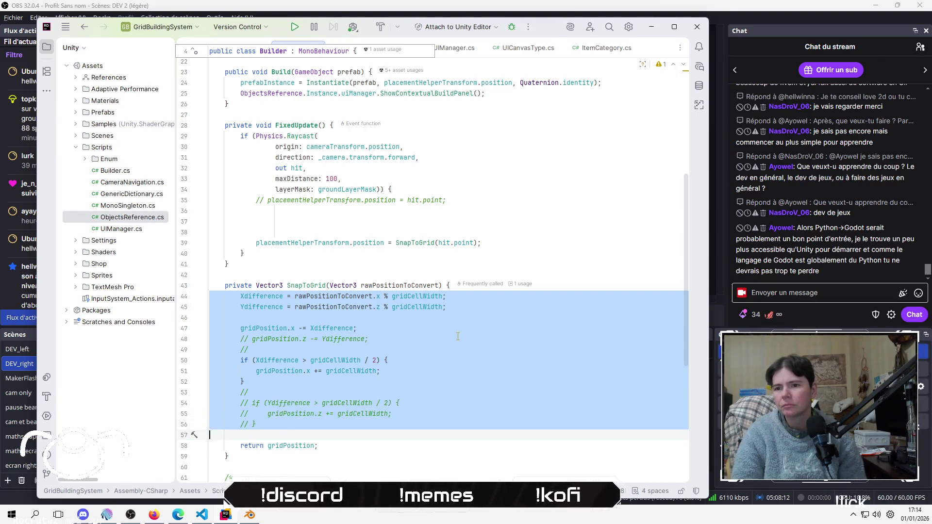
pyautogui.press('Escape')
pyautogui.press('Up')
pyautogui.press('Up')
pyautogui.press('Up')
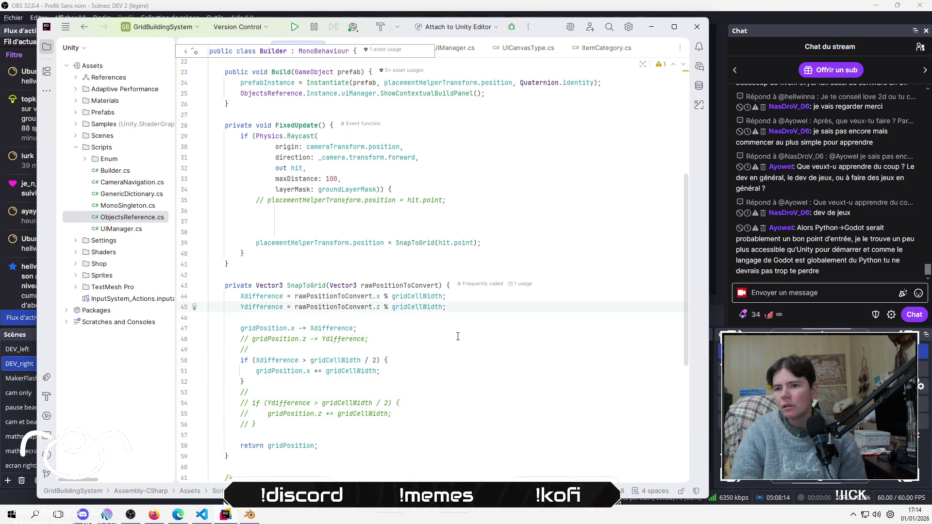
pyautogui.hotkey('shift', 'Down')
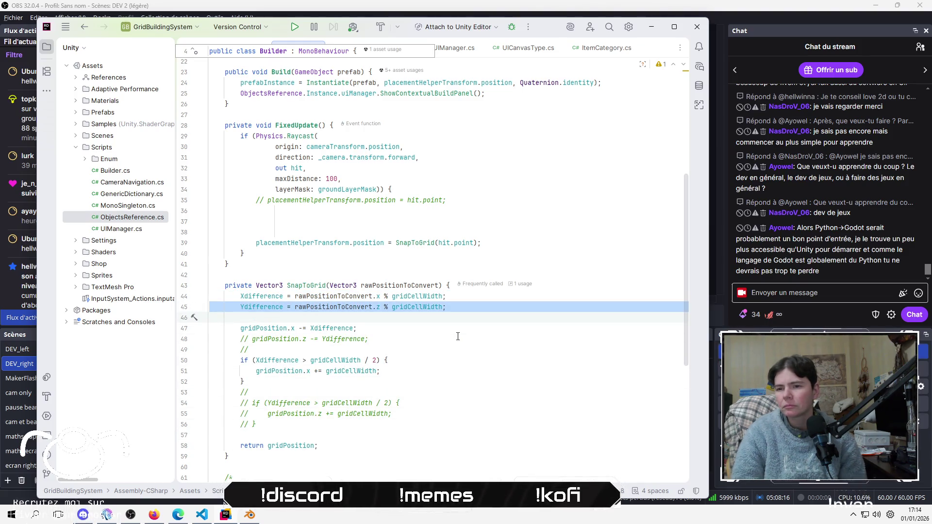
pyautogui.hotkey('shift', 'Down')
pyautogui.hotkey('shift', 'Down')
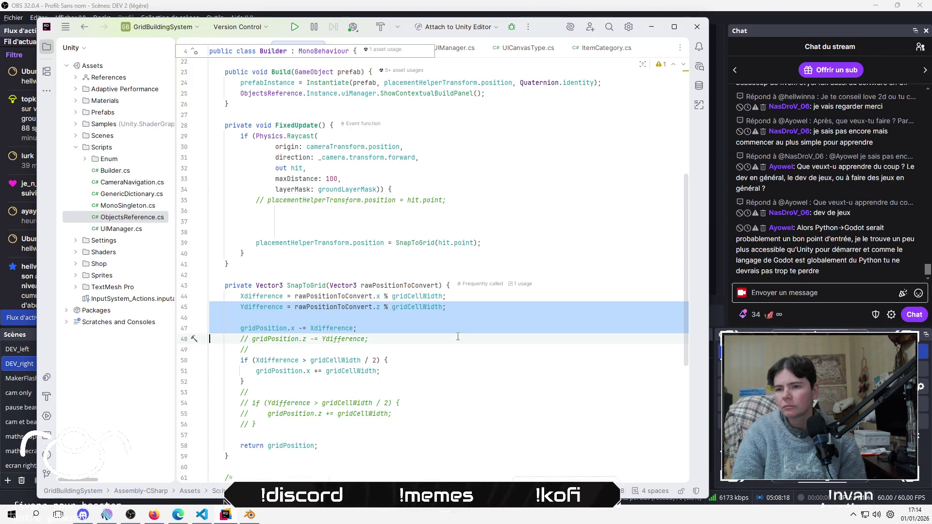
pyautogui.press('Down')
pyautogui.press('Up')
pyautogui.press('Up')
pyautogui.press('Up')
pyautogui.press('Down')
pyautogui.hotkey('ctrl', 'y')
pyautogui.press('Up')
pyautogui.press('End')
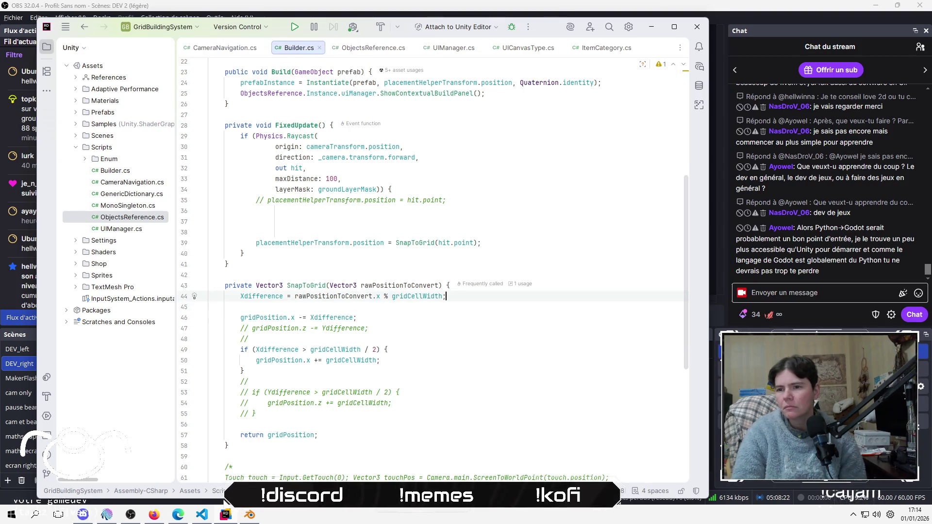
# Compute Xdifference as Math.Floor(rawPositionToConvert.x), removing the modulo by gridCellWidth
pyautogui.press('Left')
pyautogui.hotkey('ctrl', 'Left')
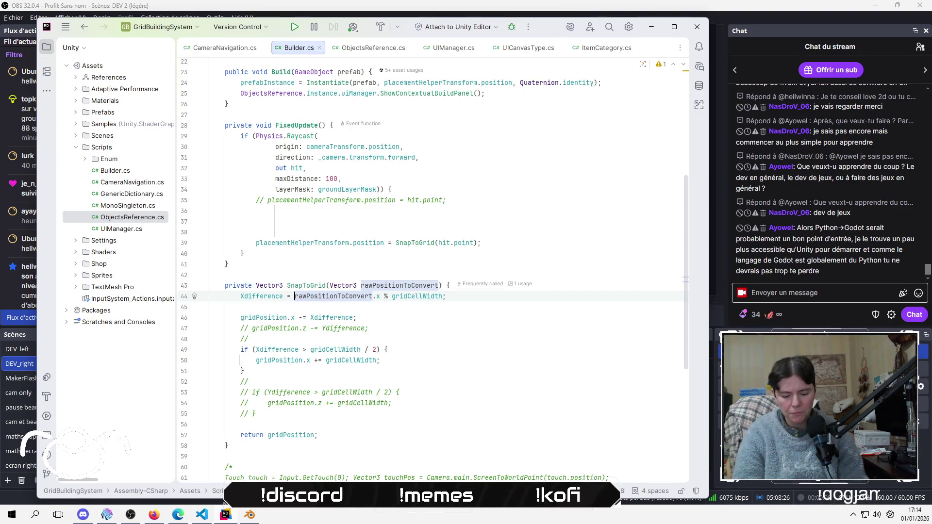
pyautogui.press('Left')
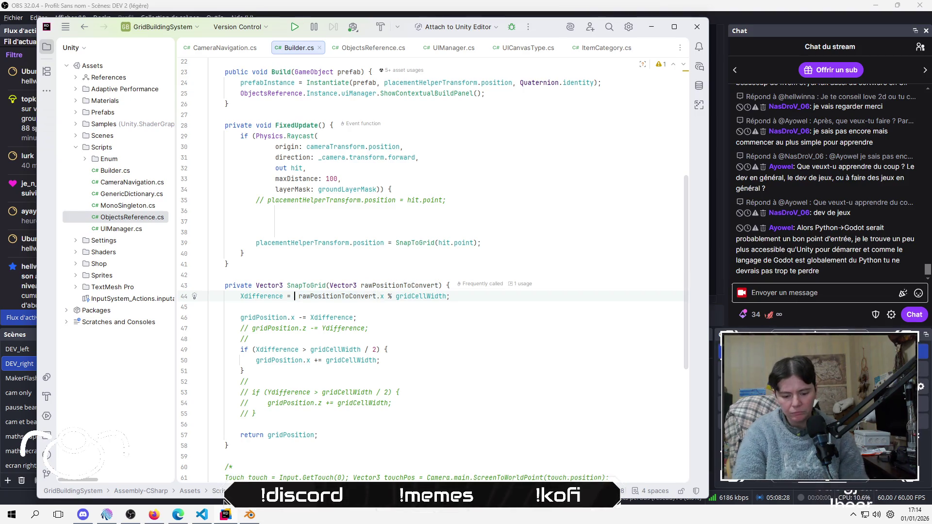
pyautogui.write('Math')
pyautogui.press('Return')
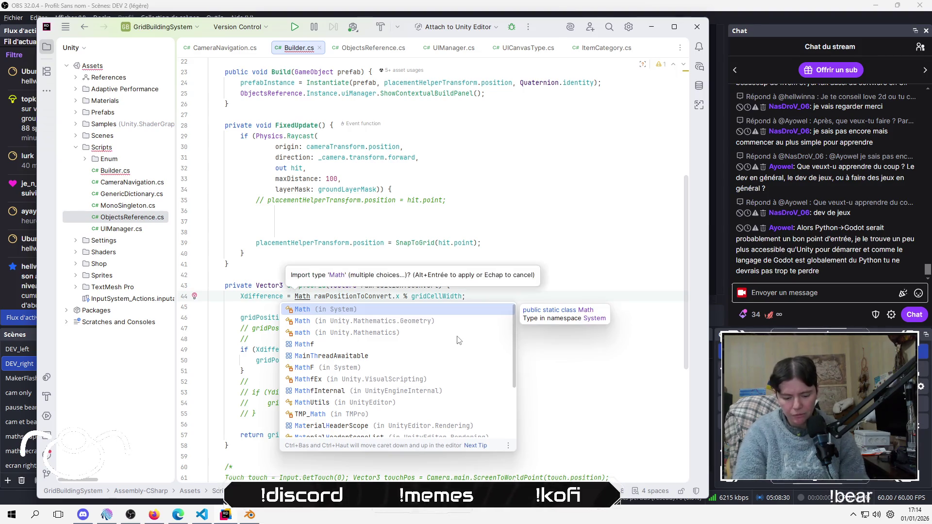
pyautogui.write('.f')
pyautogui.press('Return')
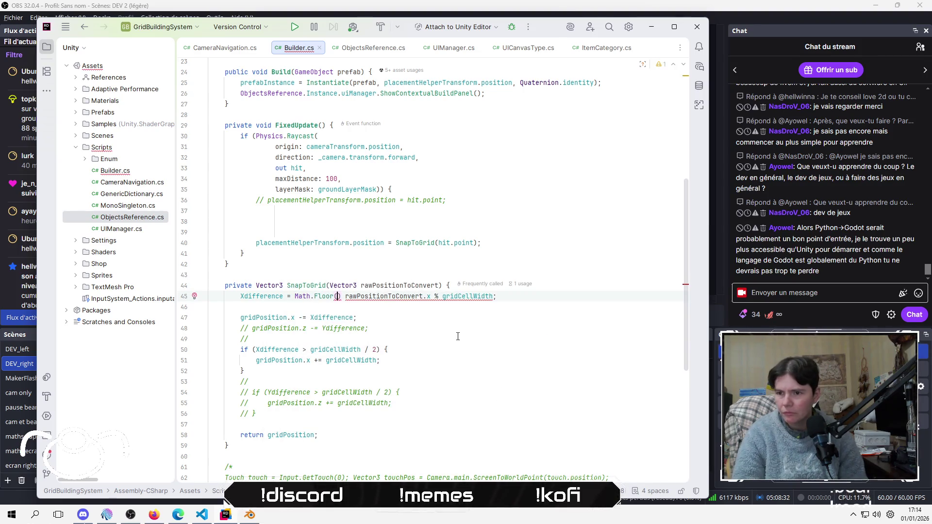
pyautogui.press('Right')
pyautogui.press('Right')
pyautogui.hotkey('ctrl', 'shift', 'Right')
pyautogui.hotkey('ctrl', 'shift', 'Right')
pyautogui.hotkey('ctrl', 'shift', 'Right')
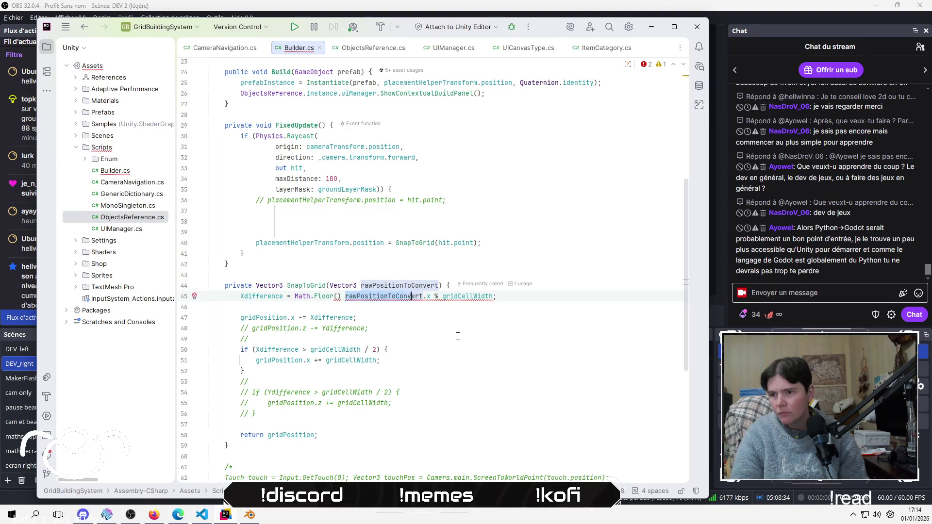
pyautogui.hotkey('ctrl', 'x')
pyautogui.press('Left')
pyautogui.press('Left')
pyautogui.hotkey('ctrl', 'v')
pyautogui.hotkey('ctrl', 'shift', 'Right')
pyautogui.hotkey('ctrl', 'shift', 'Right')
pyautogui.press('Delete')
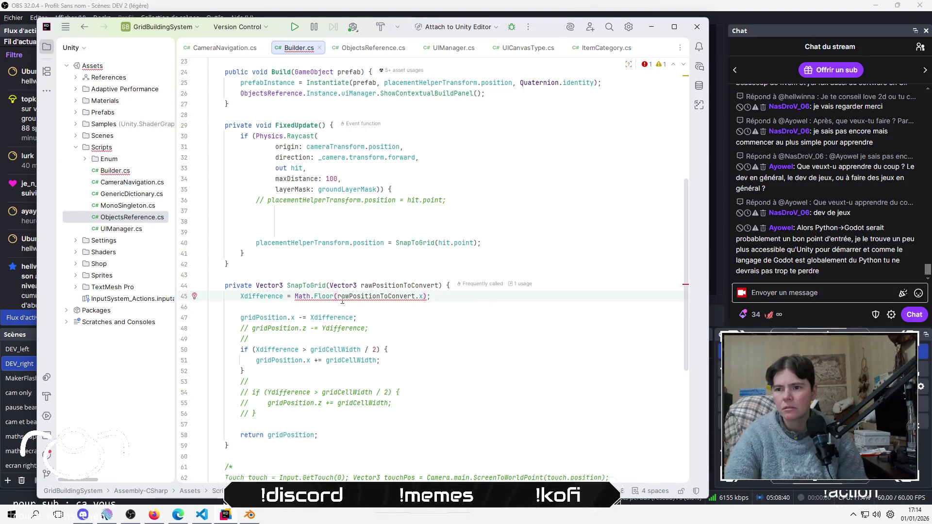
# Cast the floored X value to (float) and move to the gridPosition.x assignment
pyautogui.moveTo(320, 298)
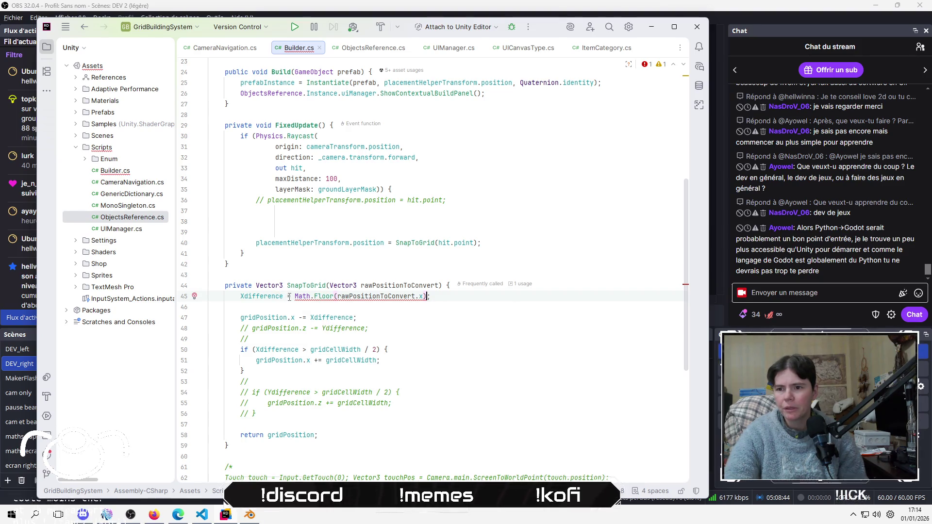
pyautogui.write('(')
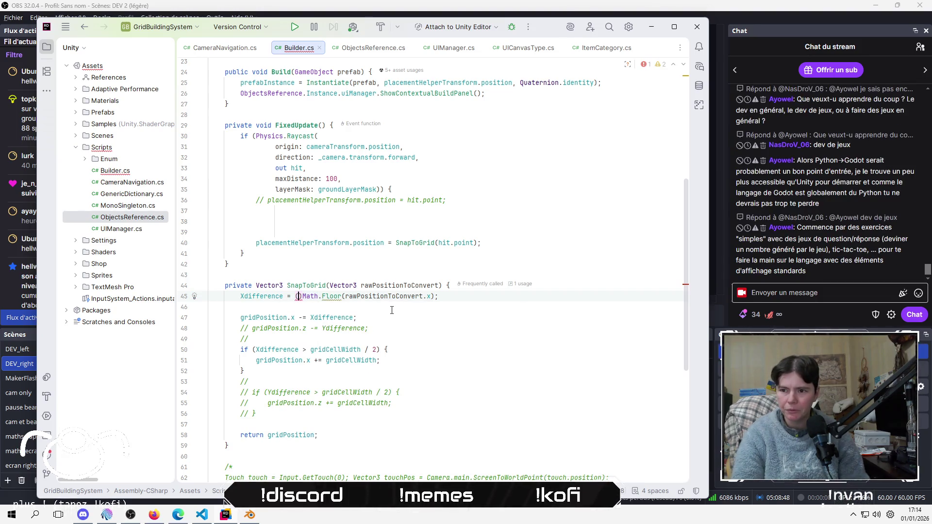
pyautogui.write('floa')
pyautogui.press('Return')
pyautogui.press('End')
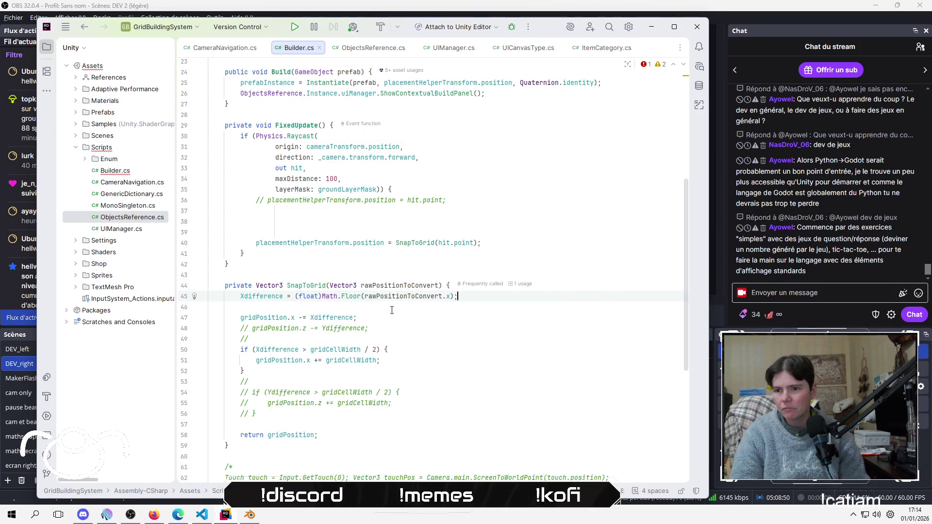
pyautogui.press('Down')
pyautogui.press('Down')
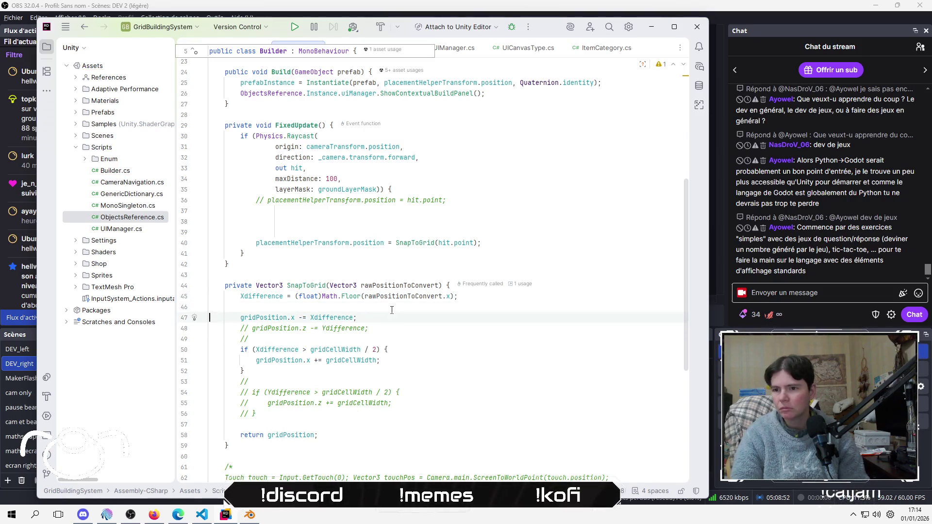
pyautogui.press('Left')
pyautogui.press('Left')
pyautogui.press('Left')
pyautogui.press('Left')
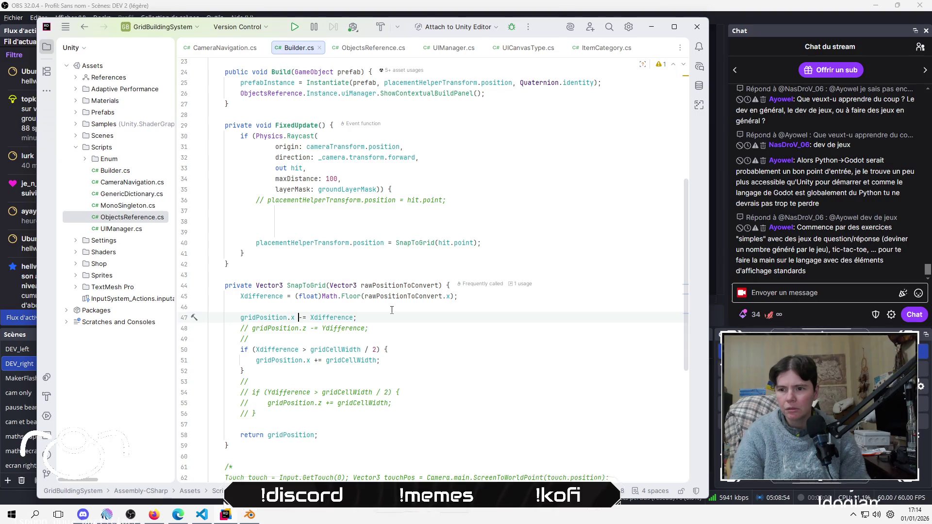
# Comment out the three-line Xdifference half-cell if block with Ctrl+/
pyautogui.press('Down')
pyautogui.press('Down')
pyautogui.press('Down')
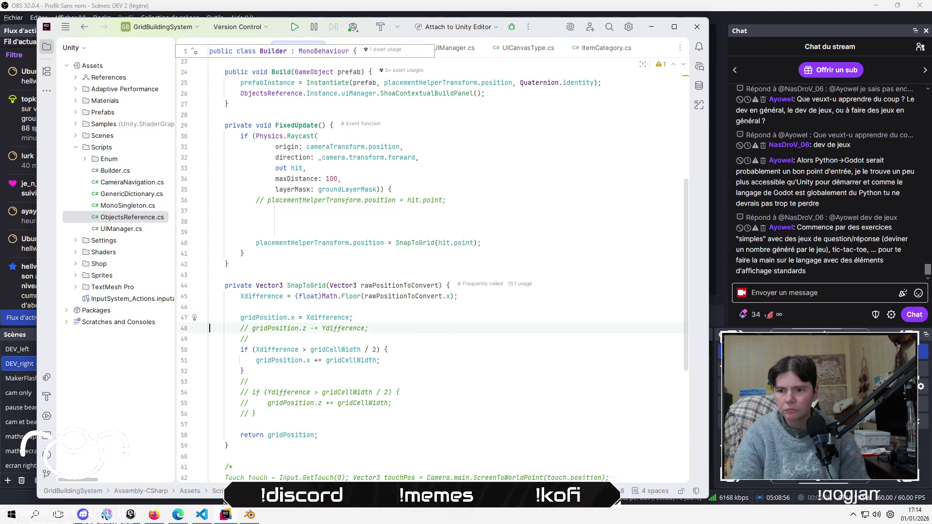
pyautogui.press('Home')
pyautogui.hotkey('shift', 'Down')
pyautogui.hotkey('shift', 'Down')
pyautogui.hotkey('shift', 'Down')
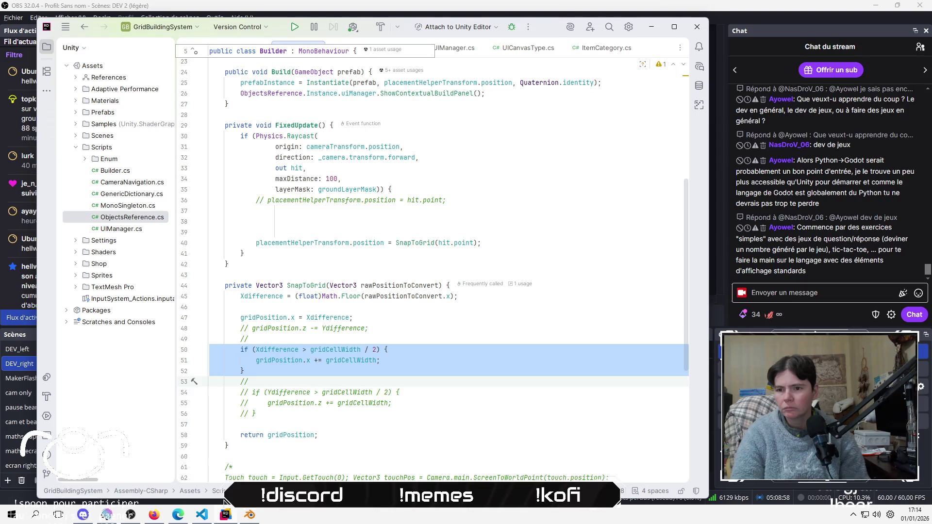
pyautogui.hotkey('ctrl', '/')
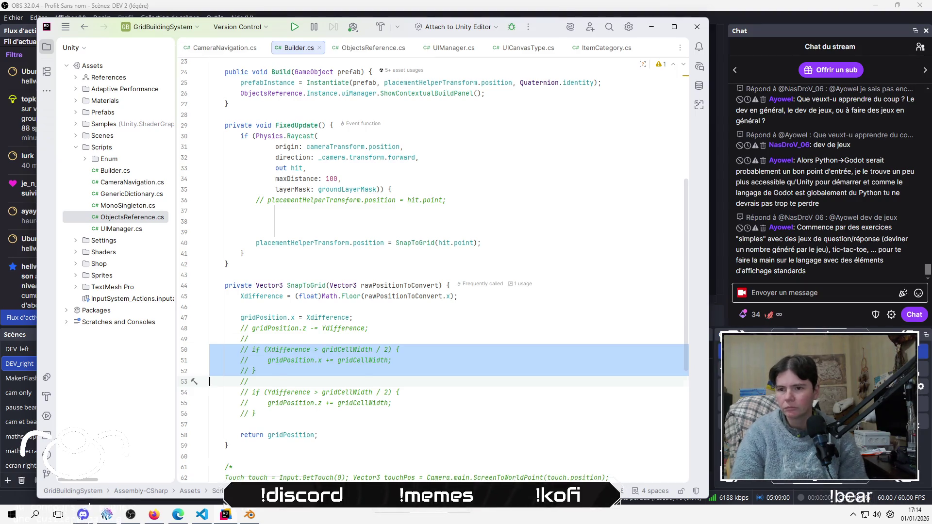
pyautogui.press('Up')
pyautogui.press('Up')
pyautogui.press('Up')
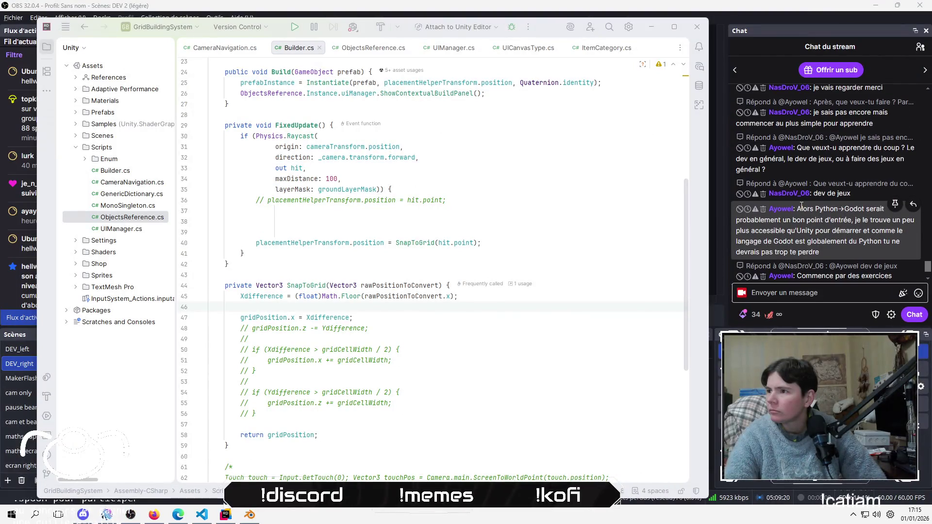
# Switch to the Unity editor and enter Play mode to test the floored-X snapping
pyautogui.scroll(3, 836, 180)
pyautogui.scroll(-3, 835, 180)
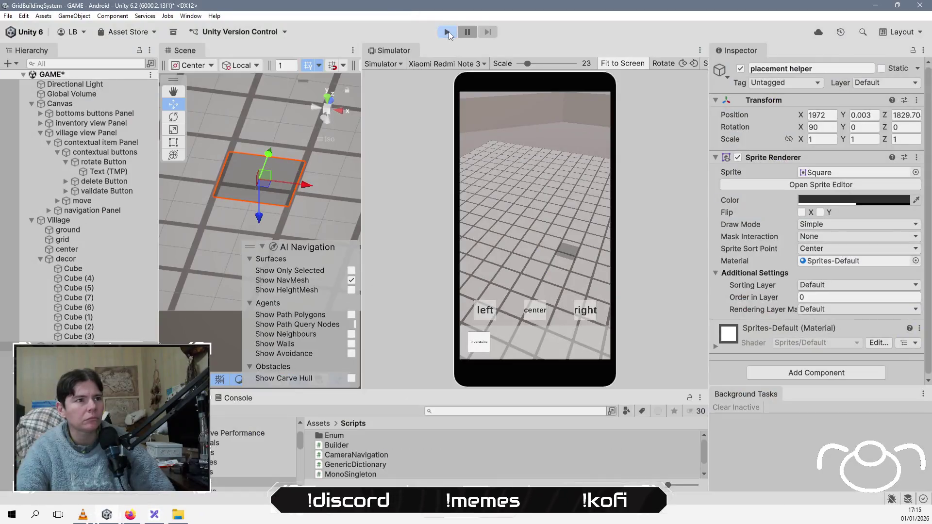
pyautogui.click(447, 33)
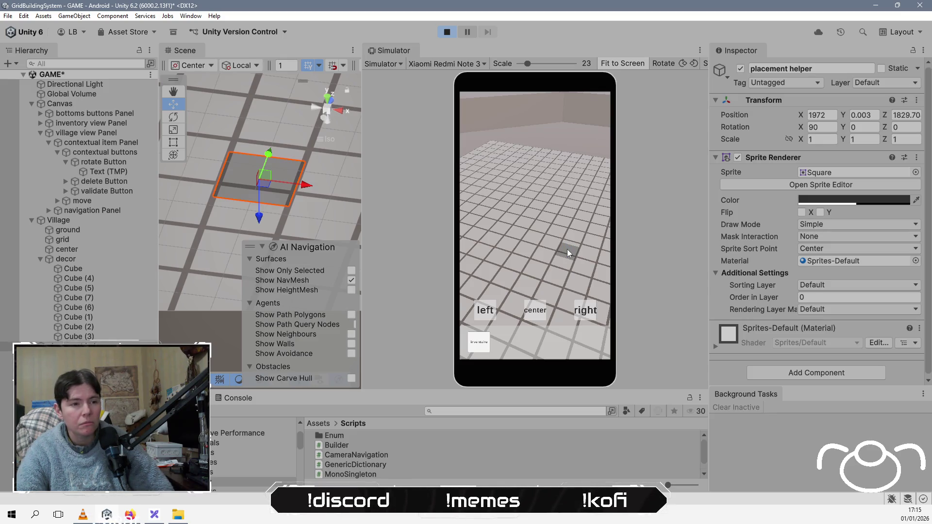
# Tap and pan the floor while the Village Builder's Grid Position X shows whole values like 1971
pyautogui.click(557, 251)
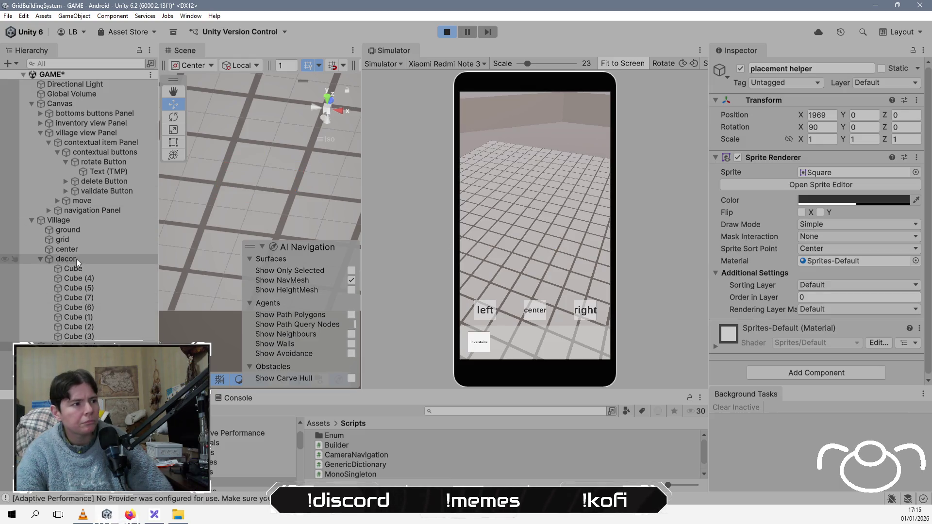
pyautogui.click(82, 223)
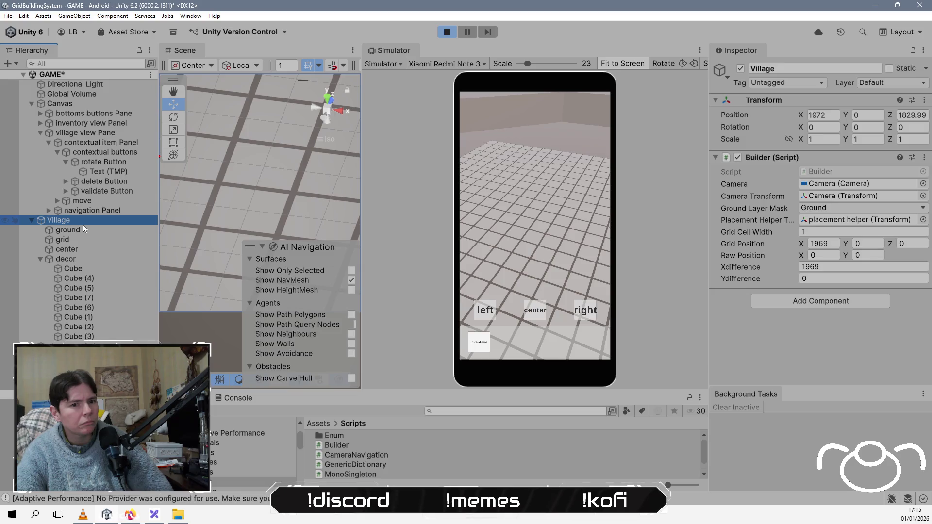
pyautogui.moveTo(570, 219)
pyautogui.mouseDown()
pyautogui.moveTo(526, 255)
pyautogui.moveTo(520, 286)
pyautogui.moveTo(535, 238)
pyautogui.moveTo(493, 217)
pyautogui.moveTo(522, 260)
pyautogui.moveTo(591, 251)
pyautogui.moveTo(512, 216)
pyautogui.mouseUp()
pyautogui.moveTo(591, 265)
pyautogui.mouseDown()
pyautogui.moveTo(499, 248)
pyautogui.moveTo(536, 292)
pyautogui.moveTo(545, 276)
pyautogui.mouseUp()
pyautogui.moveTo(537, 226)
pyautogui.mouseDown()
pyautogui.moveTo(511, 245)
pyautogui.moveTo(564, 241)
pyautogui.moveTo(552, 222)
pyautogui.moveTo(542, 256)
pyautogui.moveTo(580, 217)
pyautogui.moveTo(560, 230)
pyautogui.mouseUp()
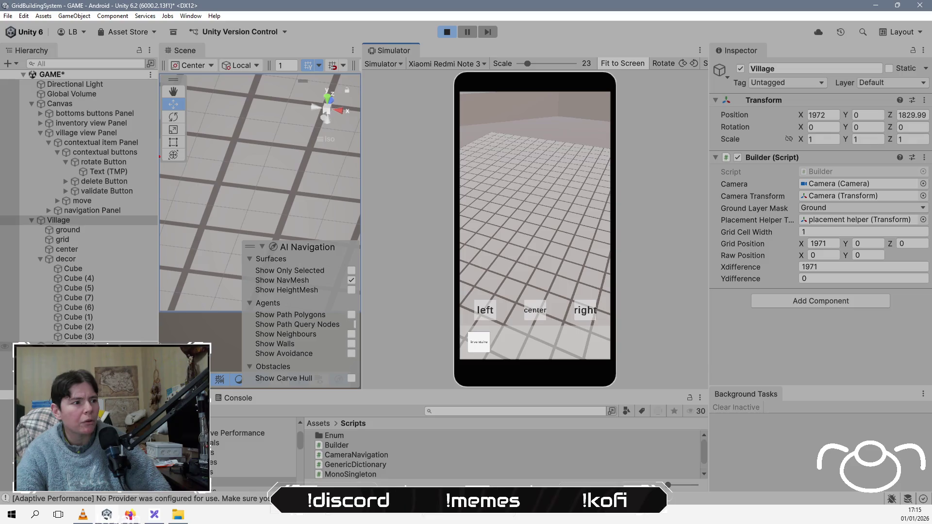
pyautogui.click(73, 347)
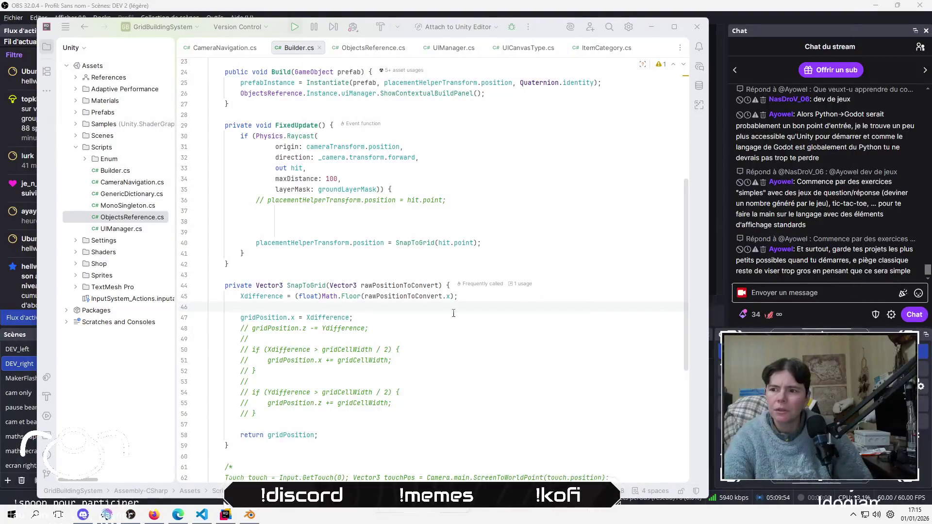
# Duplicate the Xdifference Math.Floor statement onto the next line
pyautogui.click(517, 296)
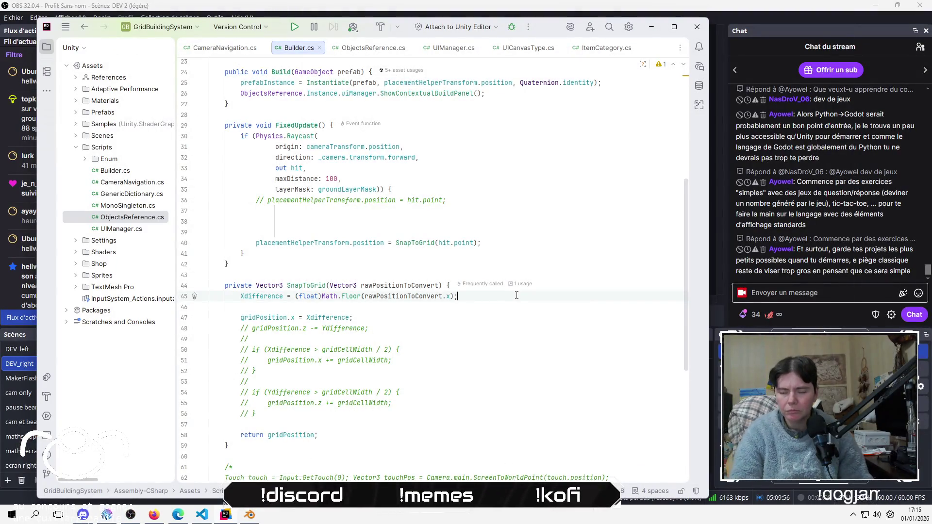
pyautogui.press('Return')
pyautogui.write('Y')
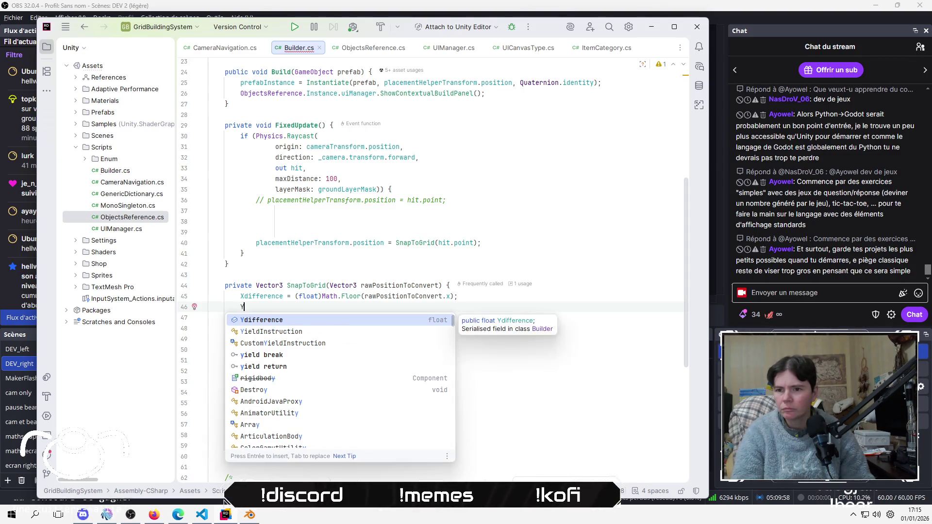
pyautogui.press('BackSpace')
pyautogui.press('Up')
pyautogui.hotkey('shift', 'End')
pyautogui.hotkey('ctrl', 'c')
pyautogui.press('Down')
pyautogui.hotkey('ctrl', 'v')
# Change the copy to assign Ydifference from the floored rawPositionToConvert.z
pyautogui.press('Home')
pyautogui.press('Delete')
pyautogui.write('Y')
pyautogui.press('Escape')
pyautogui.press('End')
pyautogui.press('Left')
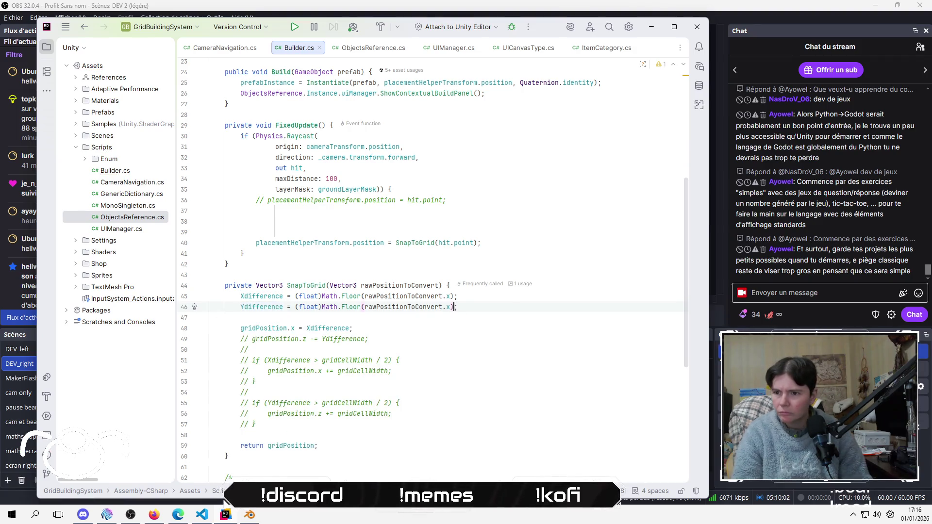
pyautogui.press('Left')
pyautogui.press('BackSpace')
pyautogui.write('z')
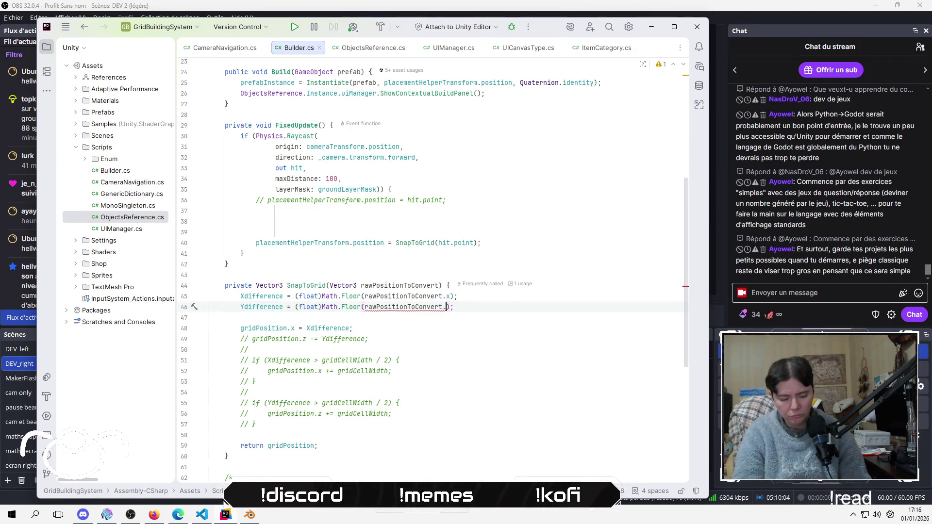
pyautogui.press('End')
# Add 'gridPosition.z = Ydifference;' below the gridPosition.x assignment
pyautogui.press('Down')
pyautogui.press('Down')
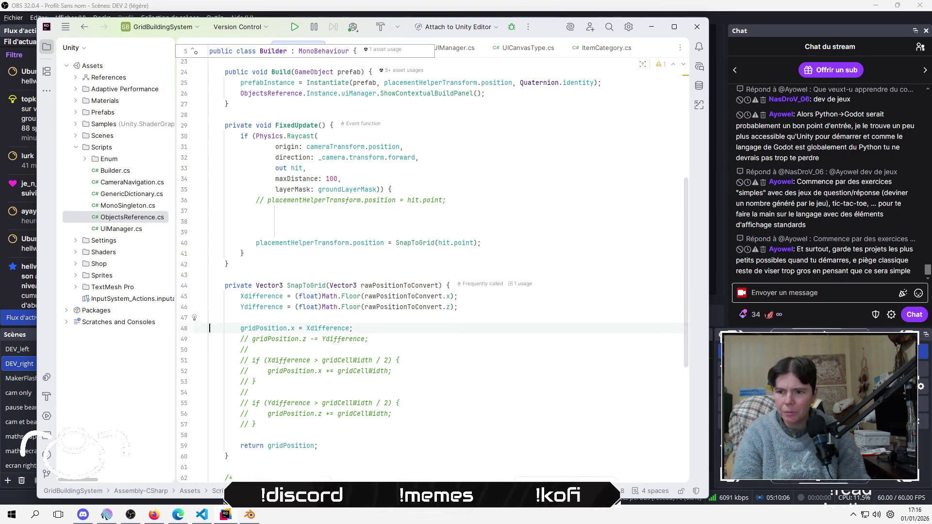
pyautogui.press('End')
pyautogui.press('Return')
pyautogui.write('grid')
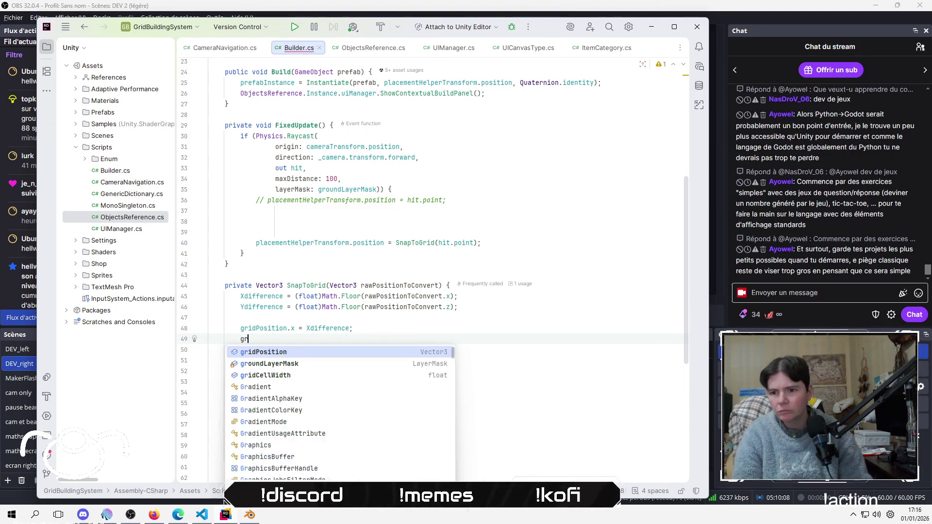
pyautogui.press('Return')
pyautogui.write('.z')
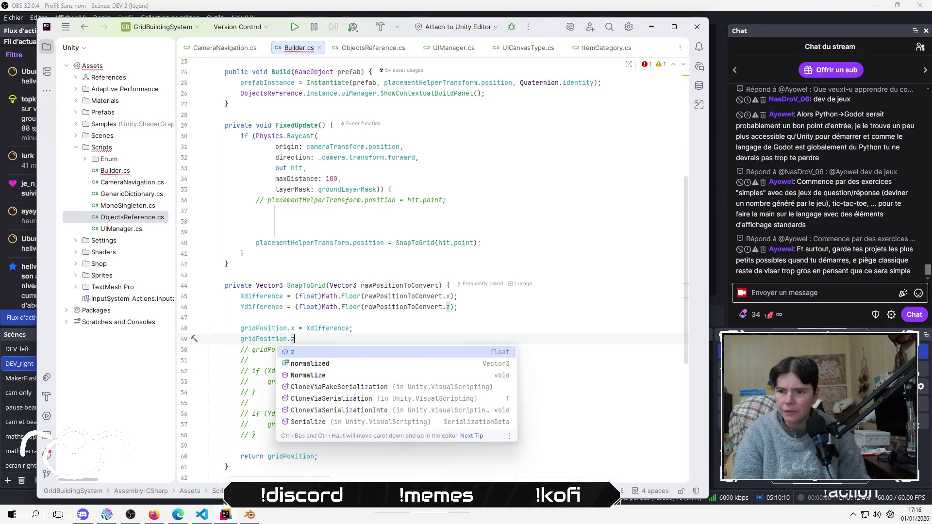
pyautogui.write(' = Y')
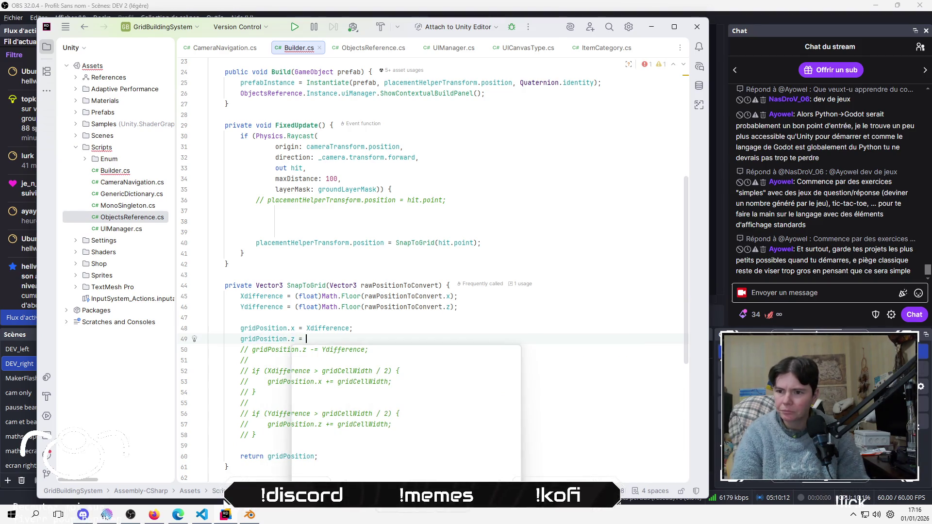
pyautogui.press('Return')
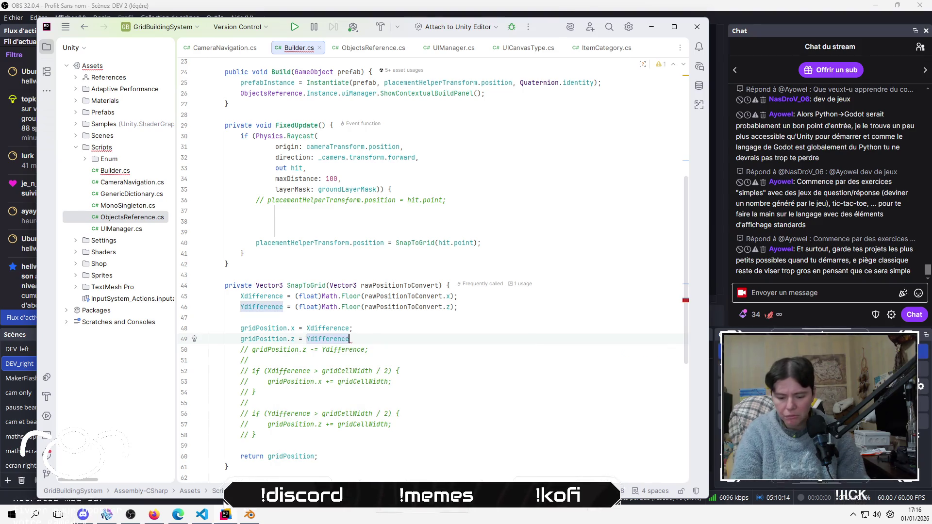
pyautogui.write(';')
pyautogui.click(210, 349)
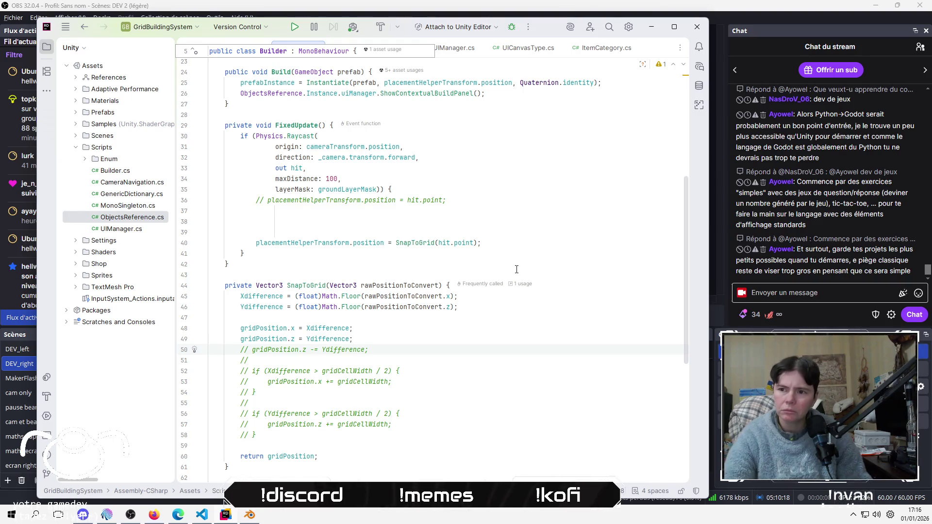
# Remove the blank lines and the commented-out hit.point assignment in FixedUpdate
pyautogui.click(461, 233)
pyautogui.press('BackSpace')
pyautogui.press('BackSpace')
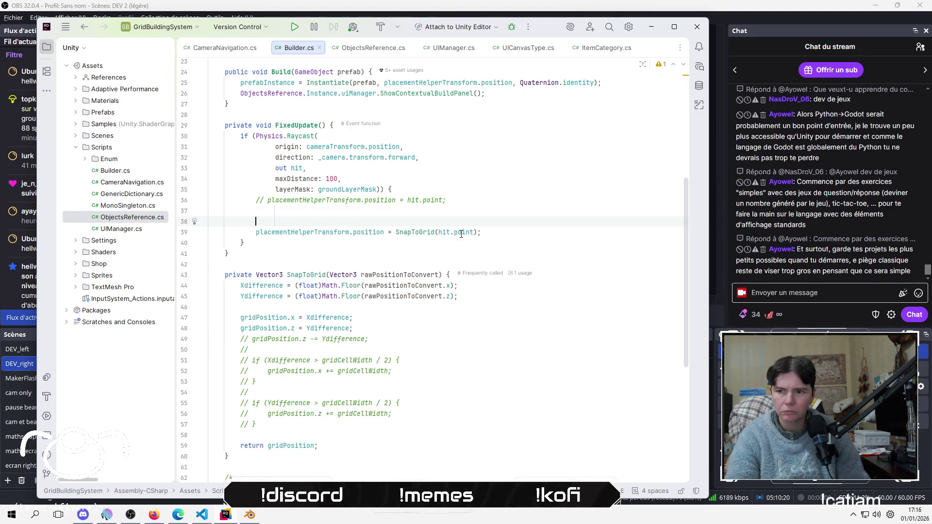
pyautogui.press('Up')
pyautogui.hotkey('shift', 'Home')
pyautogui.press('BackSpace')
pyautogui.press('BackSpace')
pyautogui.press('BackSpace')
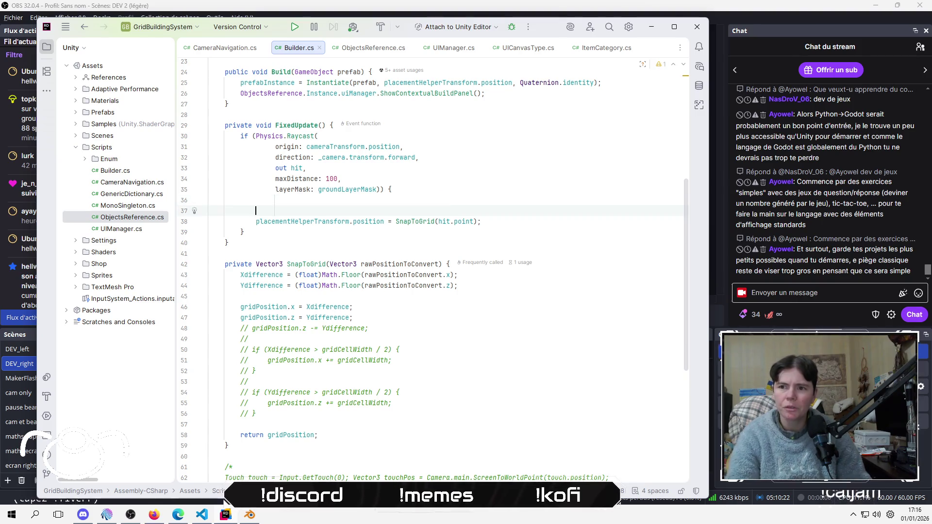
pyautogui.click(321, 339)
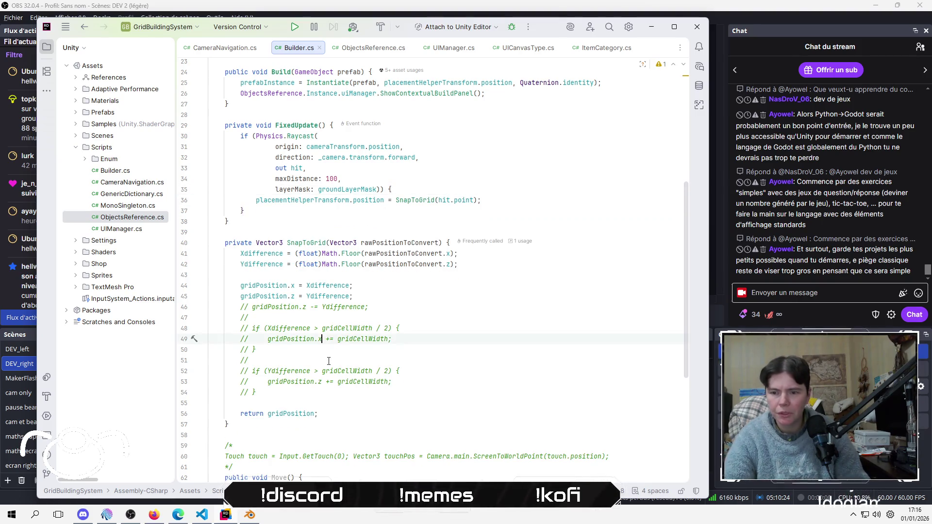
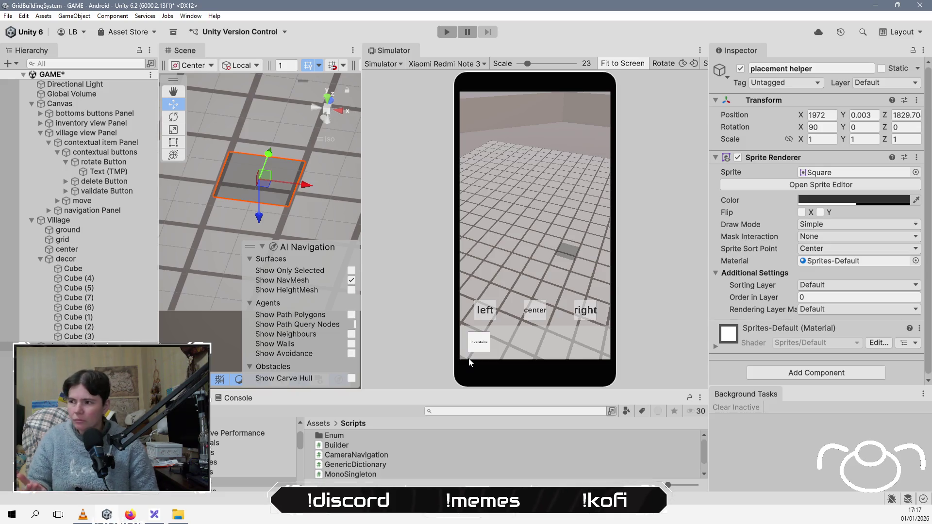
# Save the GAME scene, clear the selection and start Play mode
pyautogui.hotkey('ctrl', 's')
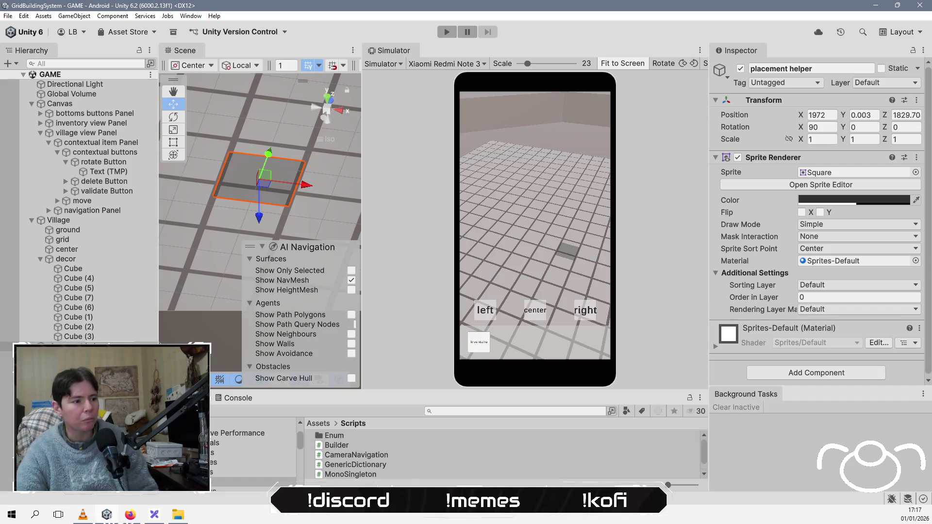
pyautogui.hotkey('ctrl', 'shift', 'd')
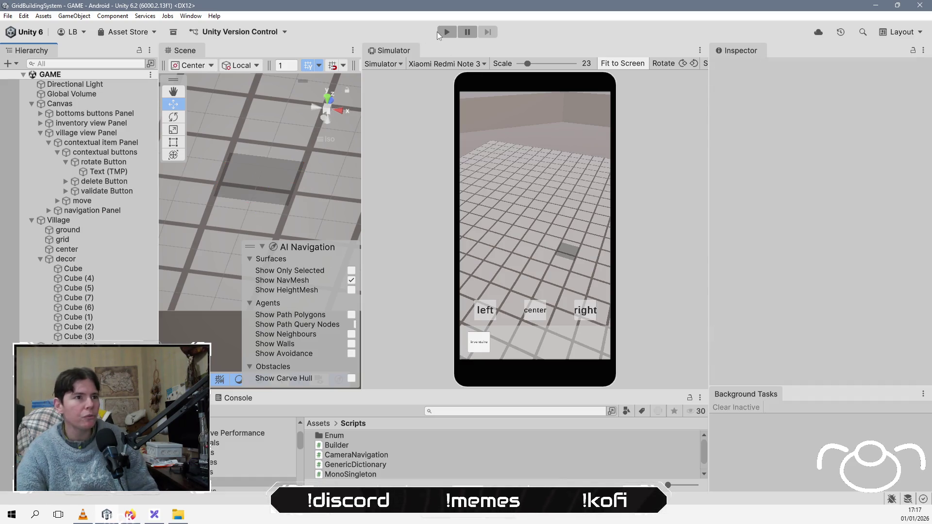
pyautogui.click(440, 32)
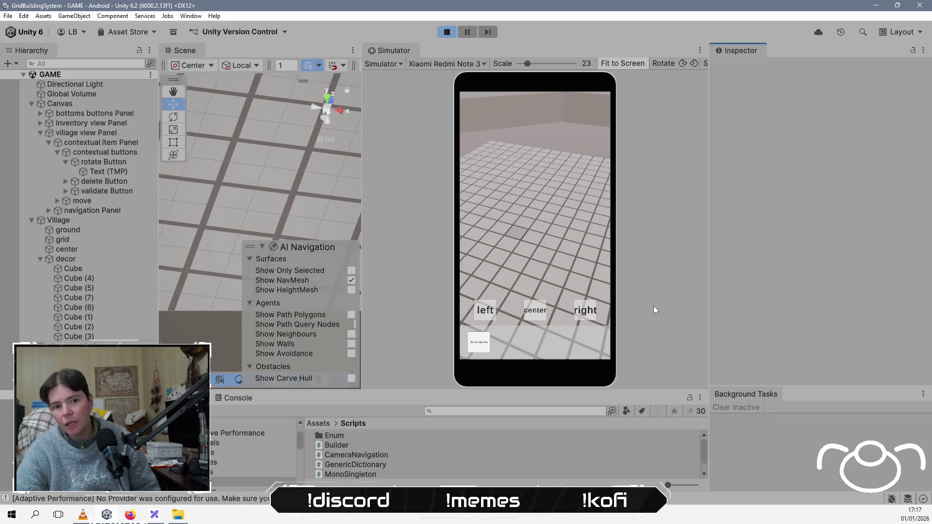
# Pan the game camera across the grid toward the wall side, then select the placement helper
pyautogui.moveTo(537, 246)
pyautogui.mouseDown()
pyautogui.moveTo(572, 231)
pyautogui.moveTo(541, 206)
pyautogui.moveTo(569, 161)
pyautogui.moveTo(573, 220)
pyautogui.mouseUp()
pyautogui.moveTo(578, 270)
pyautogui.mouseDown()
pyautogui.moveTo(492, 235)
pyautogui.moveTo(573, 192)
pyautogui.moveTo(528, 284)
pyautogui.moveTo(503, 242)
pyautogui.moveTo(503, 253)
pyautogui.moveTo(527, 196)
pyautogui.mouseUp()
pyautogui.moveTo(569, 227)
pyautogui.mouseDown()
pyautogui.moveTo(523, 194)
pyautogui.moveTo(530, 236)
pyautogui.moveTo(520, 176)
pyautogui.moveTo(531, 254)
pyautogui.moveTo(550, 255)
pyautogui.moveTo(482, 274)
pyautogui.moveTo(528, 261)
pyautogui.moveTo(517, 223)
pyautogui.moveTo(517, 284)
pyautogui.moveTo(540, 258)
pyautogui.moveTo(552, 199)
pyautogui.moveTo(550, 209)
pyautogui.moveTo(541, 199)
pyautogui.moveTo(535, 207)
pyautogui.moveTo(556, 203)
pyautogui.moveTo(545, 197)
pyautogui.mouseUp()
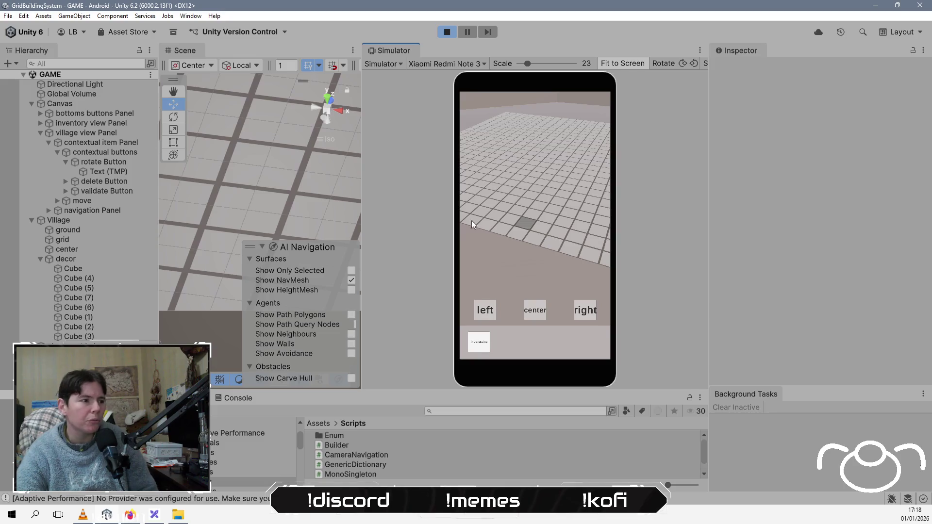
pyautogui.click(58, 346)
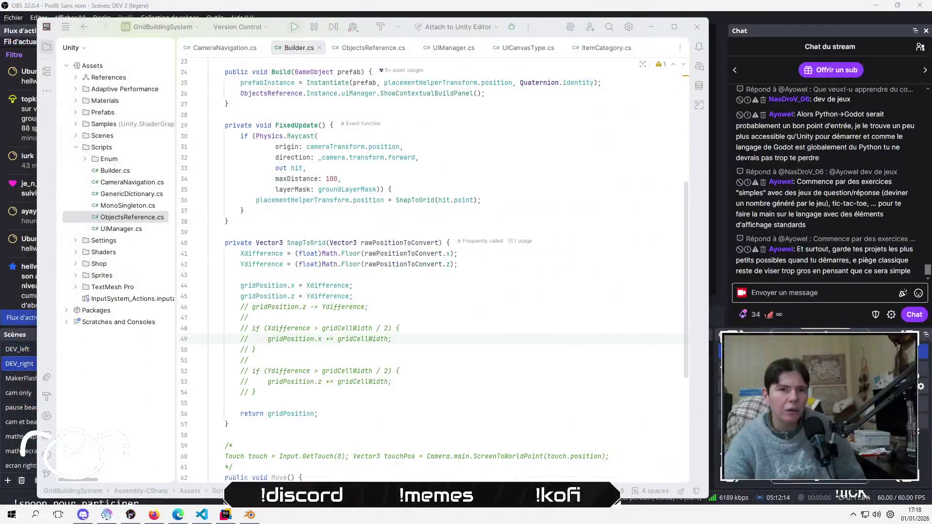
# Enter 0 in the placement helper's Position Y field, then stop the running game
pyautogui.click(864, 114)
pyautogui.write('0')
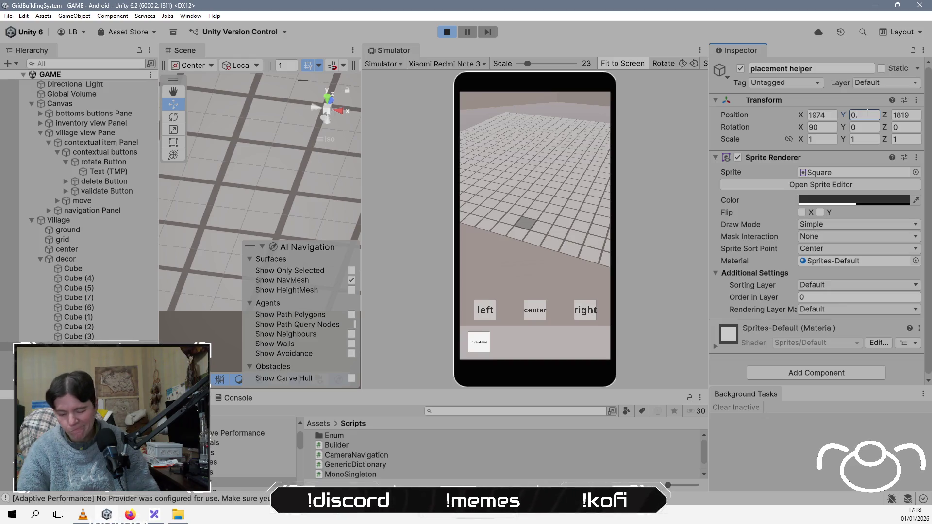
pyautogui.press('Tab')
pyautogui.hotkey('shift', 'Tab')
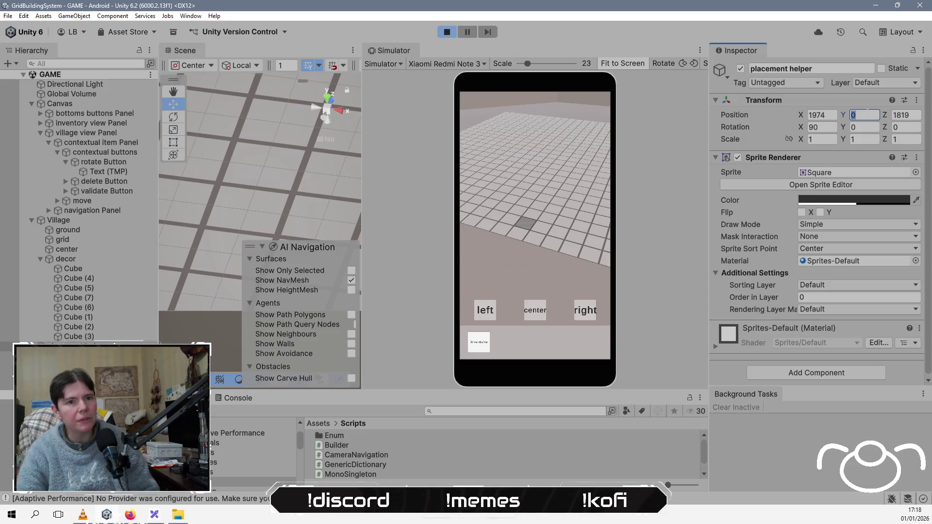
pyautogui.click(441, 36)
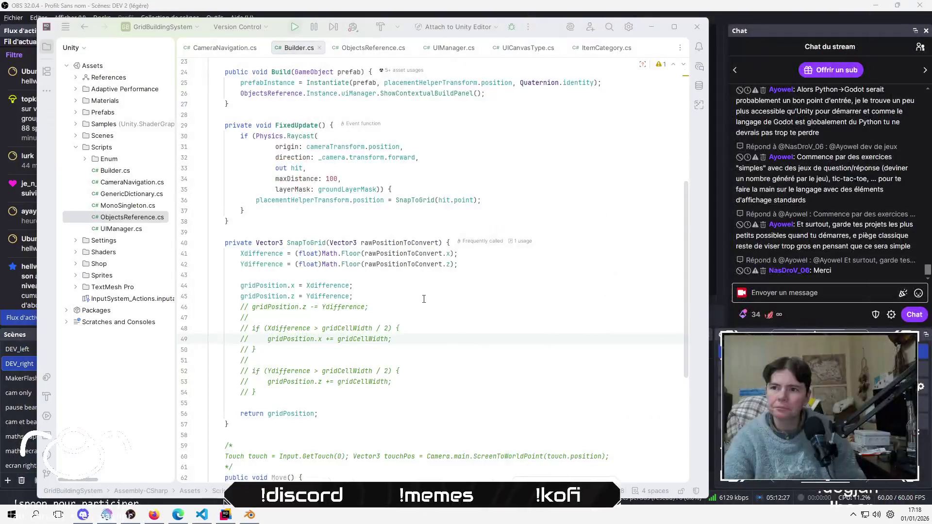
pyautogui.scroll(8, 435, 331)
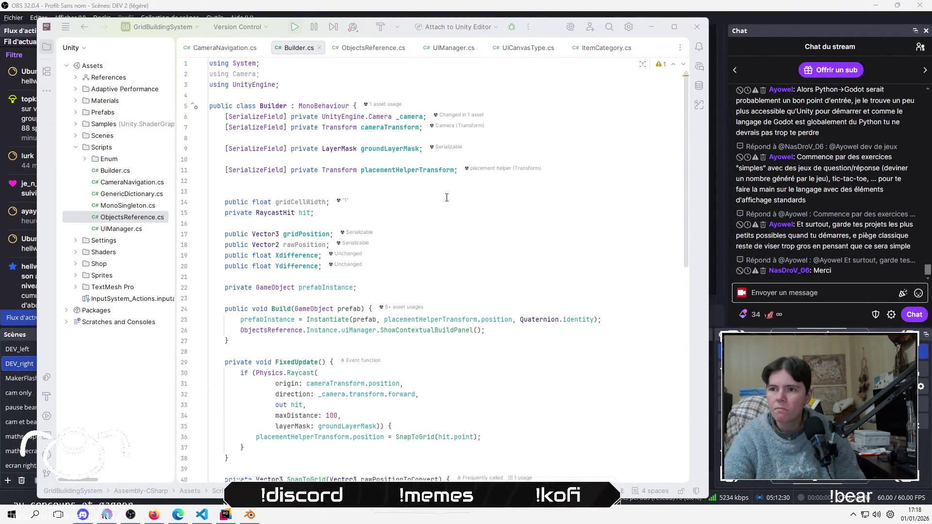
# Delete the unused gridCellWidth and rawPosition field declarations from Builder.cs
pyautogui.click(441, 200)
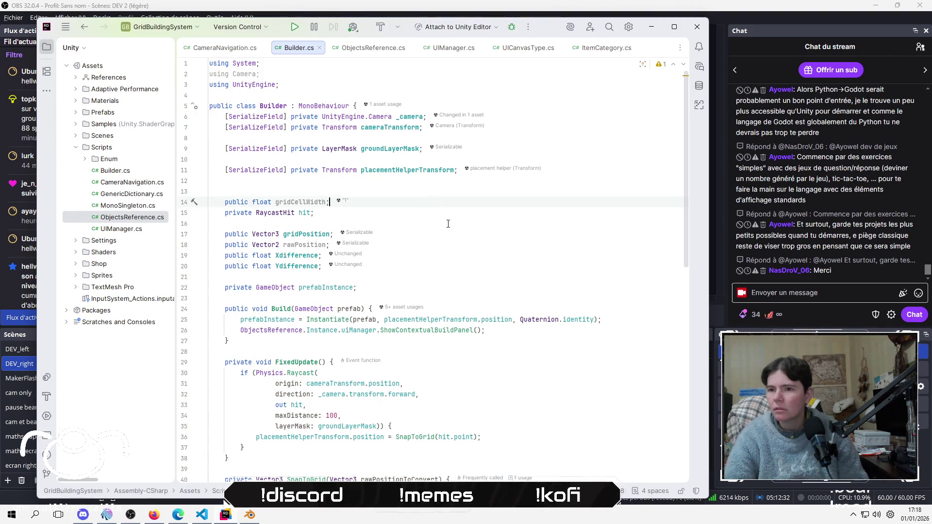
pyautogui.hotkey('ctrl', 'x')
pyautogui.press('Down')
pyautogui.press('Down')
pyautogui.press('Down')
pyautogui.hotkey('ctrl', 'x')
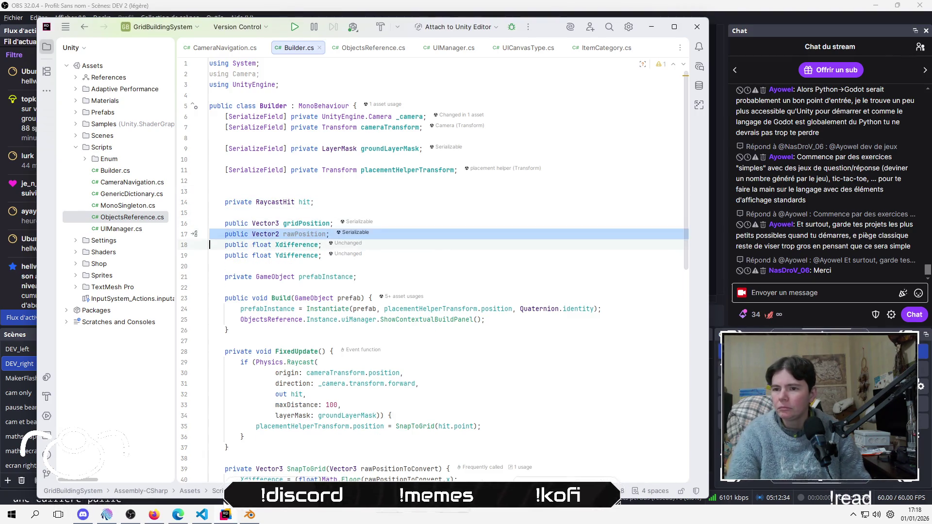
# Remove the commented-out lines in SnapToGrid and leave a blank line before the return
pyautogui.scroll(-4, 493, 191)
pyautogui.click(434, 373)
pyautogui.scroll(-2, 433, 373)
pyautogui.press('Down')
pyautogui.press('Down')
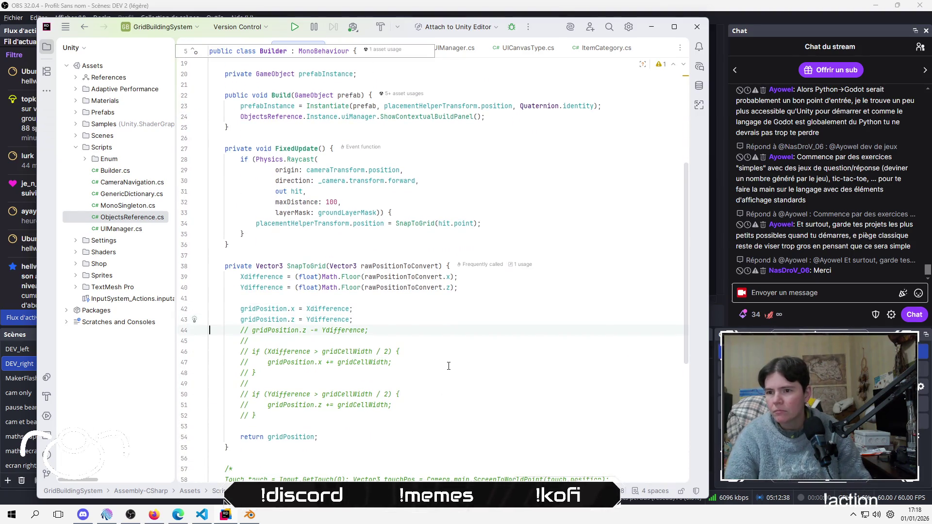
pyautogui.press('Home')
pyautogui.press('Home')
pyautogui.hotkey('shift', 'Down')
pyautogui.hotkey('shift', 'Down')
pyautogui.hotkey('shift', 'Down')
pyautogui.press('Delete')
pyautogui.press('Delete')
pyautogui.press('Up')
pyautogui.press('Down')
pyautogui.press('Return')
pyautogui.press('Up')
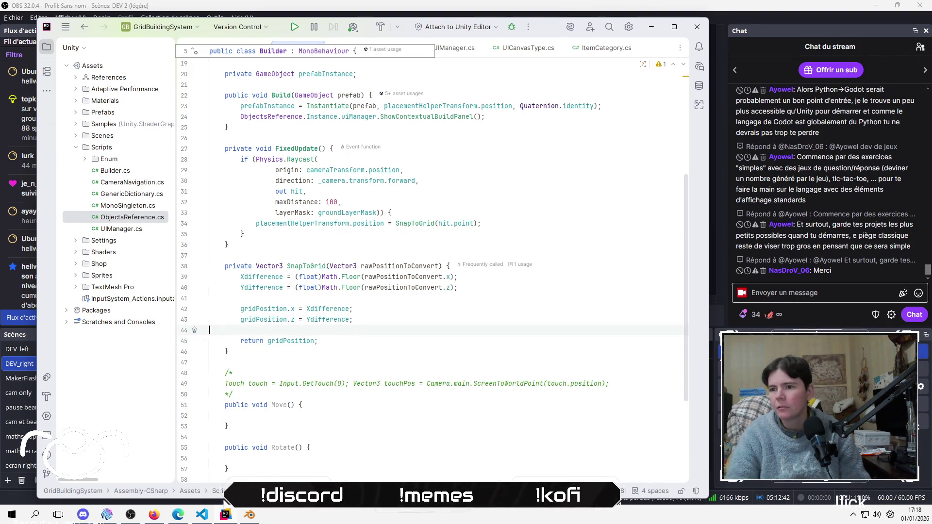
pyautogui.click(478, 319)
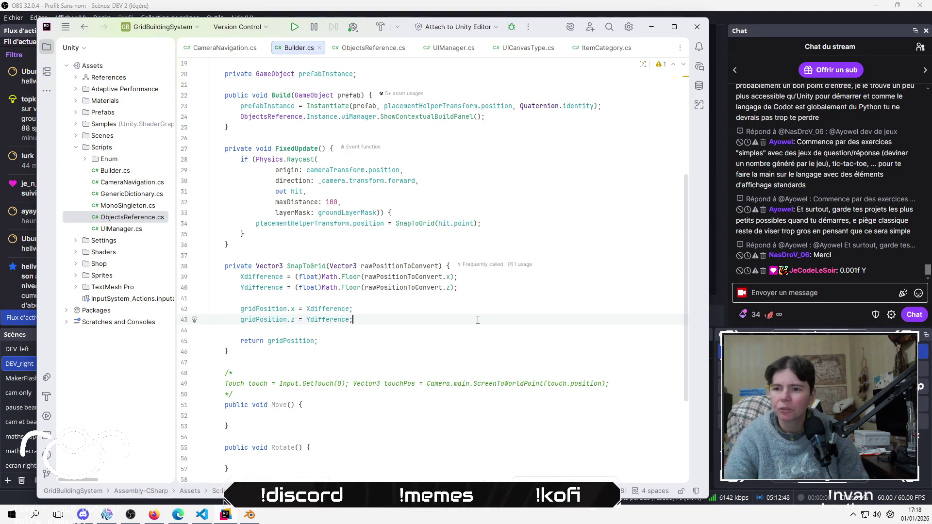
# Initialise gridPosition to new Vector3(0, 0.001f, 0) in its declaration
pyautogui.scroll(2, 463, 327)
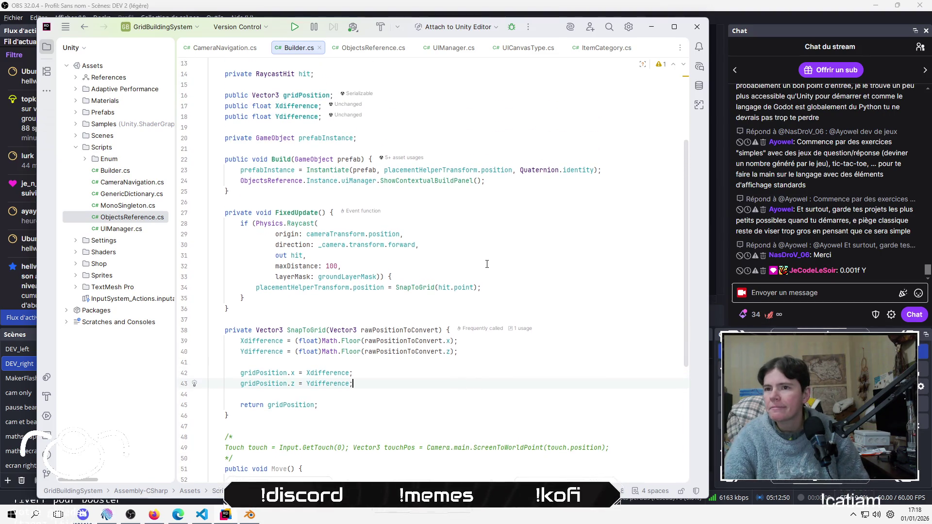
pyautogui.scroll(3, 487, 263)
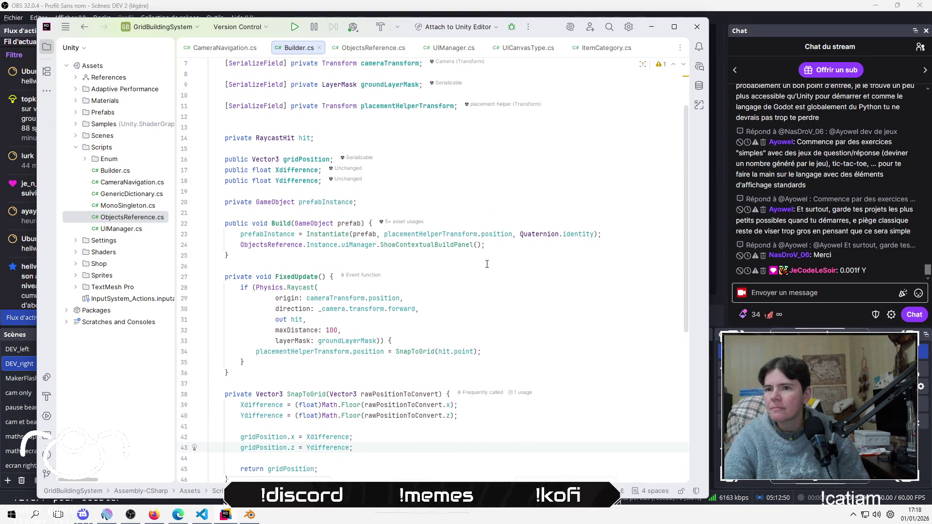
pyautogui.click(329, 159)
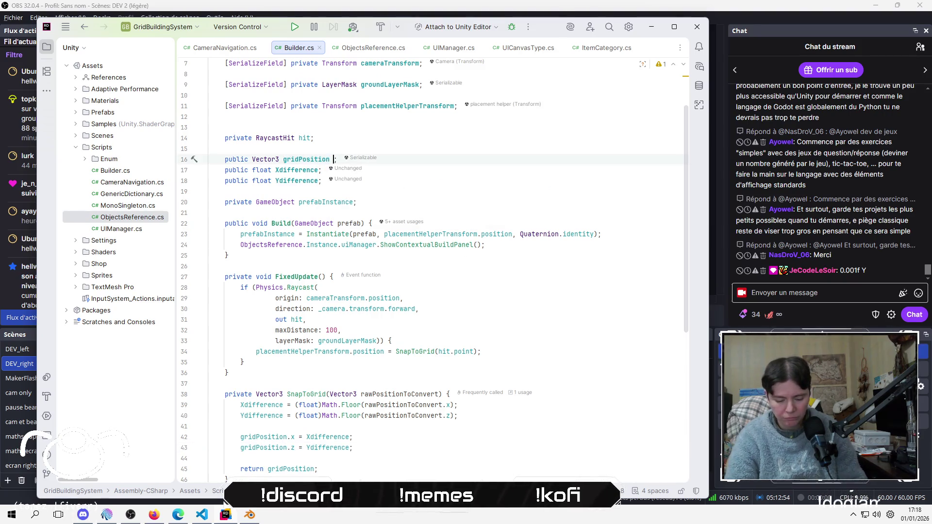
pyautogui.write('= new')
pyautogui.press('Return')
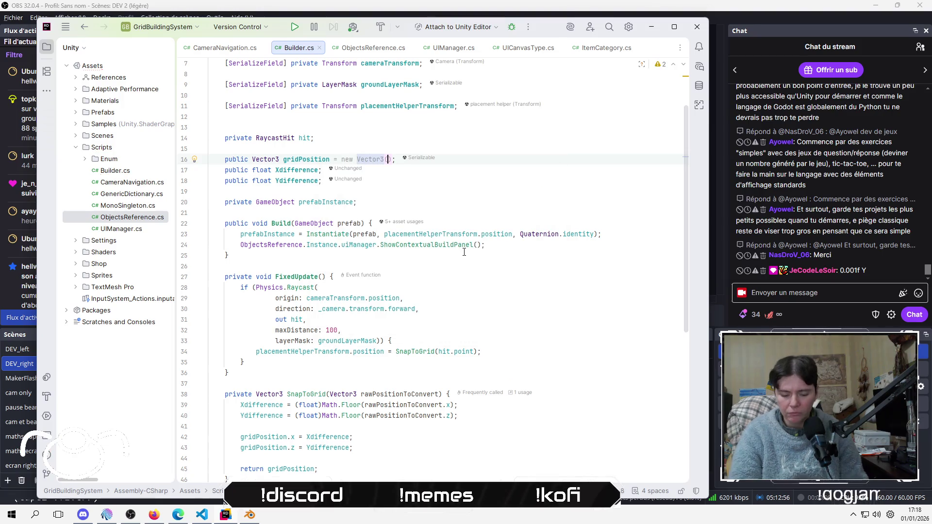
pyautogui.write('0, 0')
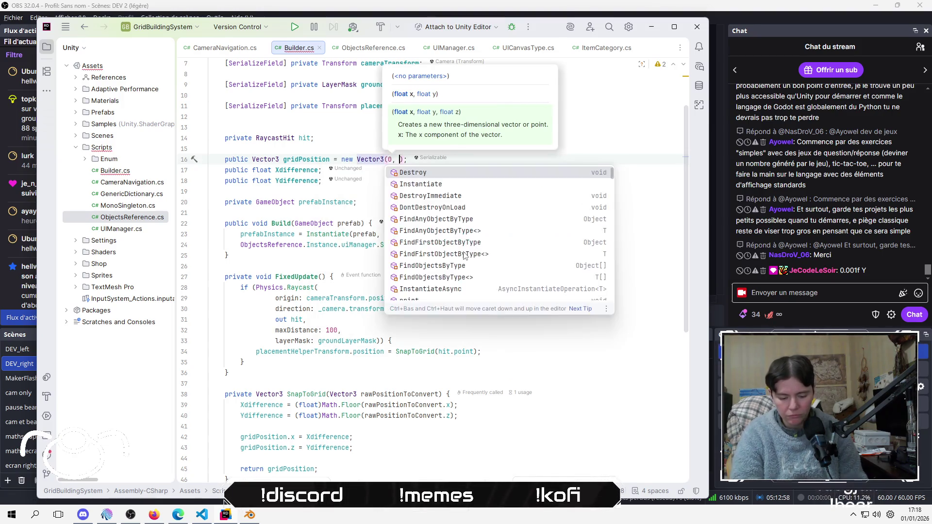
pyautogui.write('.01')
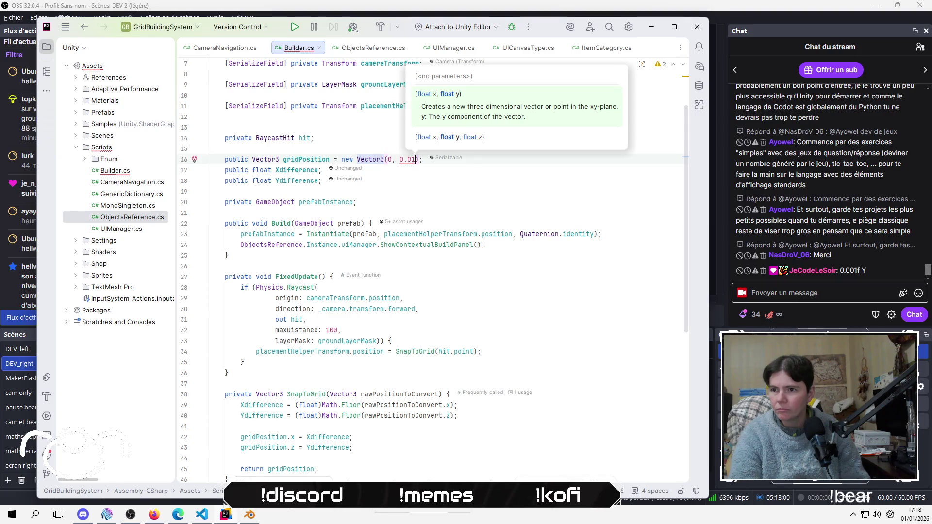
pyautogui.write('01f, 0')
pyautogui.press('Down')
pyautogui.press('Down')
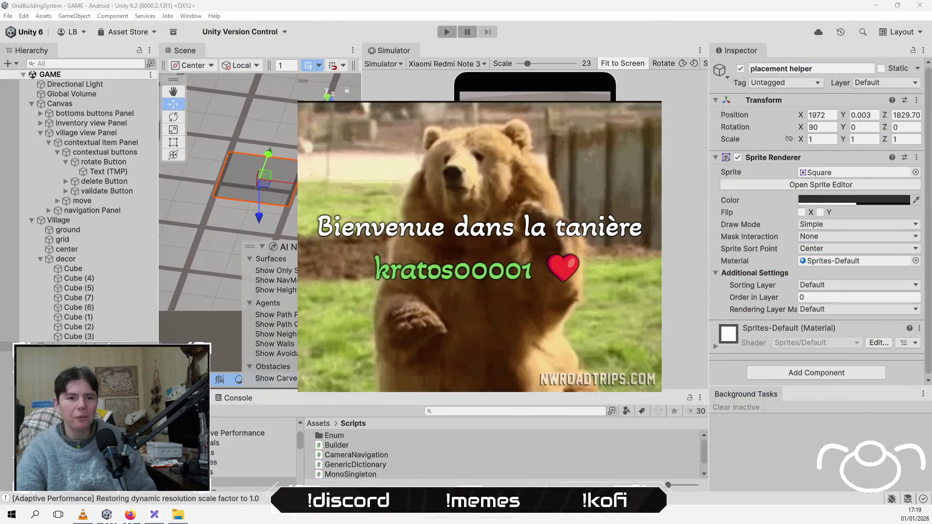
# Change the placement helper's Position Z from 1829.70 to 1829 and save the scene
pyautogui.click(528, 25)
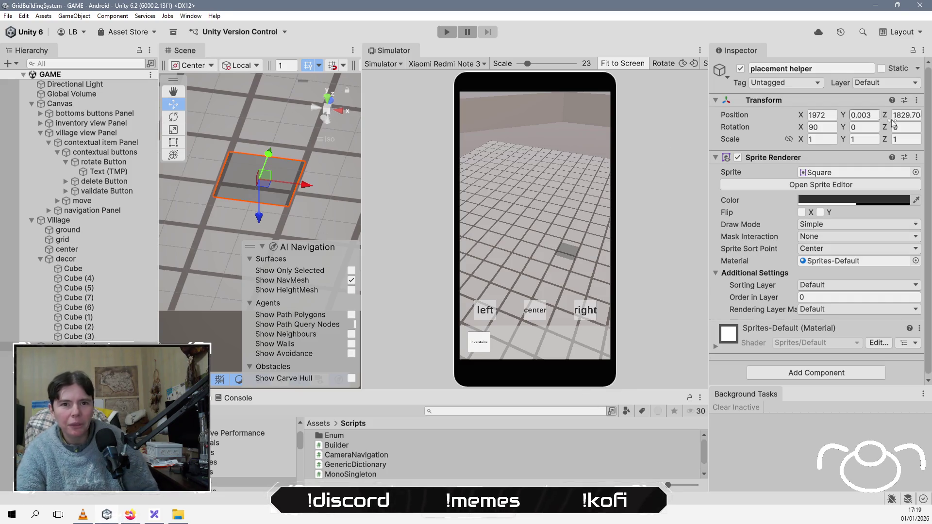
pyautogui.click(905, 114)
pyautogui.write('1829')
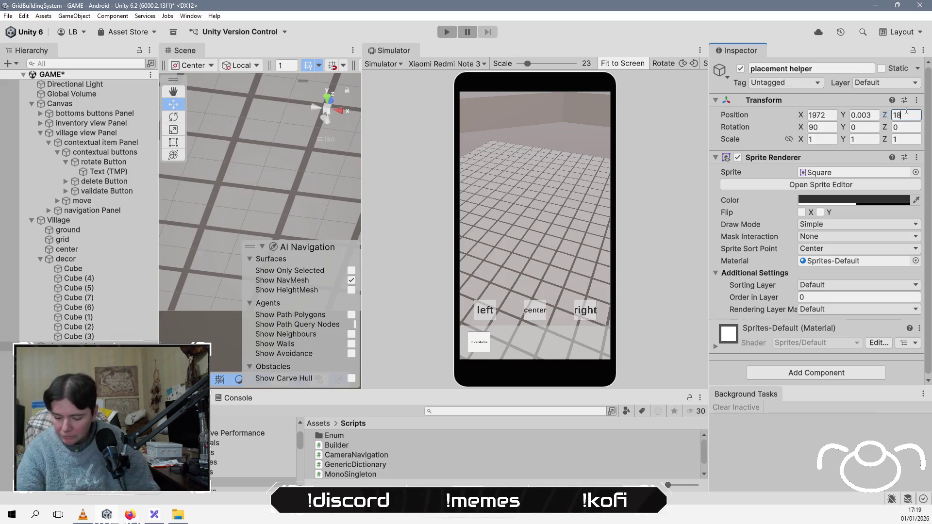
pyautogui.click(865, 127)
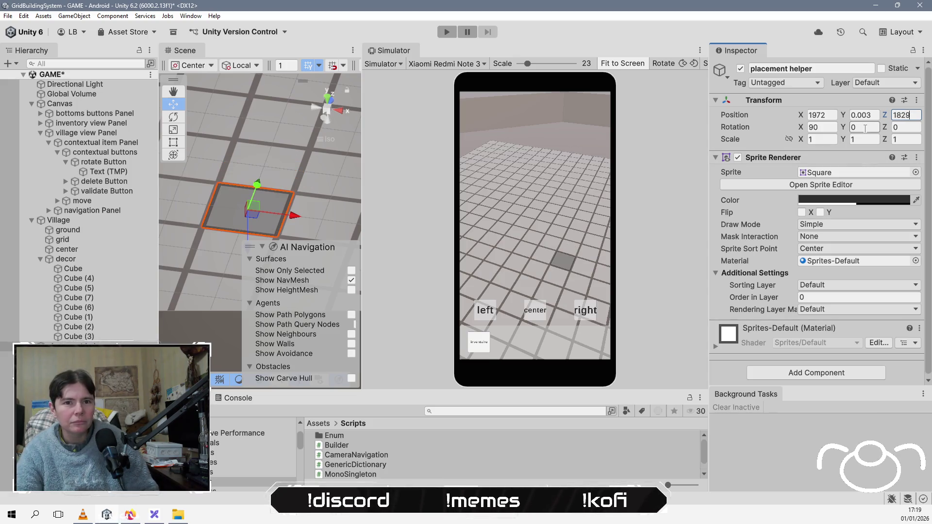
pyautogui.hotkey('ctrl', 's')
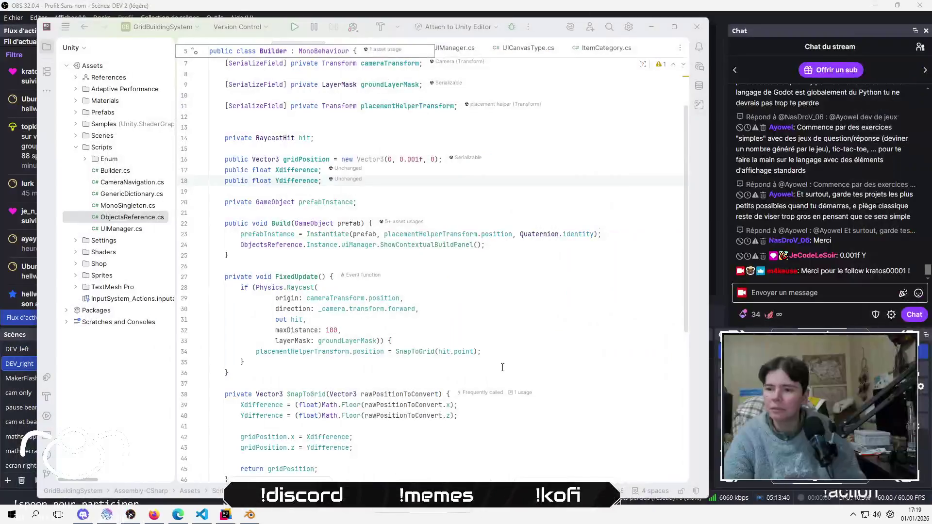
# Edit the gridPosition initialiser in Builder.cs to new Vector3(0, 0.003f, 0)
pyautogui.click(392, 341)
pyautogui.scroll(2, 410, 265)
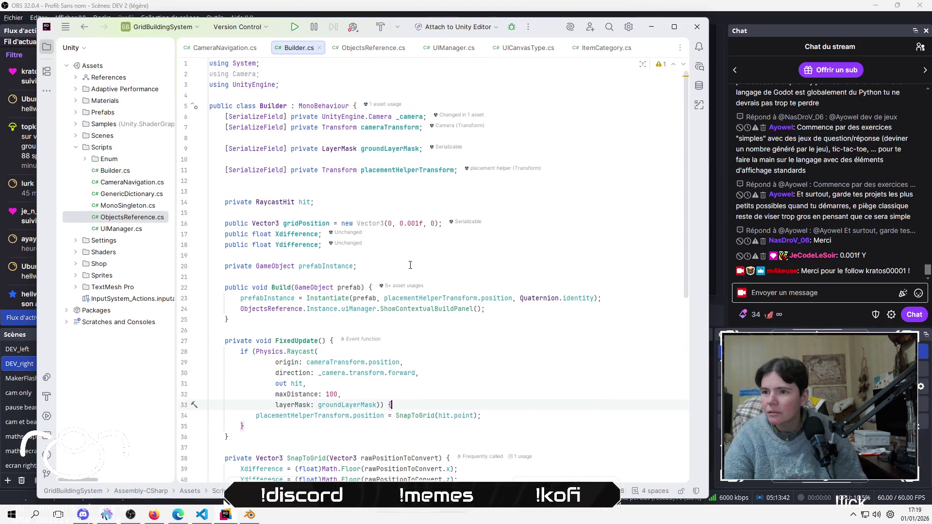
pyautogui.click(419, 223)
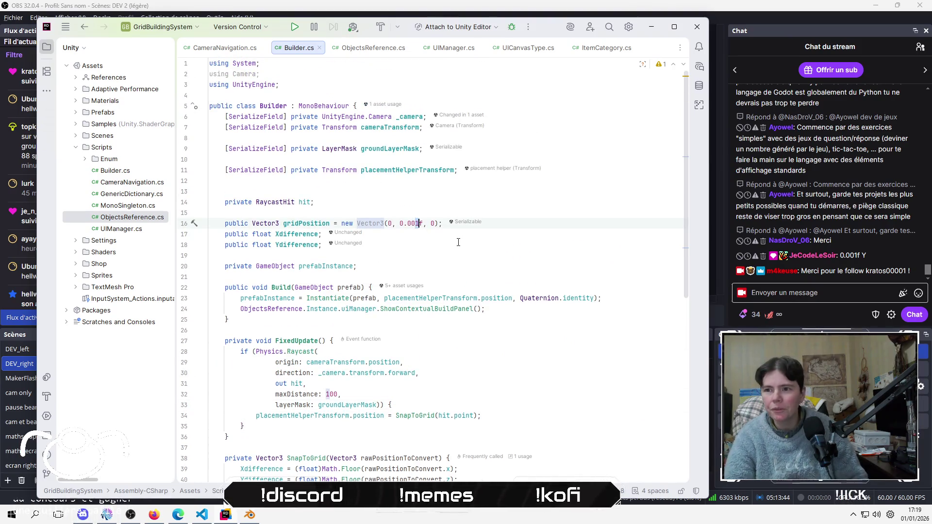
pyautogui.press('BackSpace')
pyautogui.write('3')
pyautogui.press('Down')
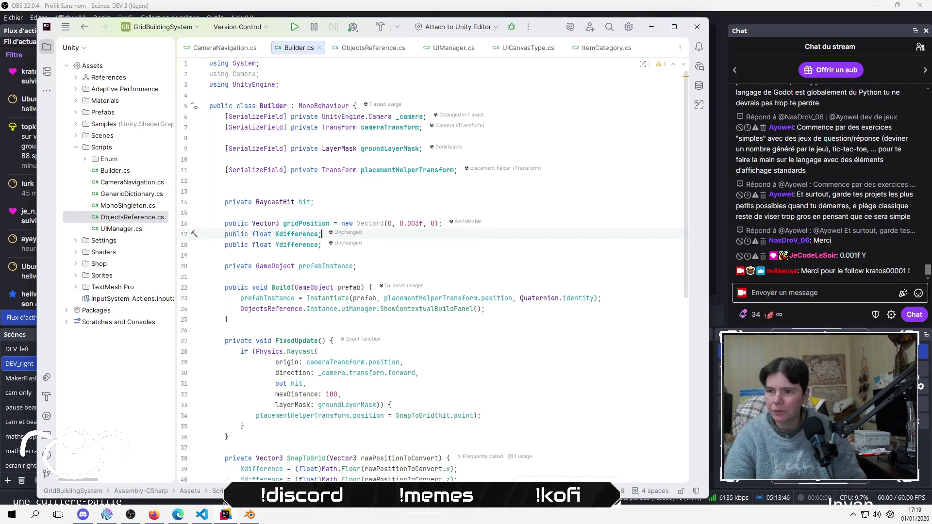
pyautogui.press('Up')
pyautogui.press('Up')
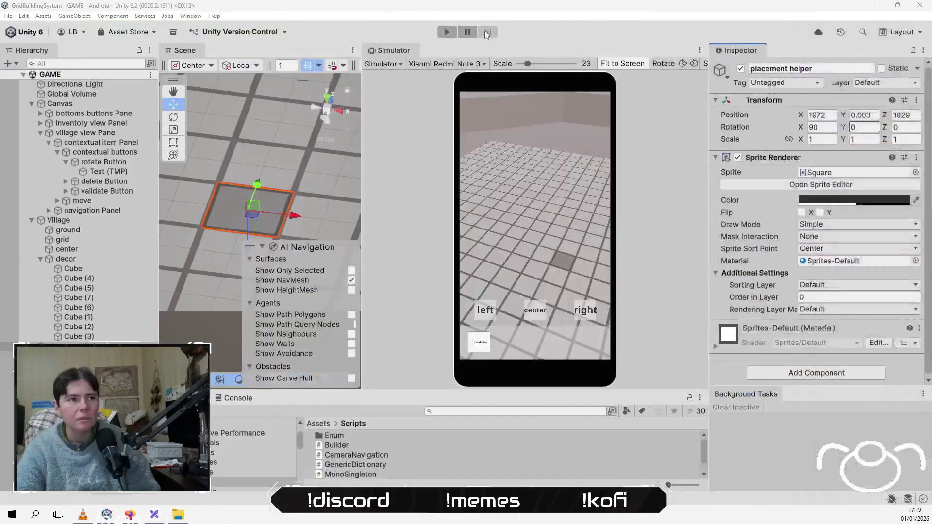
# Run the game again to test the new 0.003 placement height
pyautogui.click(523, 25)
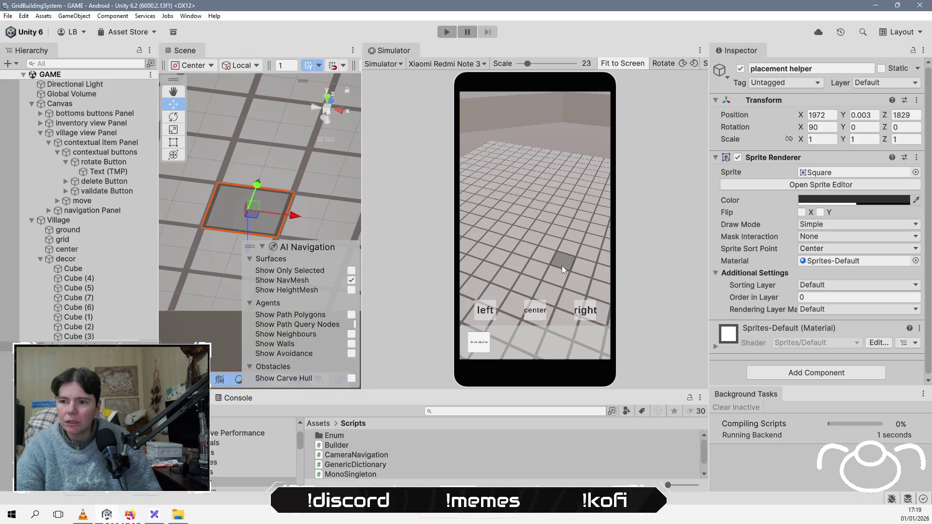
pyautogui.click(452, 30)
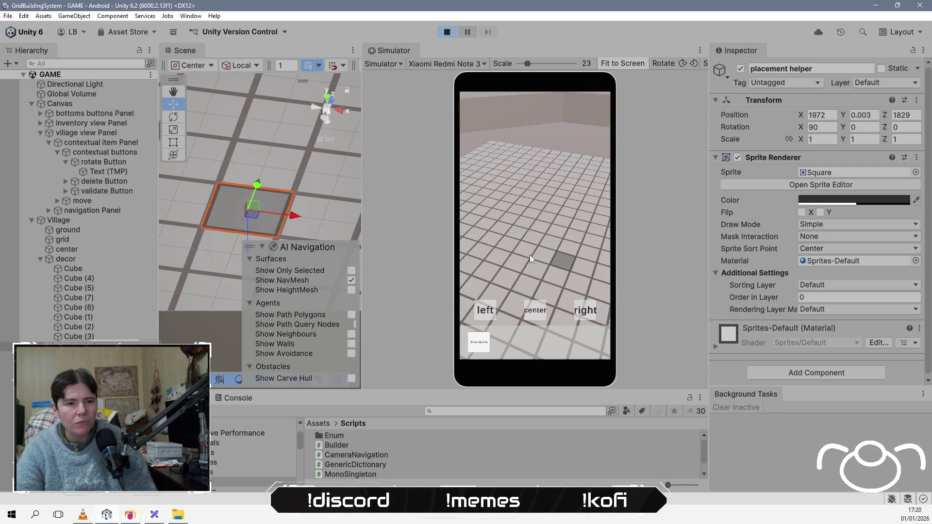
pyautogui.moveTo(515, 262); pyautogui.dragTo(513, 234)
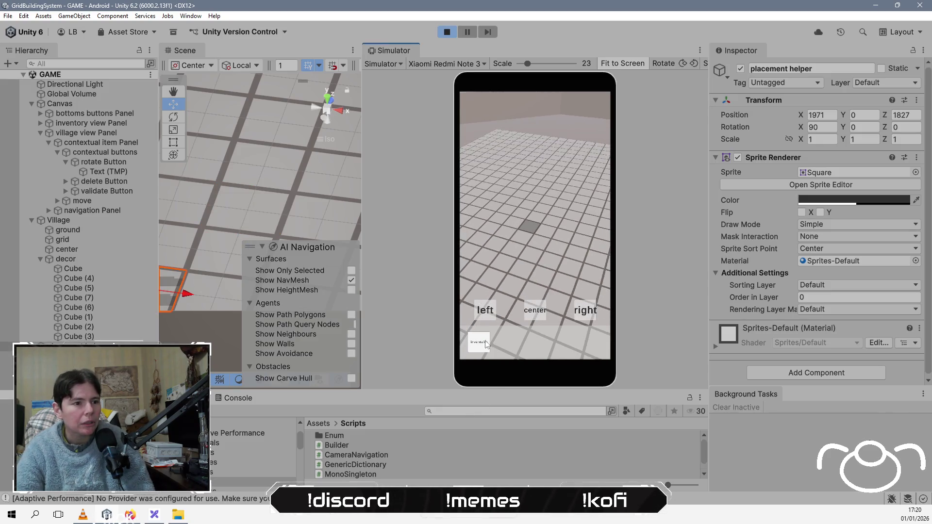
# Place a house and a lampadaire from the inventory, look them over, then stop the game
pyautogui.click(486, 345)
pyautogui.click(569, 293)
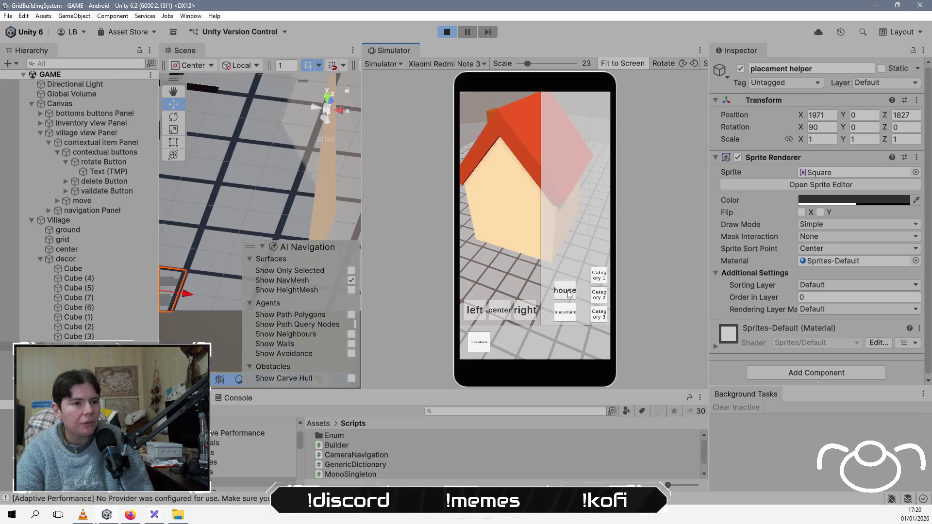
pyautogui.moveTo(490, 240)
pyautogui.mouseDown()
pyautogui.moveTo(505, 272)
pyautogui.moveTo(509, 246)
pyautogui.moveTo(488, 233)
pyautogui.mouseUp()
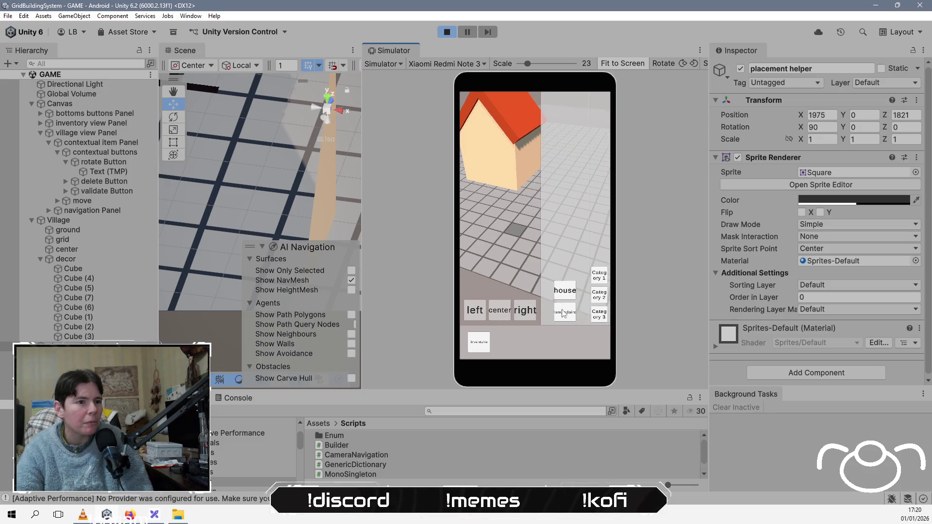
pyautogui.click(563, 313)
pyautogui.moveTo(505, 287)
pyautogui.mouseDown()
pyautogui.moveTo(489, 277)
pyautogui.moveTo(521, 262)
pyautogui.moveTo(502, 246)
pyautogui.moveTo(523, 242)
pyautogui.mouseUp()
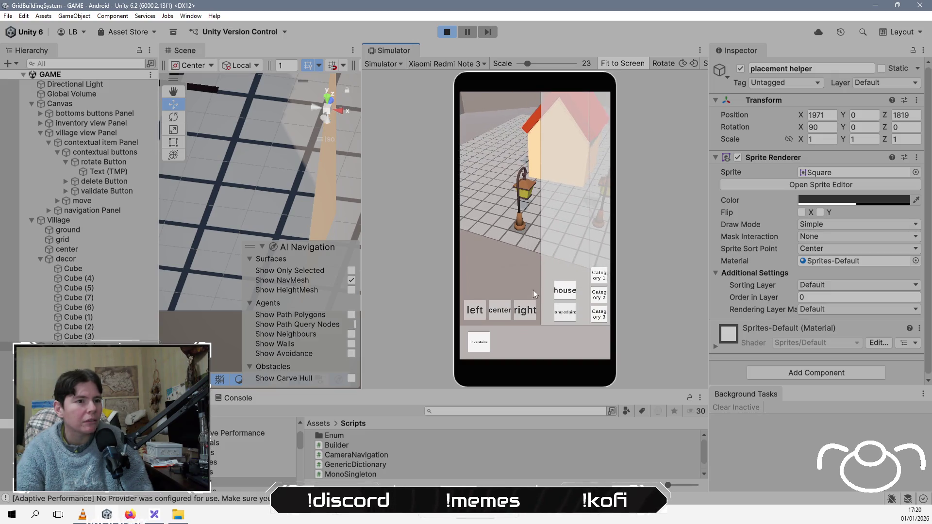
pyautogui.moveTo(533, 290)
pyautogui.mouseDown()
pyautogui.moveTo(478, 263)
pyautogui.moveTo(502, 249)
pyautogui.moveTo(513, 217)
pyautogui.moveTo(563, 240)
pyautogui.moveTo(561, 252)
pyautogui.moveTo(587, 266)
pyautogui.moveTo(579, 240)
pyautogui.moveTo(570, 253)
pyautogui.moveTo(578, 252)
pyautogui.moveTo(511, 217)
pyautogui.moveTo(531, 214)
pyautogui.moveTo(537, 249)
pyautogui.moveTo(578, 246)
pyautogui.moveTo(587, 231)
pyautogui.moveTo(544, 214)
pyautogui.moveTo(538, 226)
pyautogui.moveTo(561, 219)
pyautogui.moveTo(572, 246)
pyautogui.moveTo(580, 224)
pyautogui.moveTo(524, 211)
pyautogui.mouseUp()
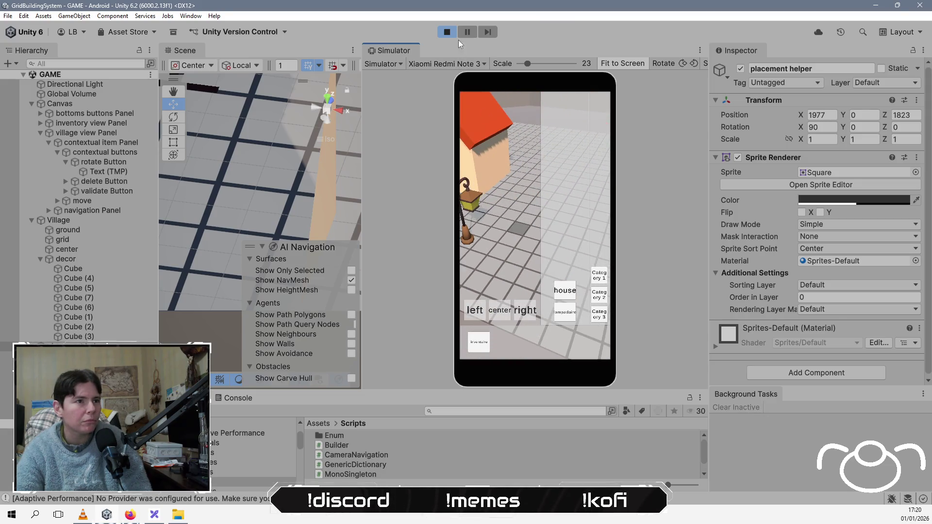
pyautogui.click(449, 31)
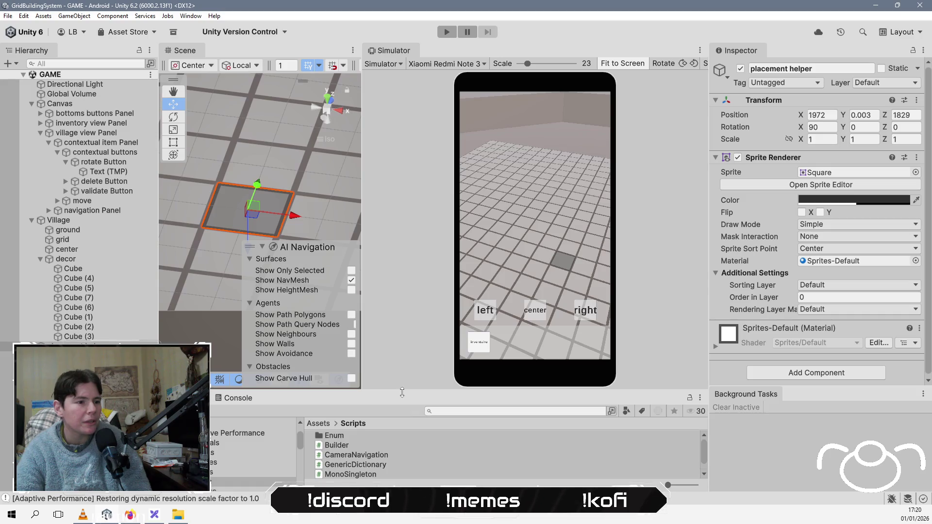
# Browse to the Assets > Shop folder and select the petite_maison model
pyautogui.click(316, 290)
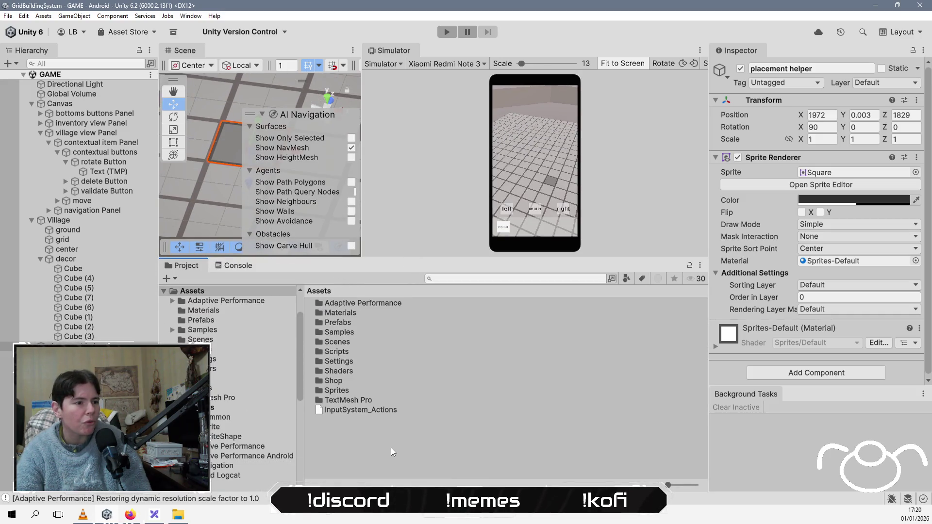
pyautogui.doubleClick(345, 322)
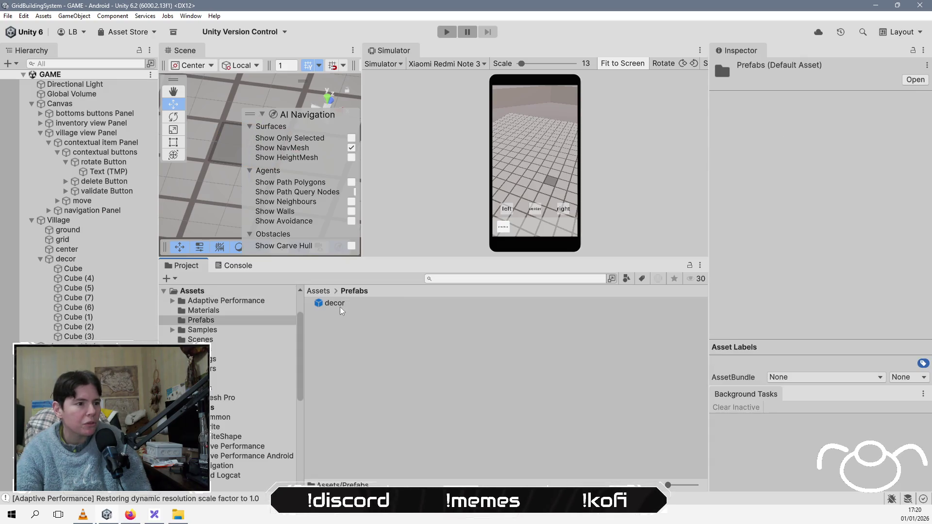
pyautogui.click(319, 291)
pyautogui.doubleClick(341, 381)
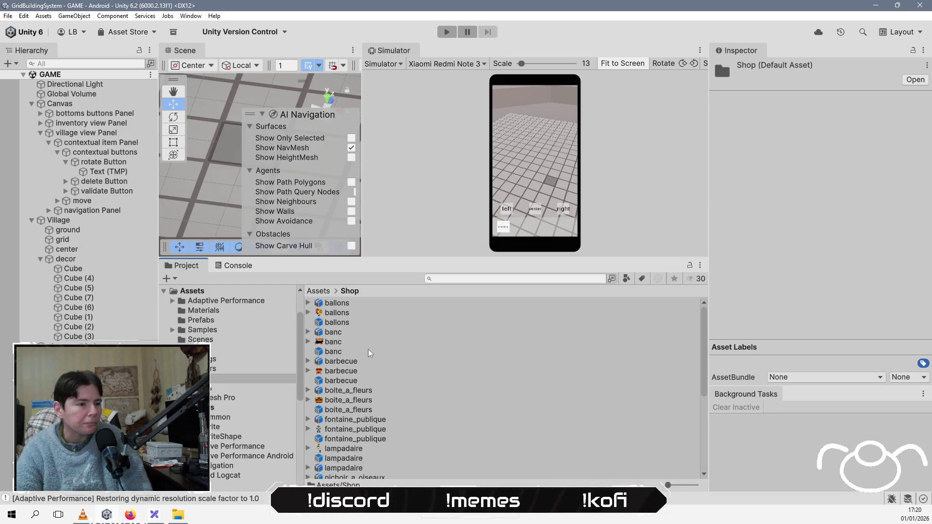
pyautogui.scroll(-4, 370, 353)
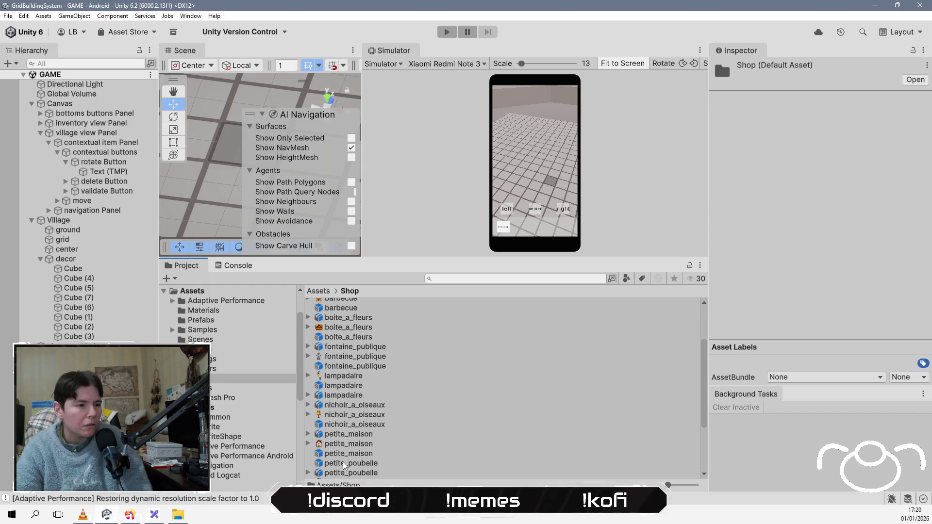
pyautogui.click(359, 434)
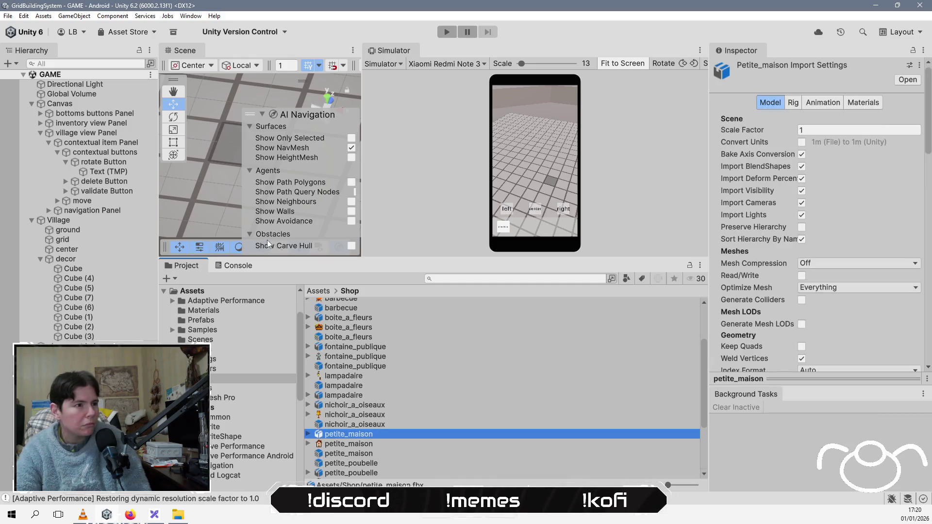
# Widen the Scene view, drag petite_maison into the scene and scale it to about 1.09
pyautogui.moveTo(277, 257); pyautogui.dragTo(288, 365)
pyautogui.moveTo(367, 190); pyautogui.dragTo(588, 189)
pyautogui.scroll(3, 317, 211)
pyautogui.scroll(-3, 326, 230)
pyautogui.scroll(-2, 401, 455)
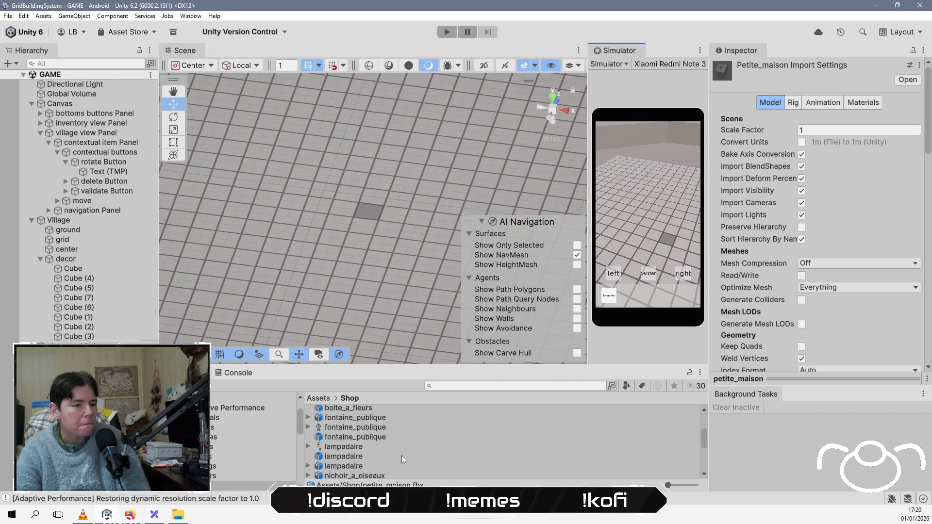
pyautogui.scroll(-3, 401, 455)
pyautogui.moveTo(404, 451); pyautogui.dragTo(361, 174)
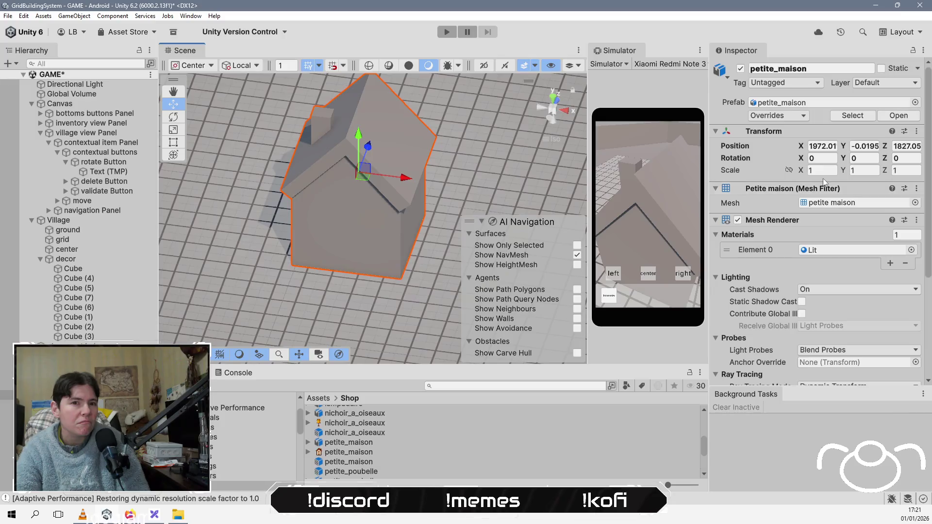
pyautogui.click(178, 129)
pyautogui.moveTo(362, 179); pyautogui.dragTo(369, 171)
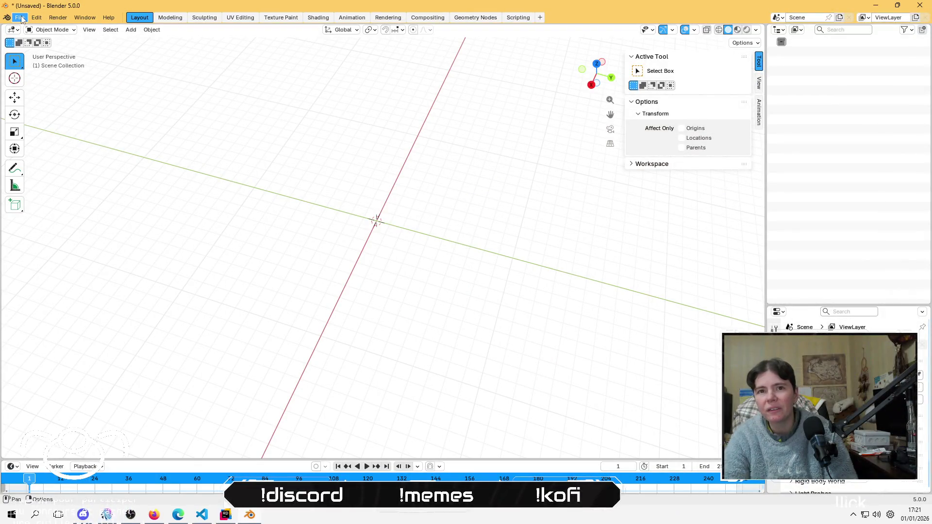
# Start an FBX import and browse to the VoisinUP project under projets en cours
pyautogui.click(20, 18)
pyautogui.moveTo(63, 155)
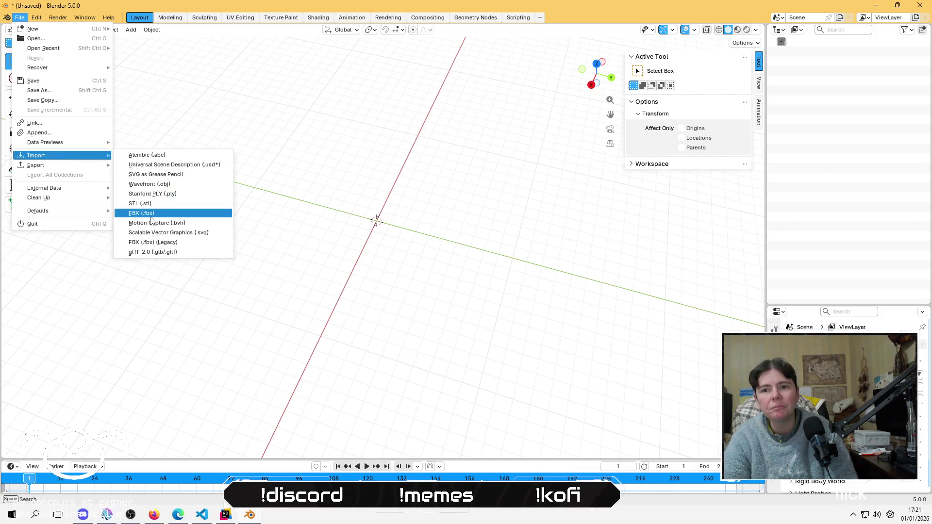
pyautogui.click(150, 210)
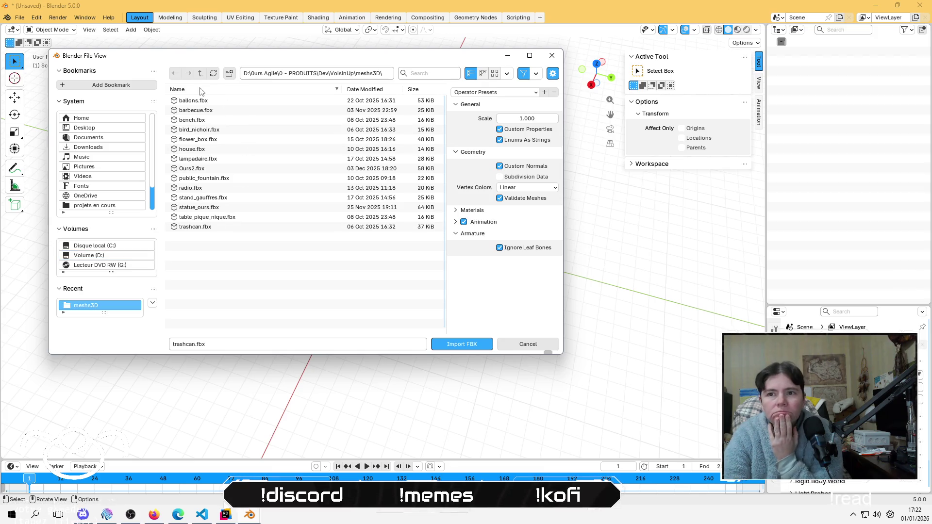
pyautogui.click(96, 120)
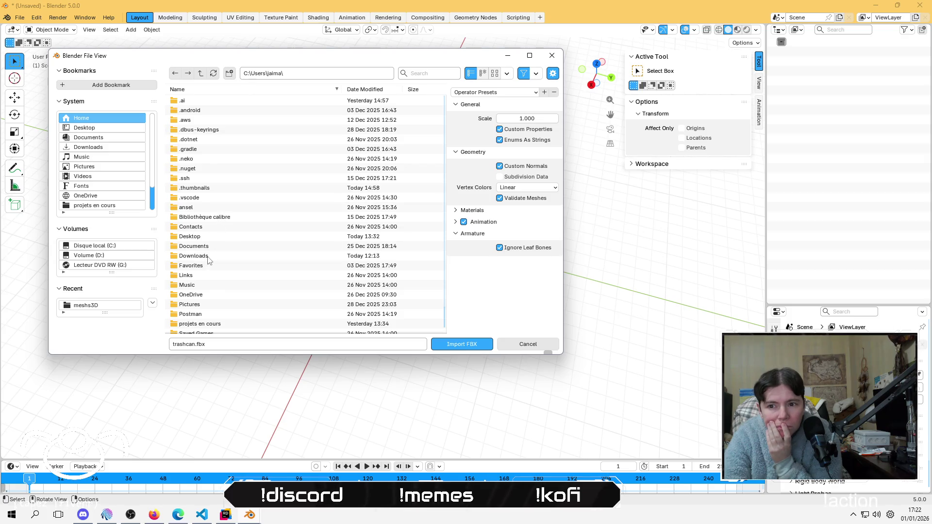
pyautogui.scroll(-2, 207, 261)
pyautogui.doubleClick(204, 300)
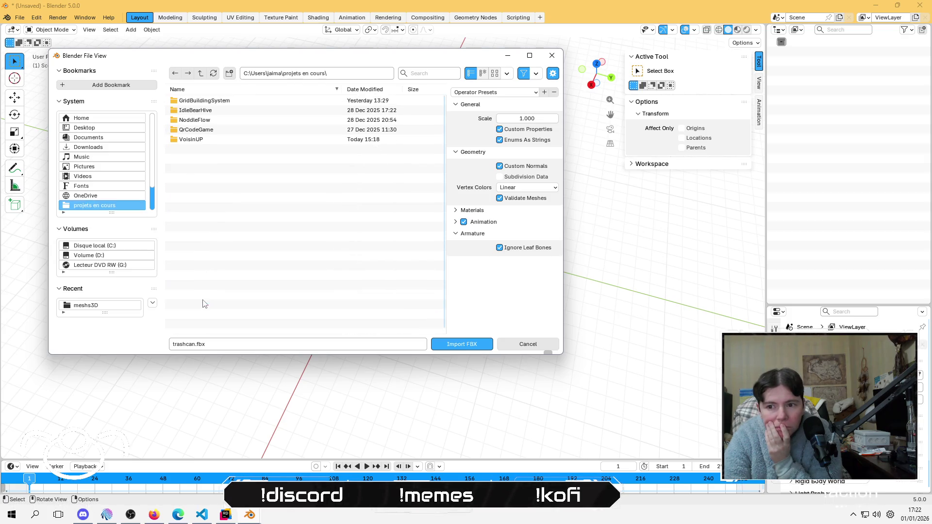
pyautogui.doubleClick(204, 141)
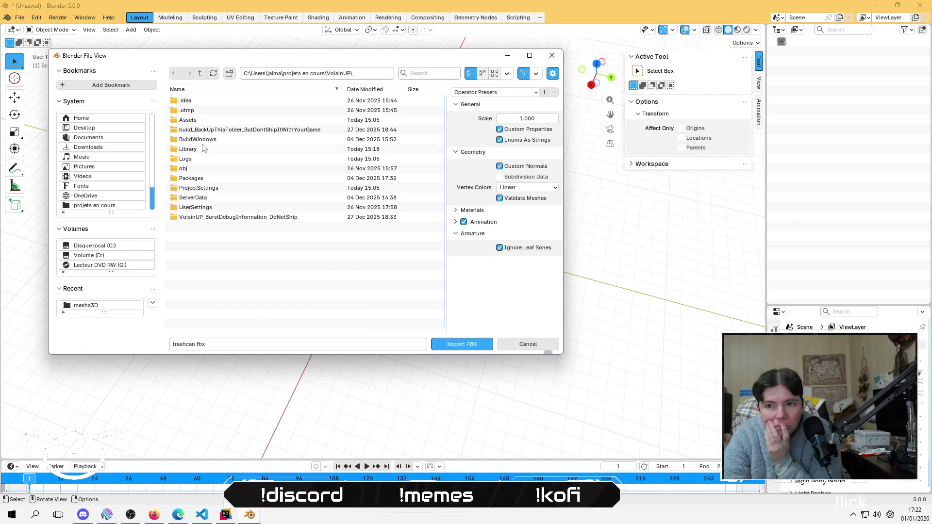
pyautogui.doubleClick(195, 199)
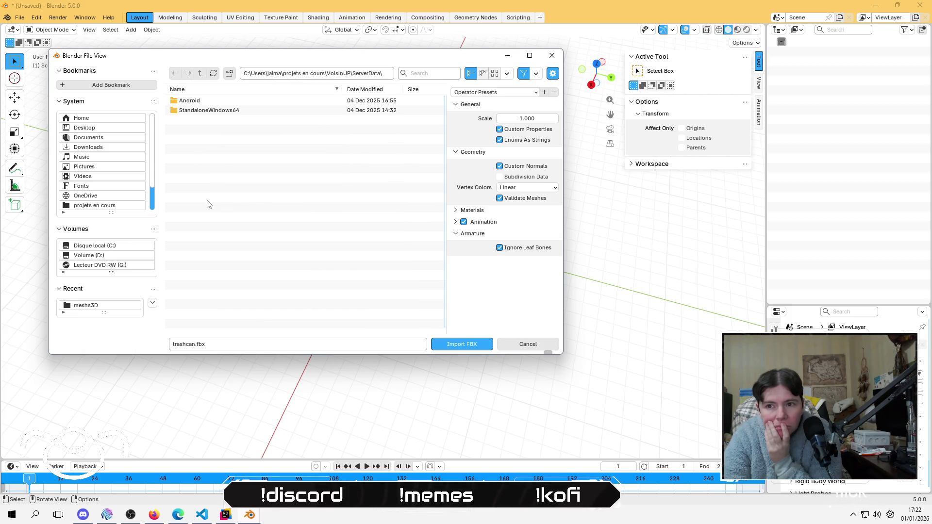
pyautogui.doubleClick(213, 103)
# Import petite_maison.fbx from VoisinUP\Assets\Shop
pyautogui.press('BackSpace')
pyautogui.press('BackSpace')
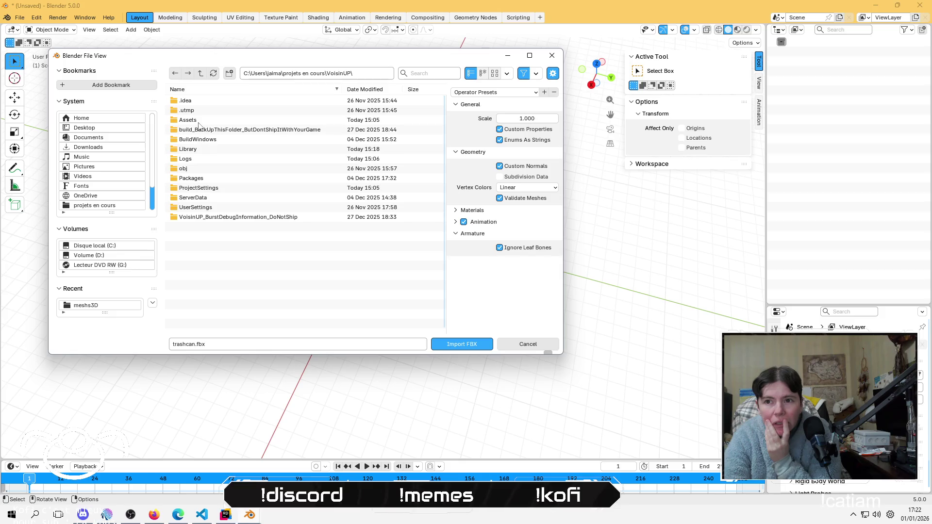
pyautogui.doubleClick(187, 120)
pyautogui.doubleClick(193, 226)
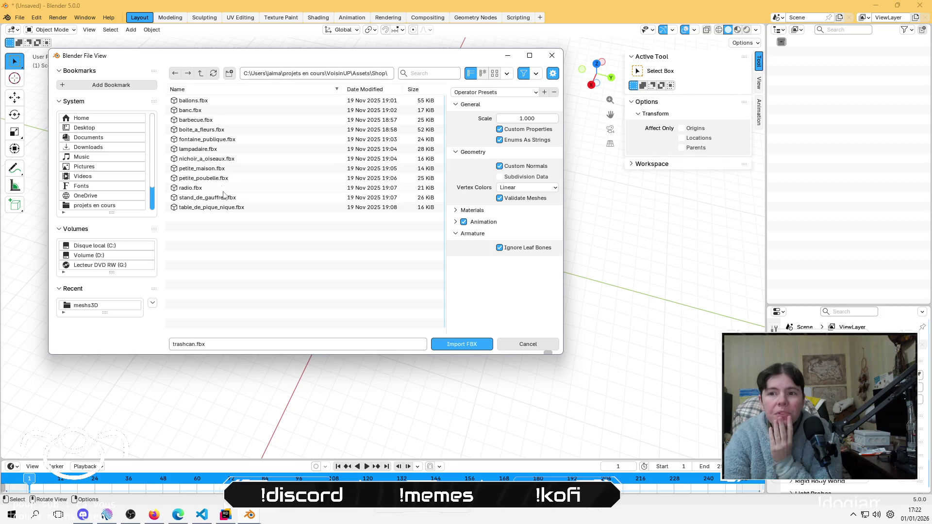
pyautogui.click(216, 169)
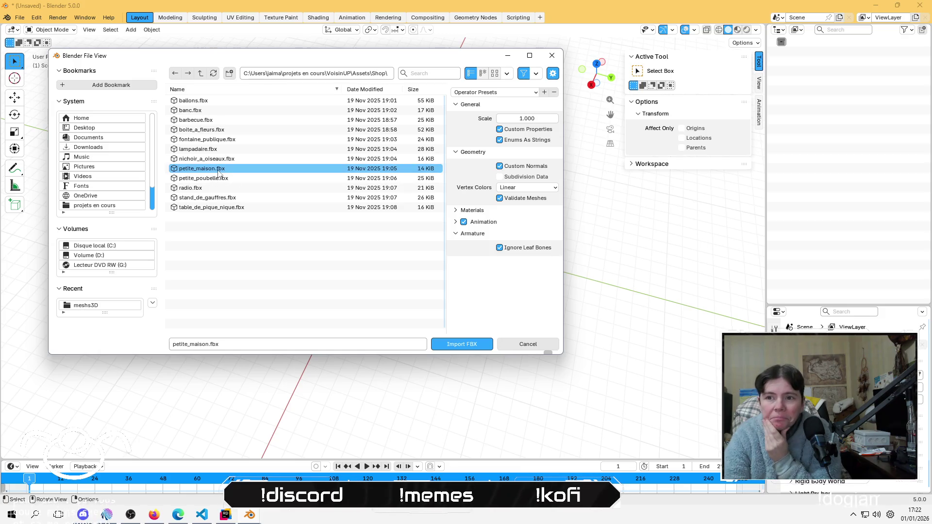
pyautogui.click(458, 346)
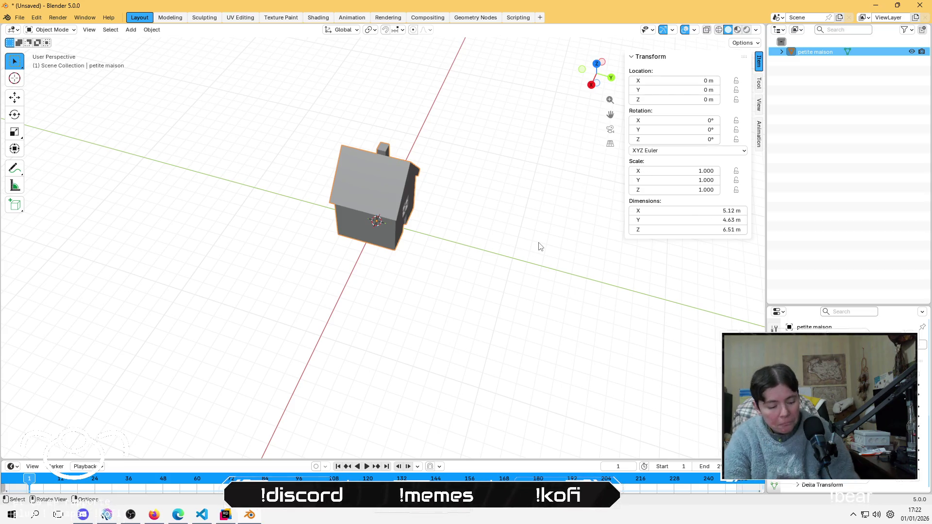
# Scale the house by 1.1767 to 6.02 × 5.45 × 7.66 m and apply the scale
pyautogui.press('s')
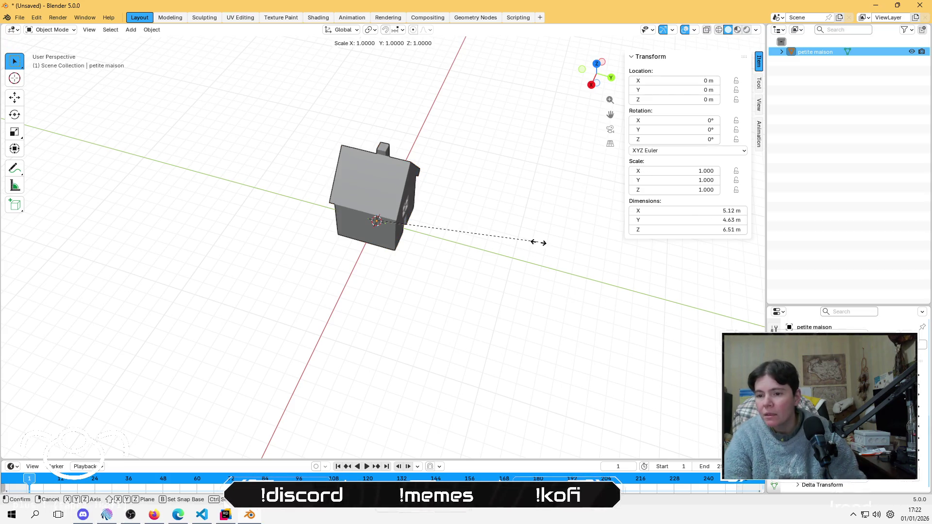
pyautogui.write('1')
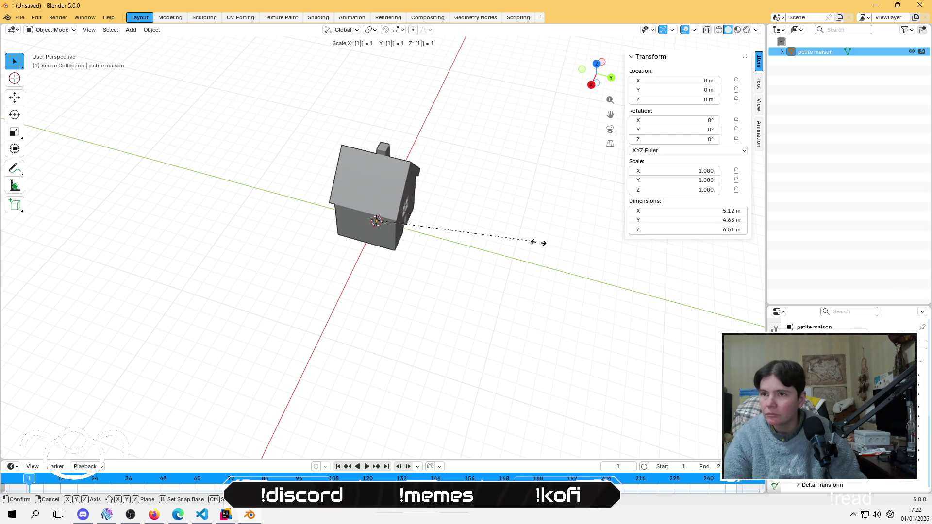
pyautogui.write('.')
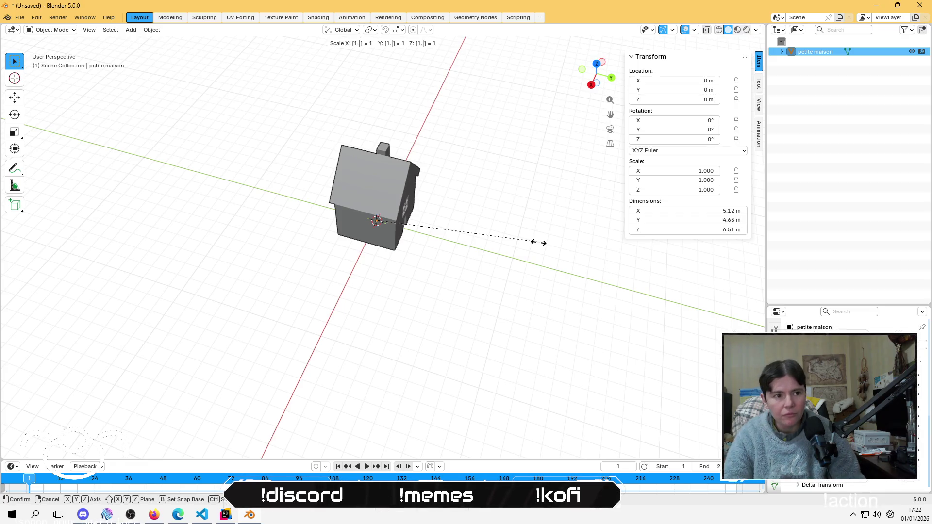
pyautogui.write('1')
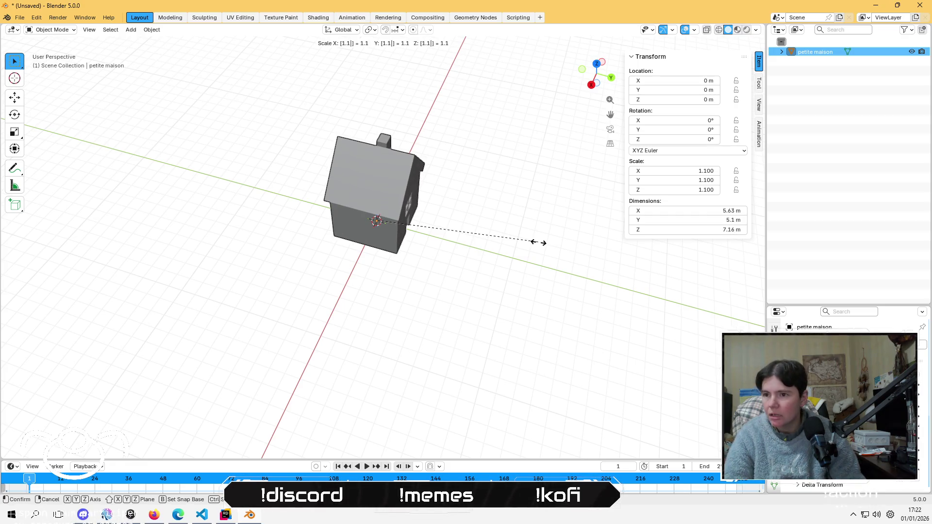
pyautogui.write('767')
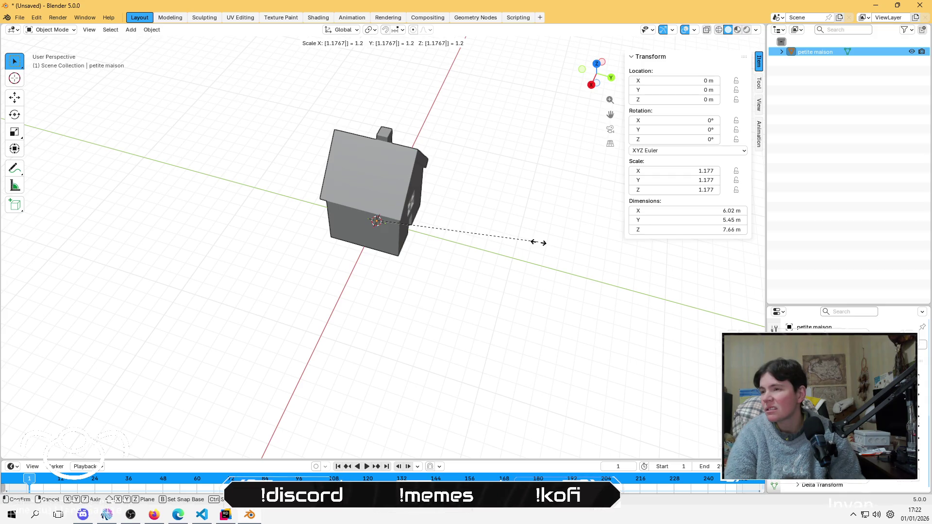
pyautogui.press('Return')
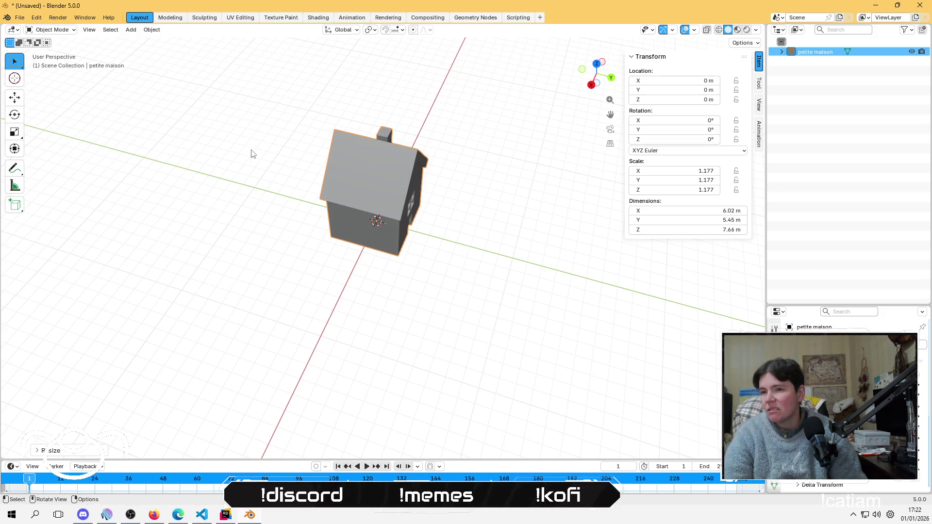
pyautogui.click(152, 30)
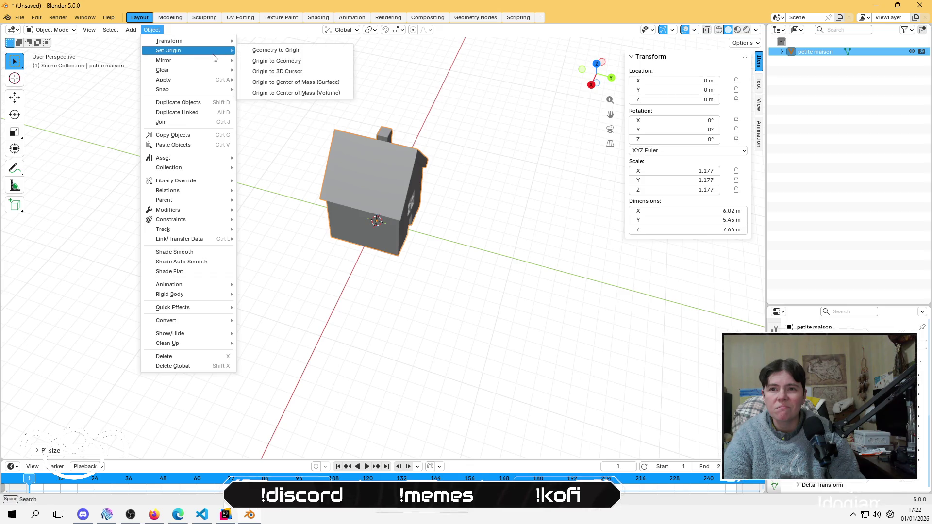
pyautogui.moveTo(194, 83)
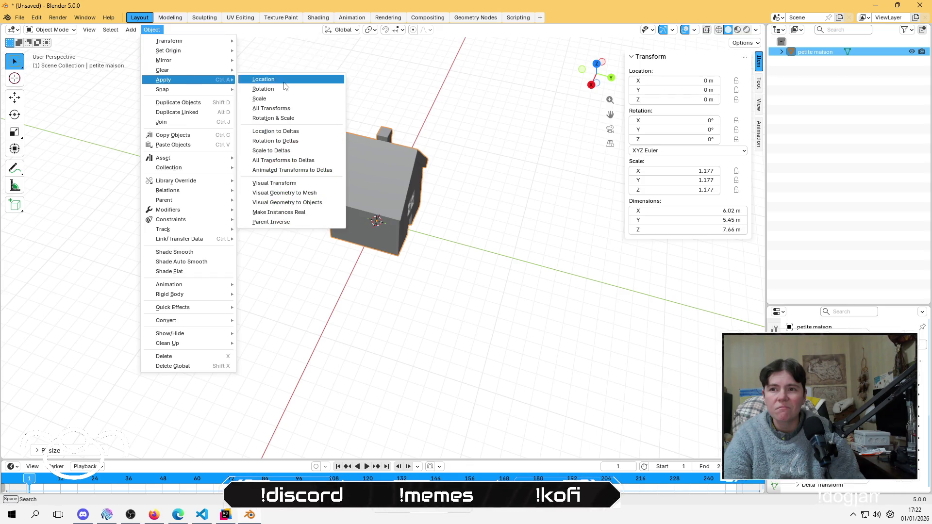
pyautogui.click(258, 99)
pyautogui.click(19, 18)
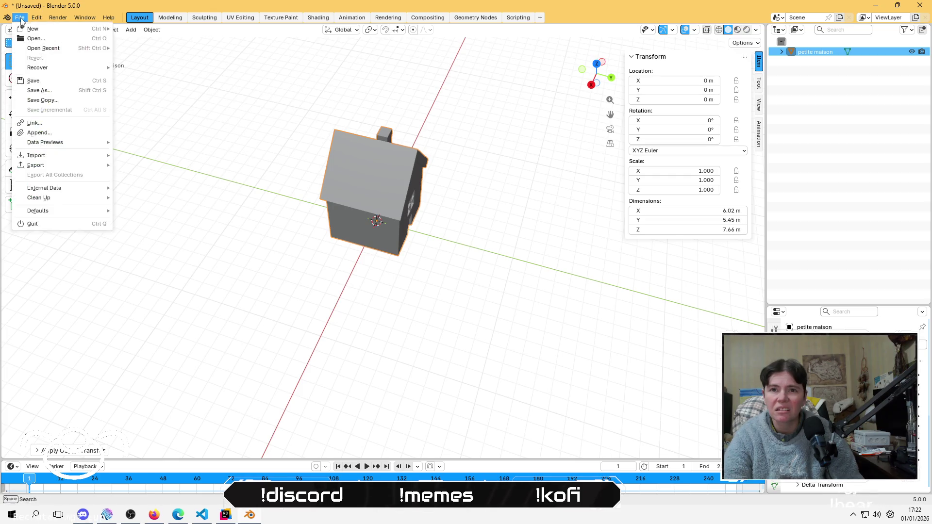
# Start an FBX export targeting petite_maison.fbx in VoisinUP/Assets/Shop
pyautogui.moveTo(97, 165)
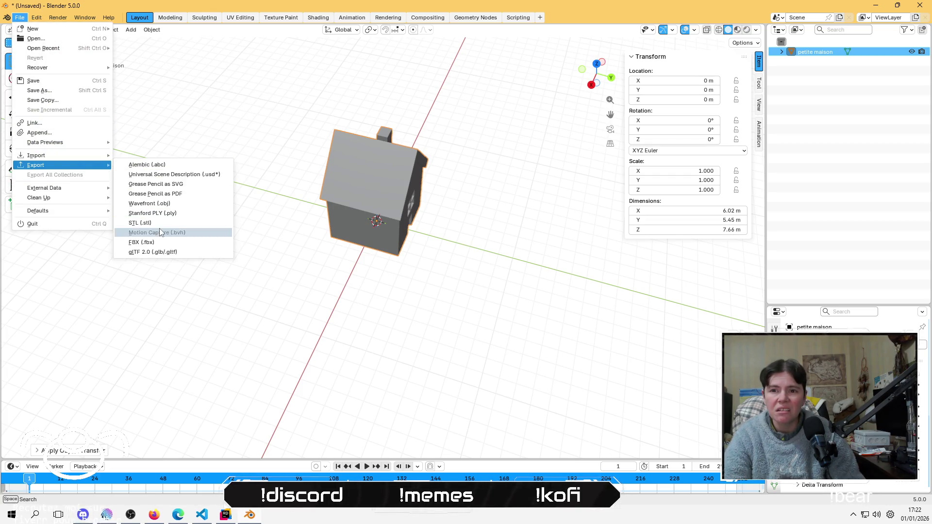
pyautogui.click(155, 243)
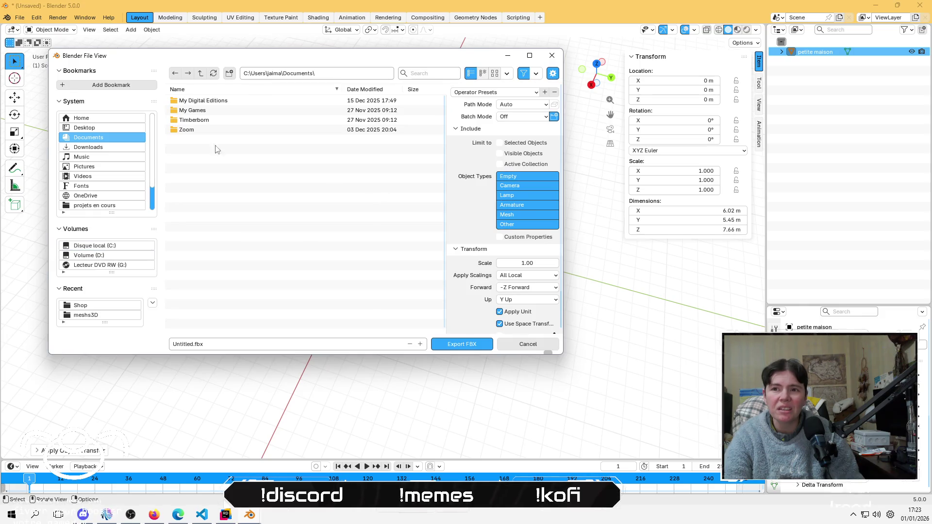
pyautogui.click(123, 206)
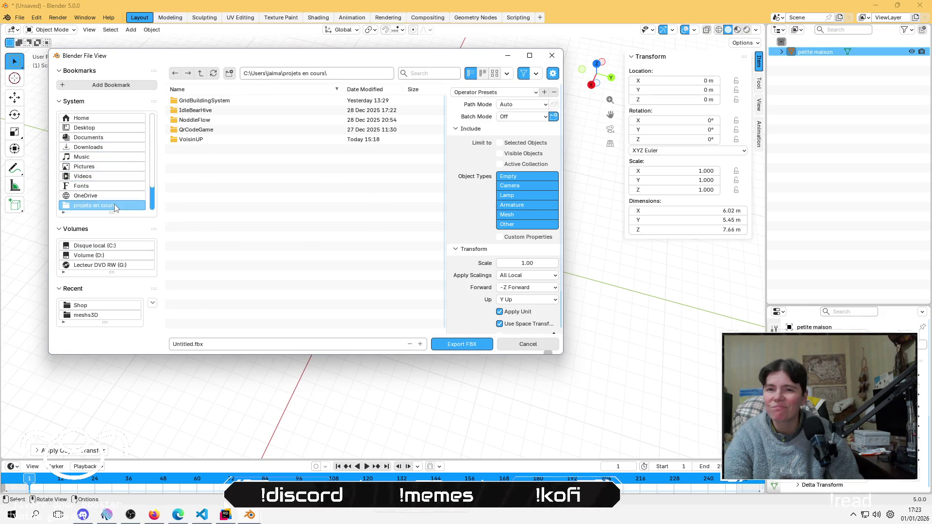
pyautogui.click(212, 146)
pyautogui.doubleClick(212, 145)
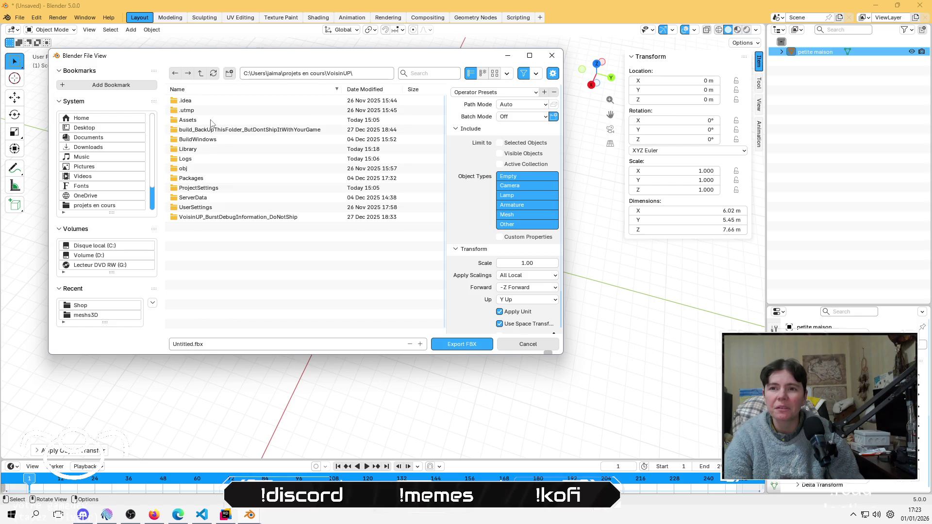
pyautogui.doubleClick(211, 121)
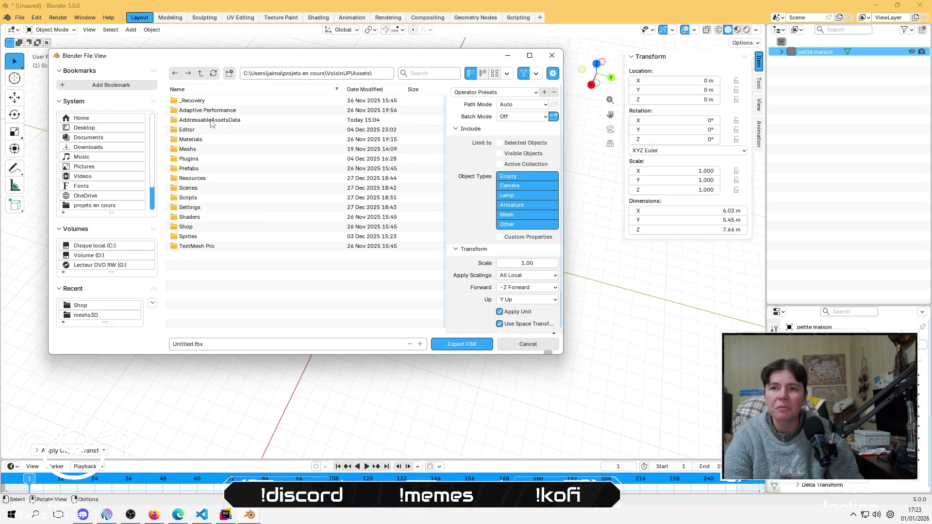
pyautogui.doubleClick(206, 228)
pyautogui.click(221, 169)
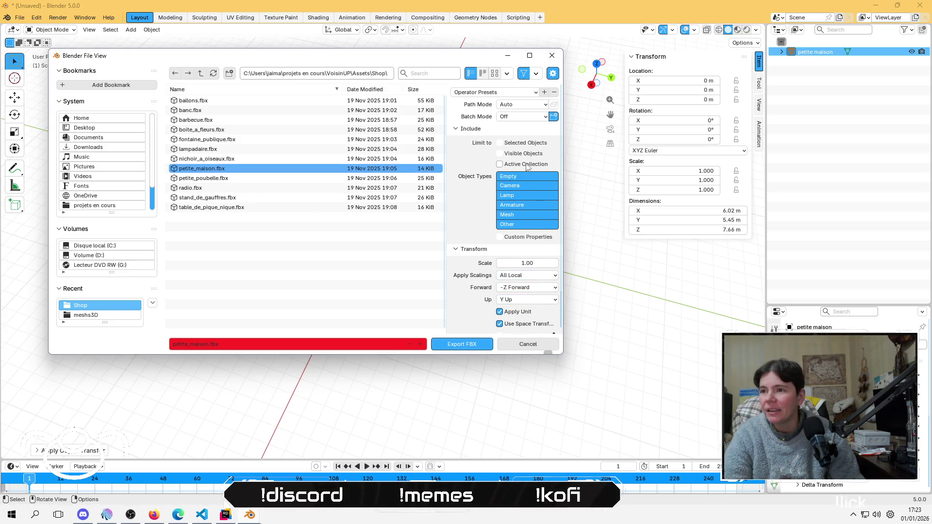
# Expand the Geometry export options and look through the export presets list
pyautogui.scroll(-3, 532, 247)
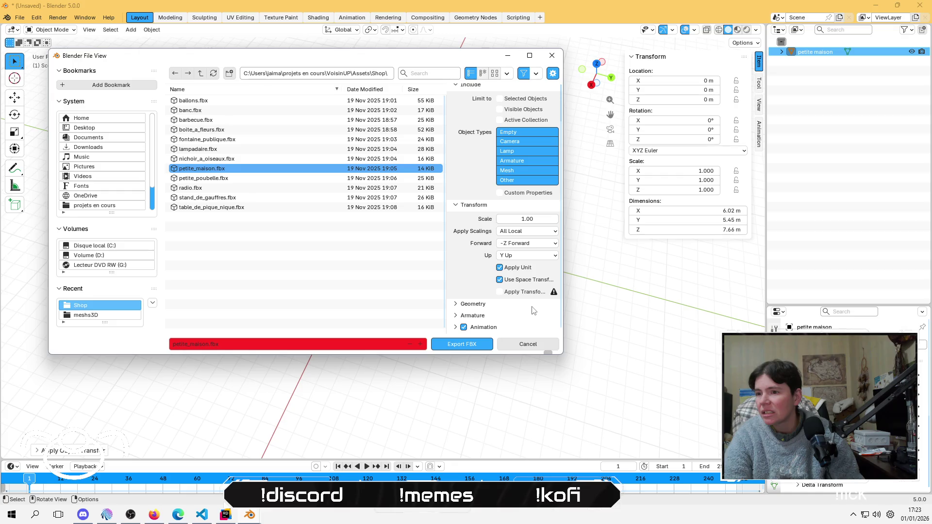
pyautogui.click(485, 305)
pyautogui.scroll(-4, 466, 287)
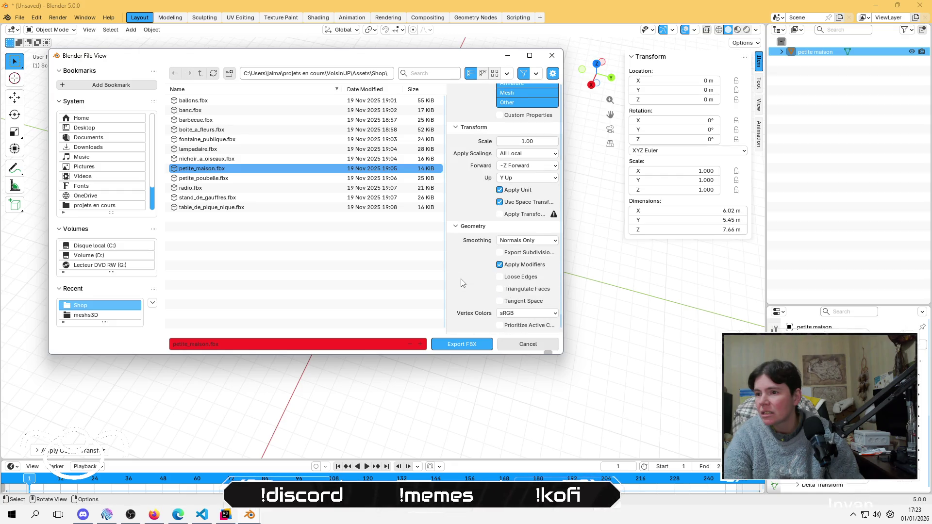
pyautogui.scroll(6, 486, 194)
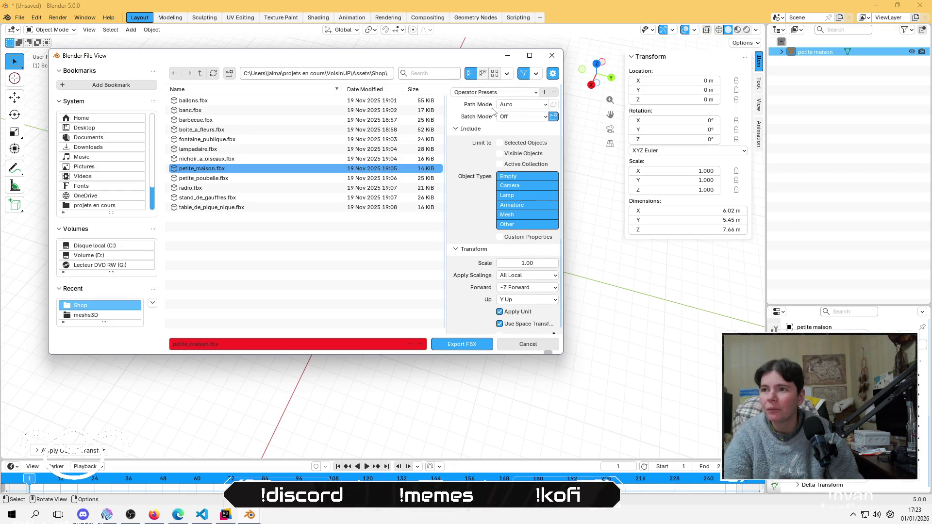
pyautogui.click(498, 93)
pyautogui.click(490, 106)
pyautogui.scroll(-7, 473, 254)
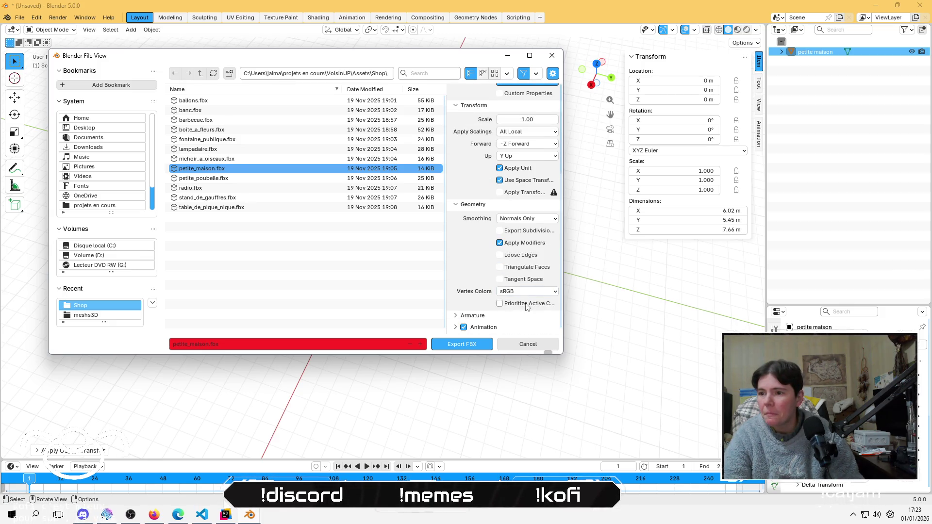
pyautogui.scroll(7, 484, 156)
pyautogui.click(497, 93)
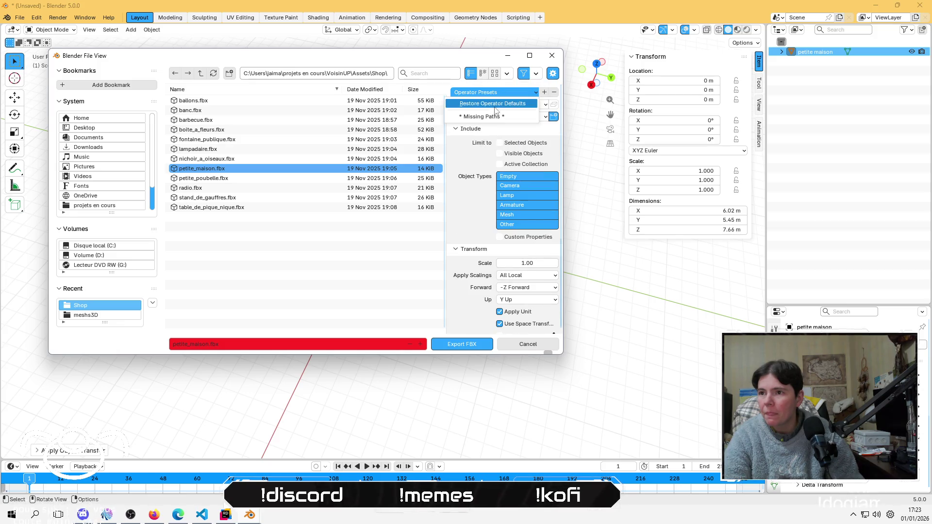
pyautogui.click(480, 118)
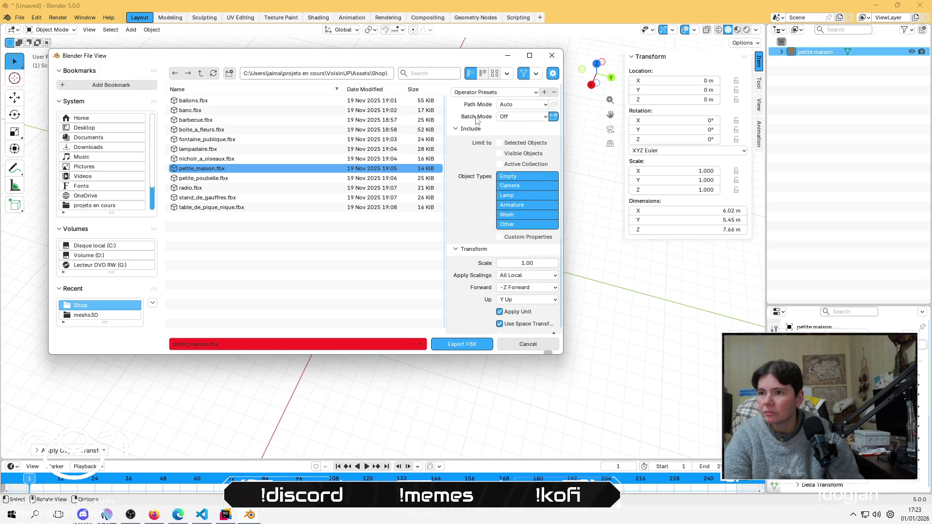
pyautogui.scroll(-7, 480, 146)
# Set Vertex Colors to Linear and export the FBX over petite_maison.fbx
pyautogui.click(513, 300)
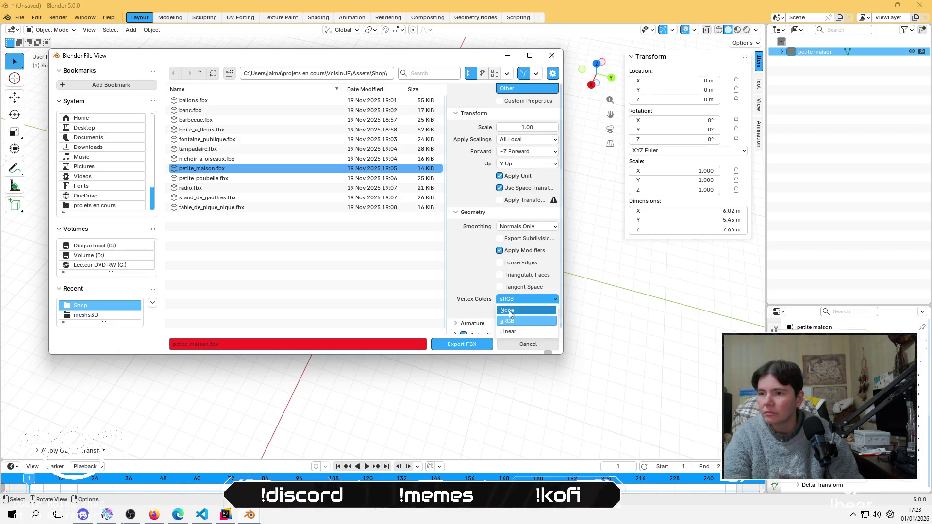
pyautogui.click(508, 332)
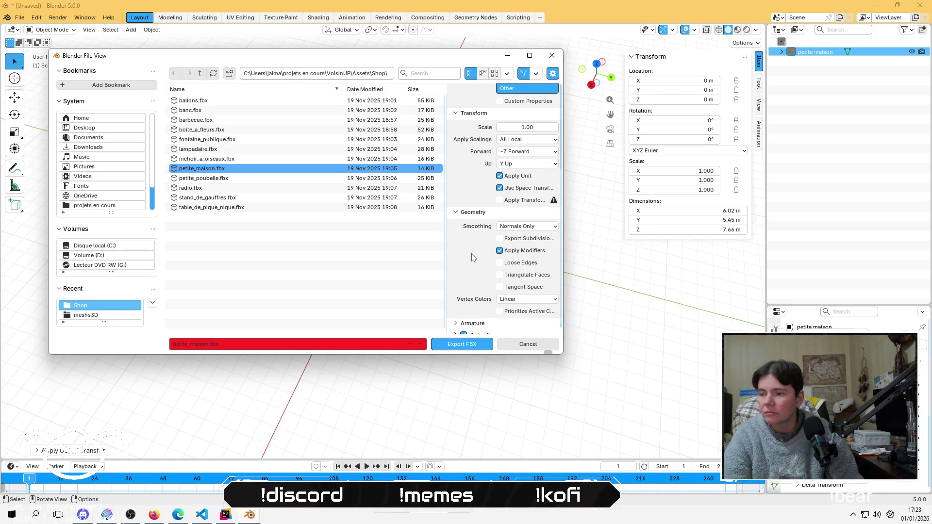
pyautogui.scroll(-1, 517, 330)
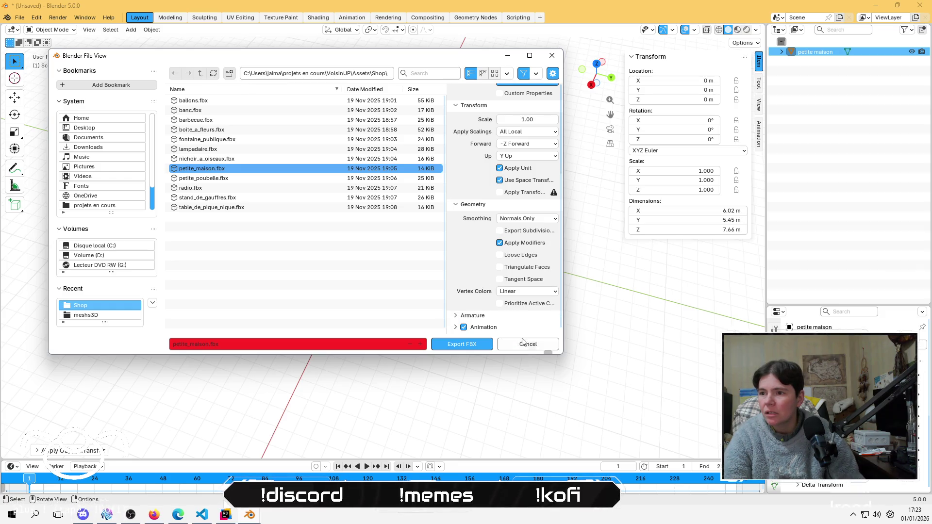
pyautogui.click(479, 349)
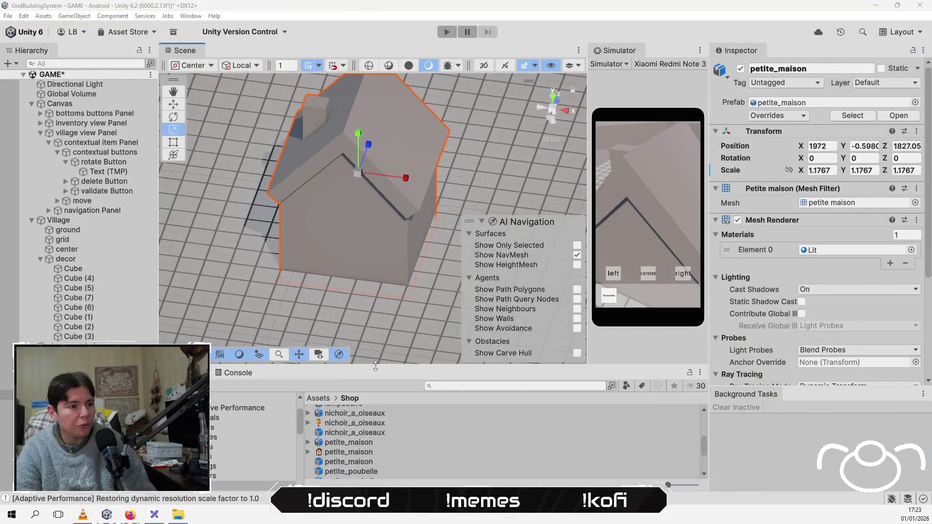
# Enlarge the Project panel and select the petite_maison model among the Shop assets
pyautogui.moveTo(376, 366); pyautogui.dragTo(381, 267)
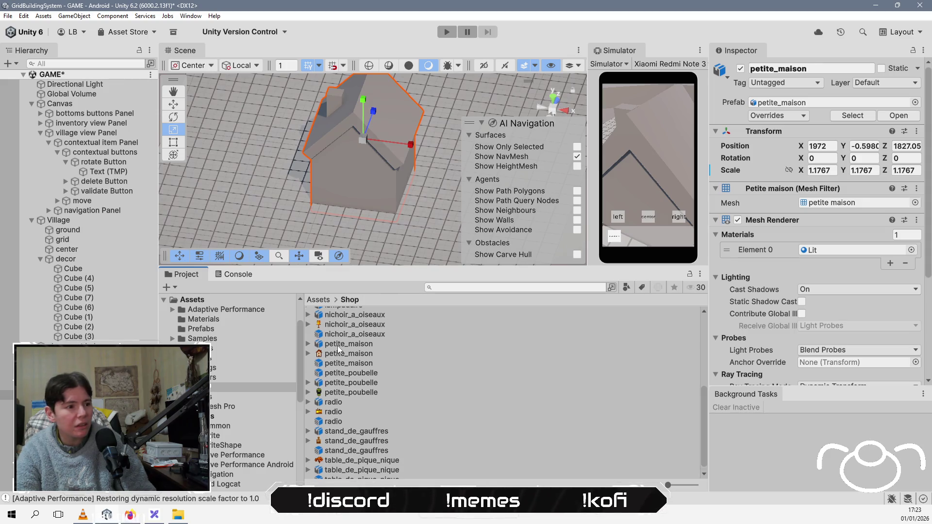
pyautogui.click(357, 345)
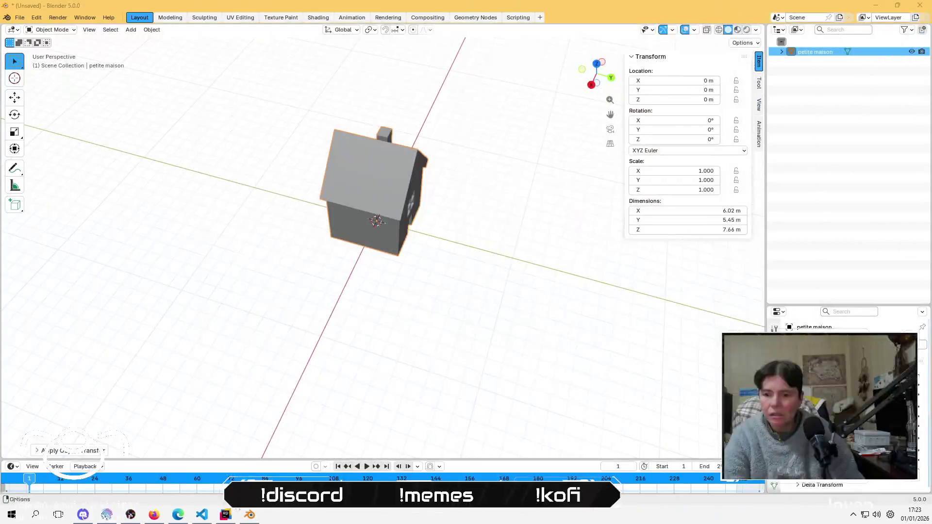
pyautogui.click(852, 516)
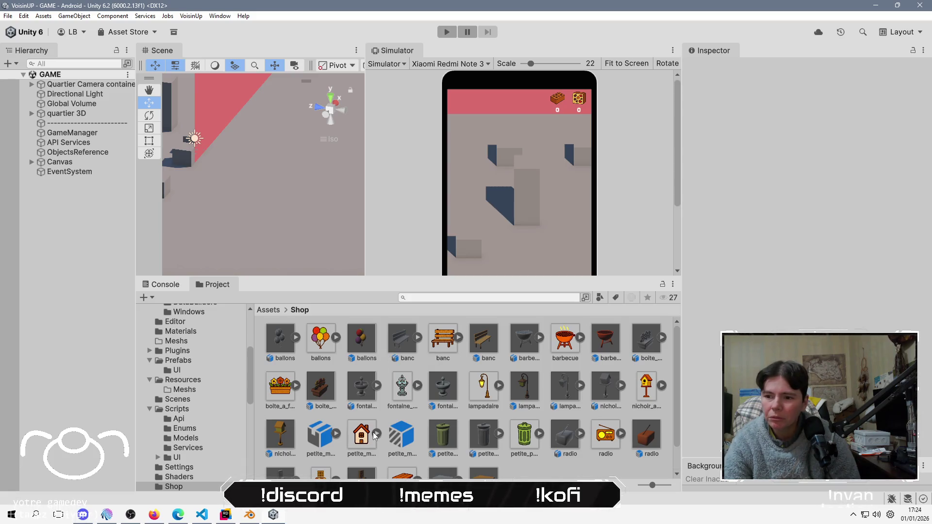
# Change a Model import option on petite_maison.fbx and apply it
pyautogui.click(313, 435)
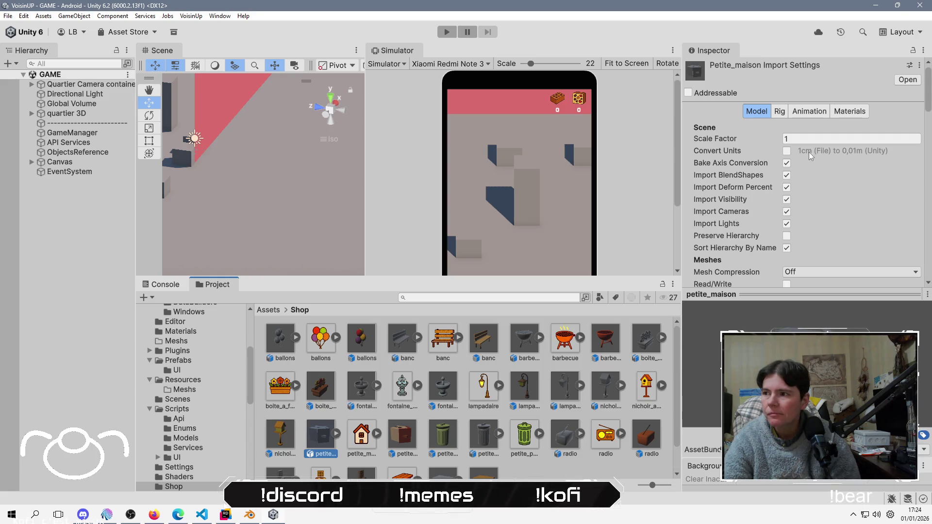
pyautogui.click(787, 164)
pyautogui.scroll(-10, 895, 254)
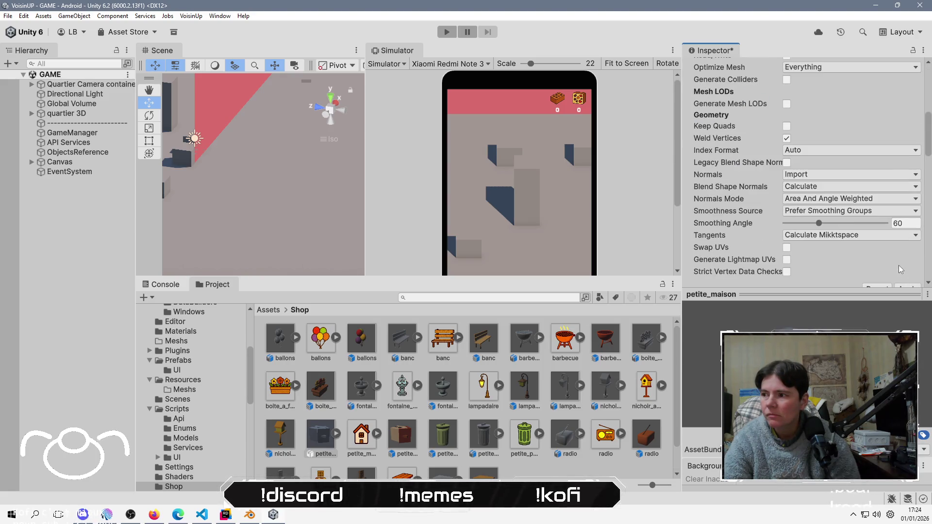
pyautogui.scroll(-5, 907, 257)
pyautogui.click(914, 159)
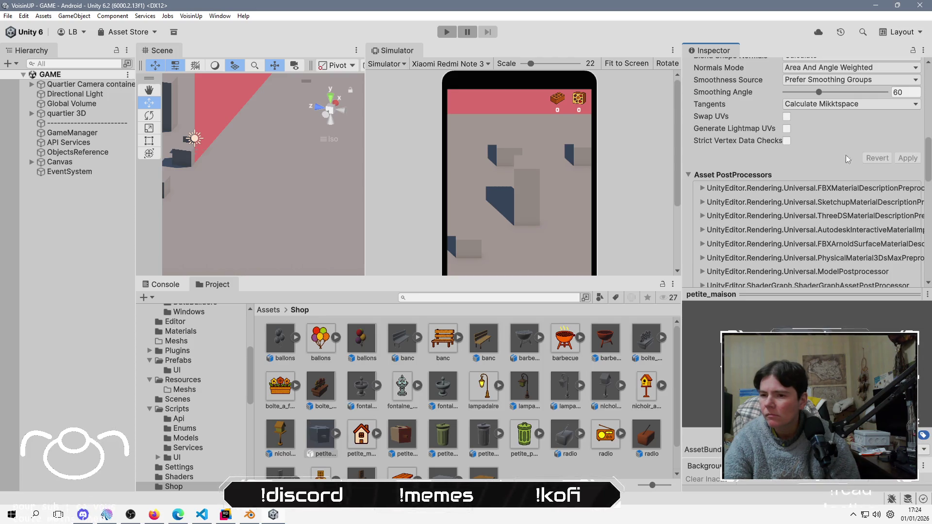
# Toggle another import option and apply it, then enlarge the Shop asset thumbnails
pyautogui.scroll(12, 799, 158)
pyautogui.scroll(5, 796, 88)
pyautogui.click(786, 163)
pyautogui.scroll(-8, 896, 260)
pyautogui.scroll(-5, 896, 261)
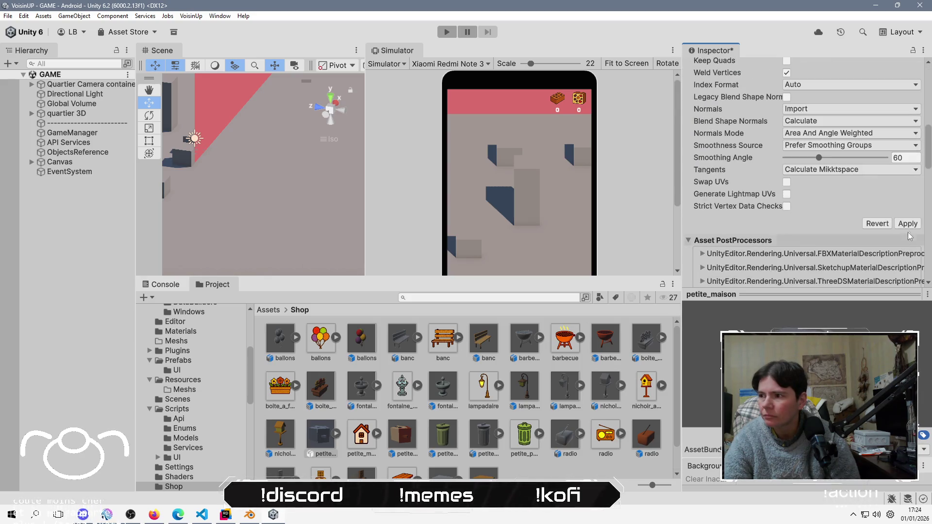
pyautogui.click(907, 223)
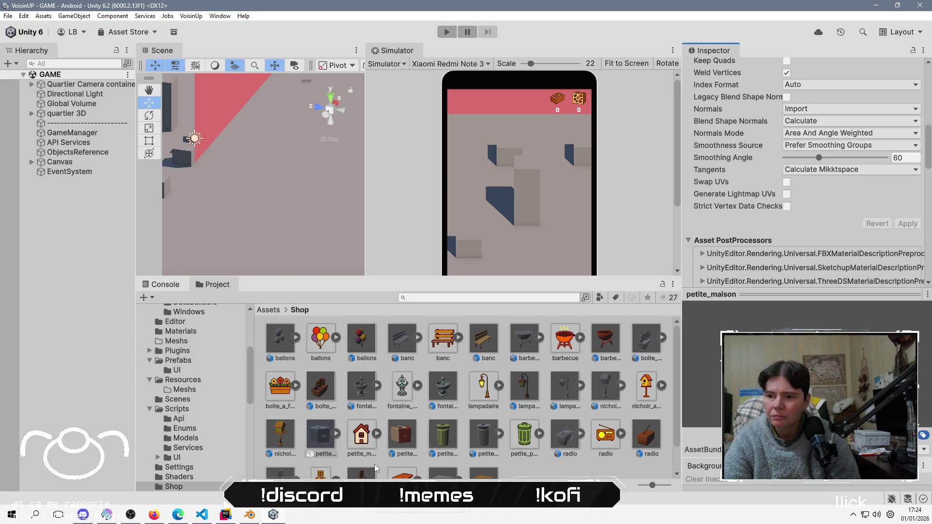
pyautogui.click(407, 434)
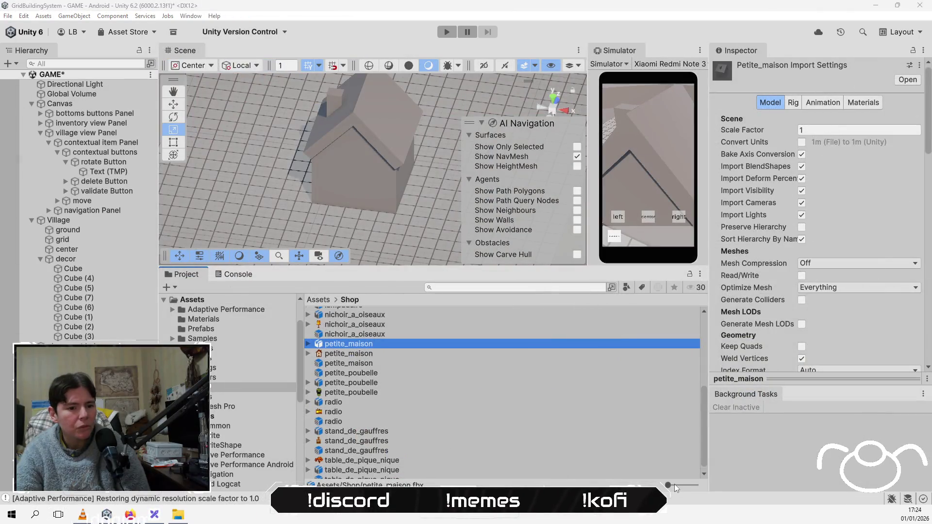
pyautogui.moveTo(674, 484); pyautogui.dragTo(679, 484)
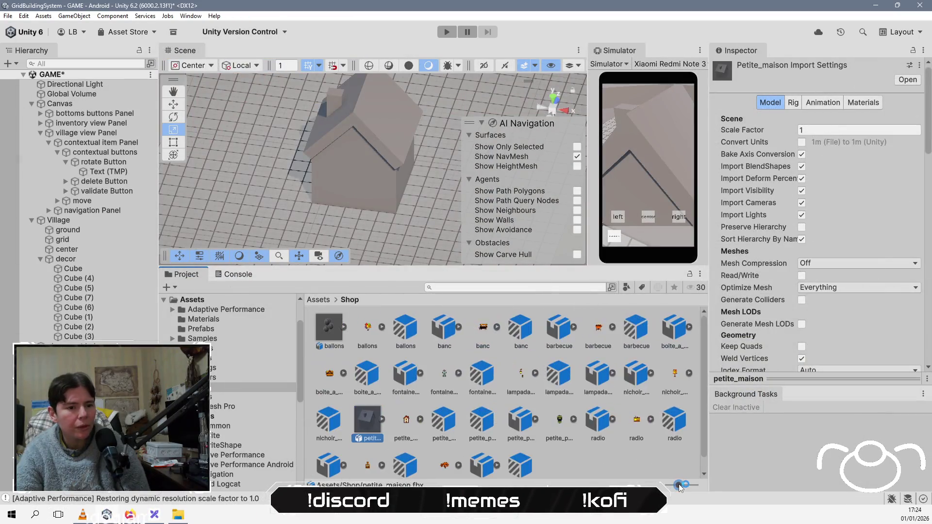
# Delete the old petite_maison prefab and FBX model from the Shop folder
pyautogui.click(444, 420)
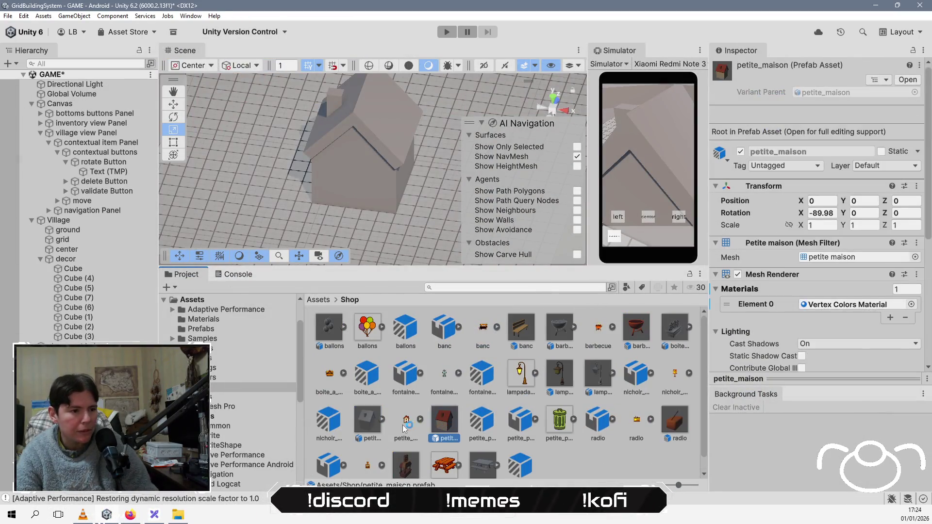
pyautogui.keyDown('ctrl'); pyautogui.click(367, 420); pyautogui.keyUp('ctrl')
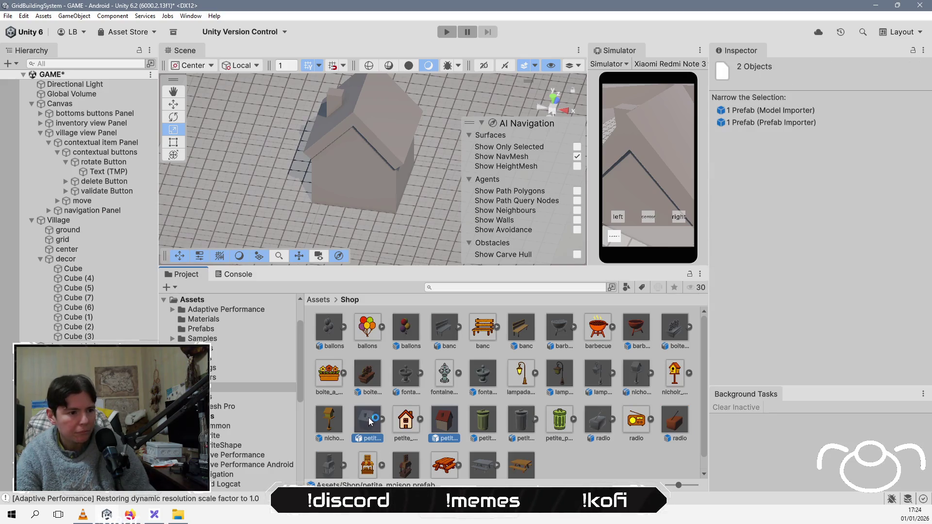
pyautogui.press('Delete')
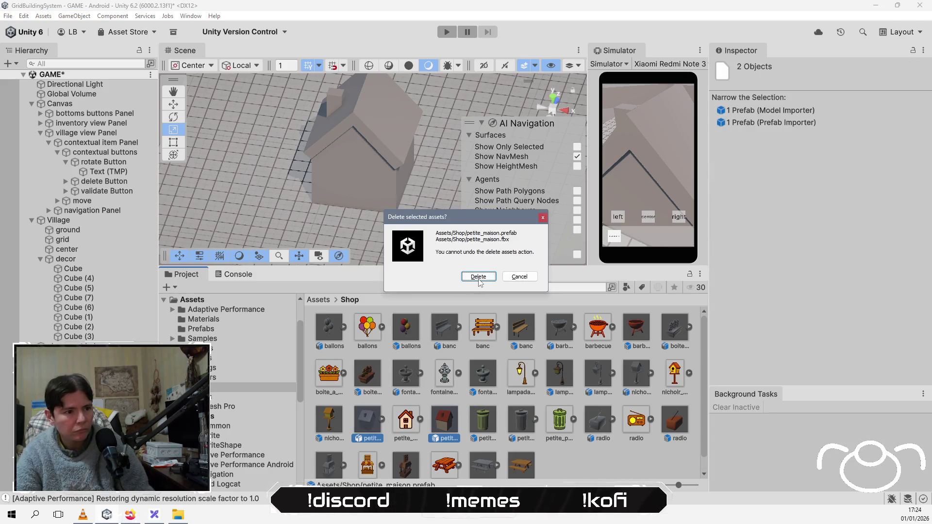
pyautogui.click(478, 276)
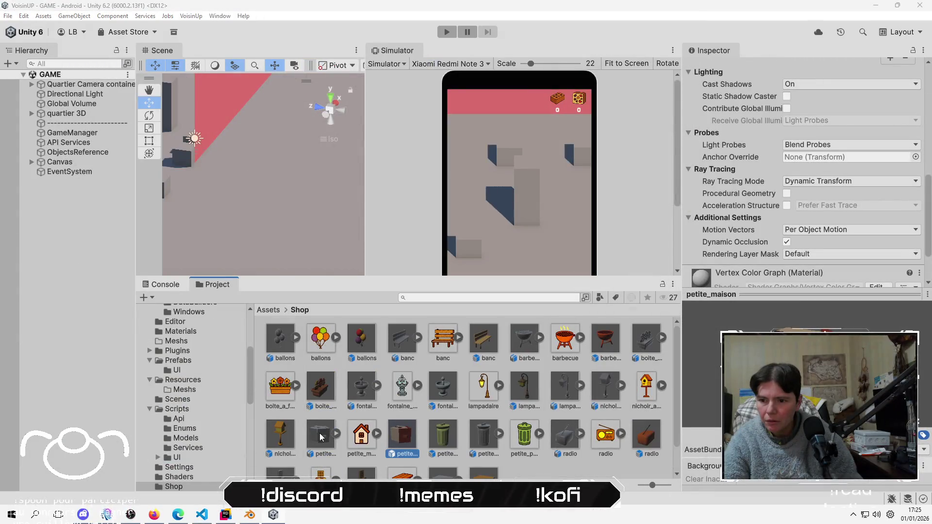
# Drag the new petite_maison model into the Shop folder to create a fresh prefab
pyautogui.click(320, 436)
pyautogui.keyDown('ctrl'); pyautogui.click(406, 433); pyautogui.keyUp('ctrl')
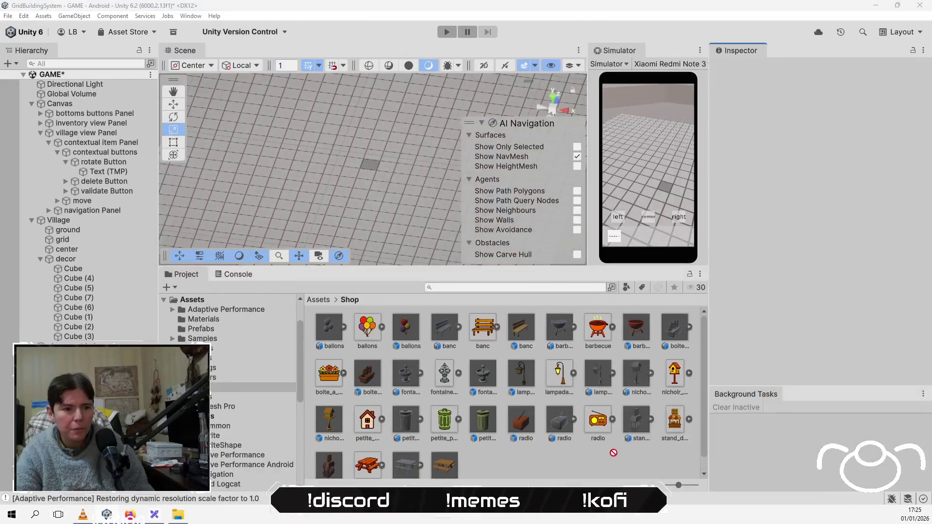
pyautogui.moveTo(614, 453); pyautogui.dragTo(627, 461)
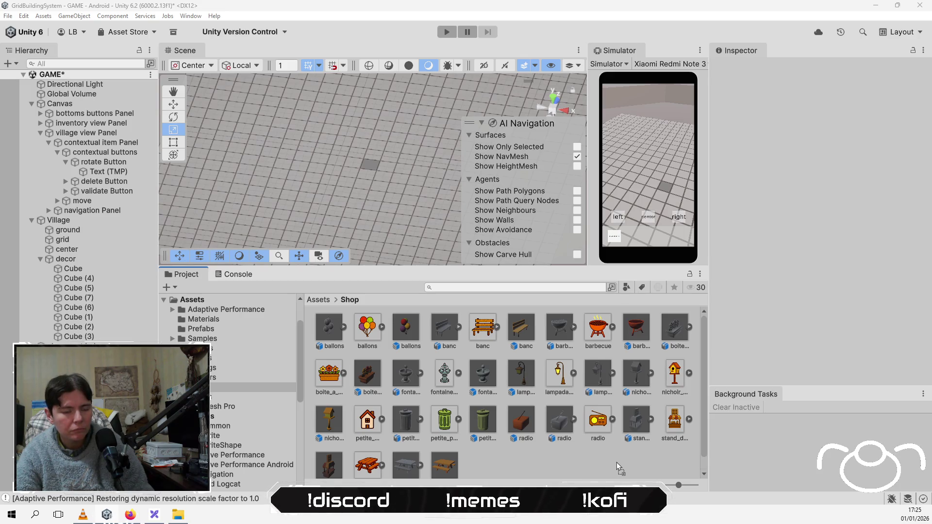
pyautogui.moveTo(617, 462); pyautogui.dragTo(591, 458)
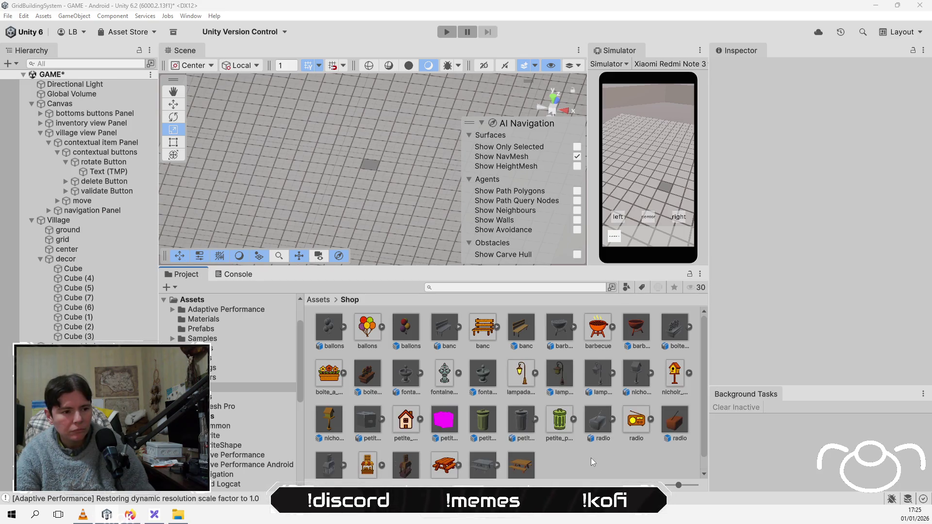
# Assign Vertex Color Graph to the petite_maison prefab's Element 0 slot and exit Prefab mode
pyautogui.doubleClick(444, 421)
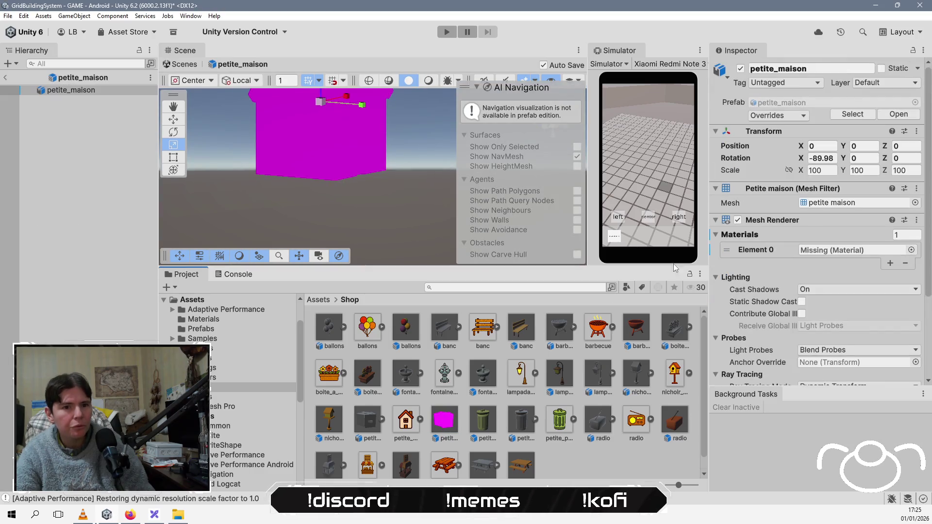
pyautogui.click(912, 250)
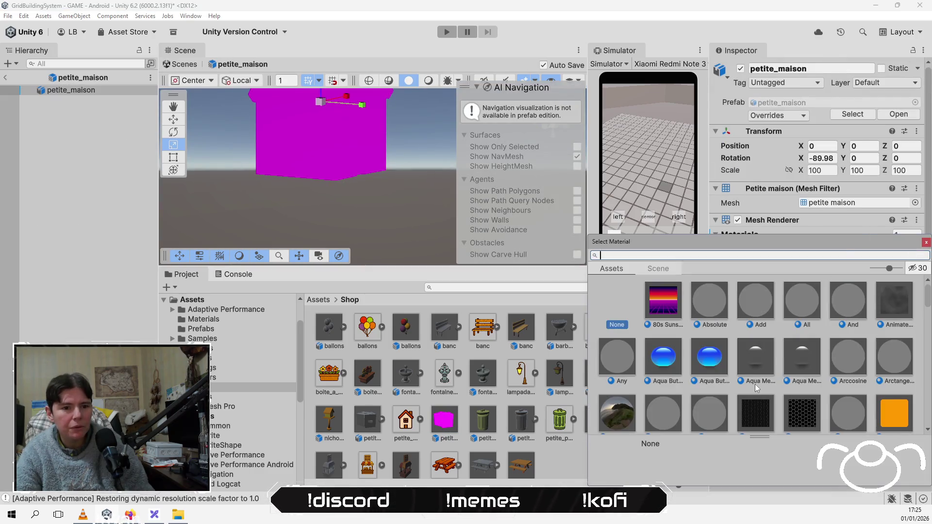
pyautogui.write('ver')
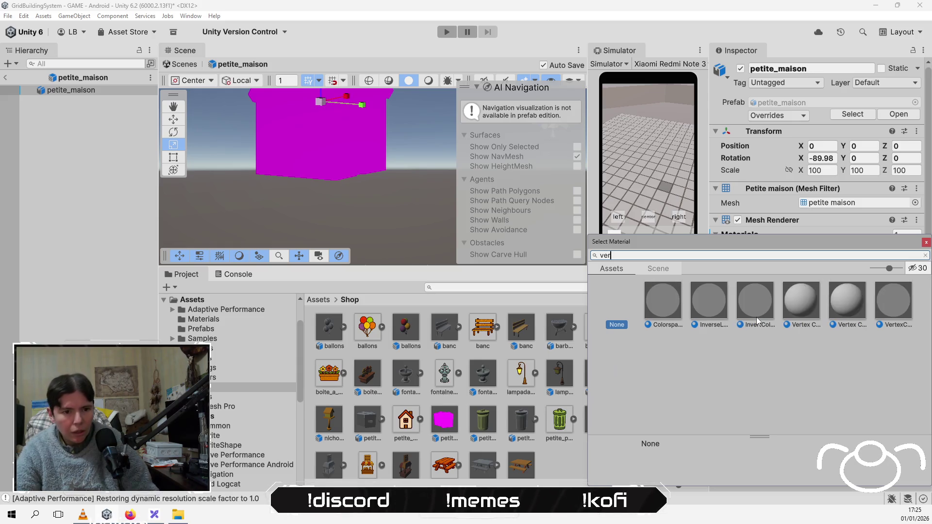
pyautogui.click(799, 301)
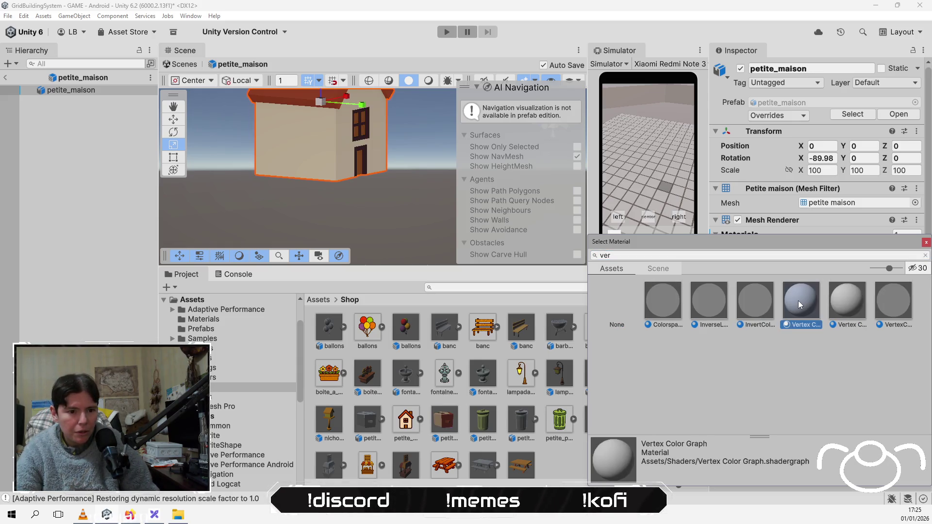
pyautogui.doubleClick(799, 301)
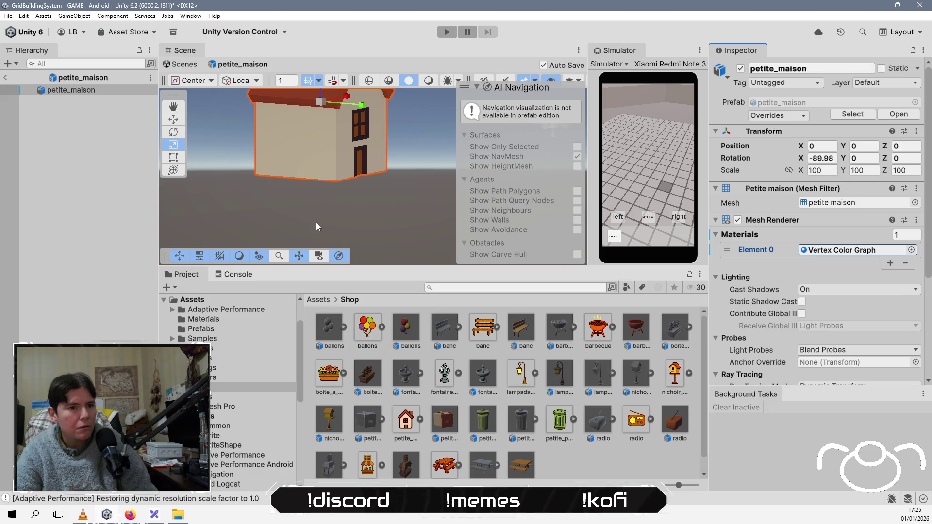
pyautogui.moveTo(286, 110); pyautogui.dragTo(174, 99)
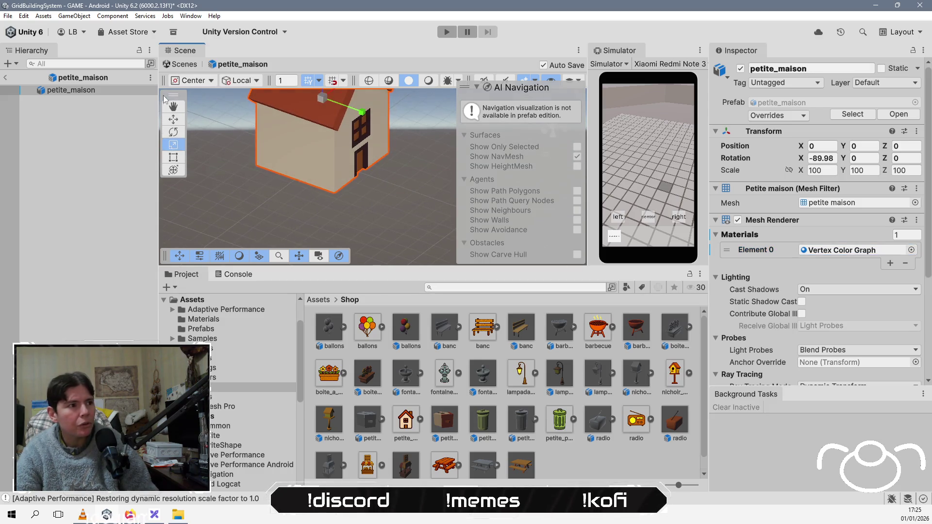
pyautogui.click(174, 120)
pyautogui.click(5, 77)
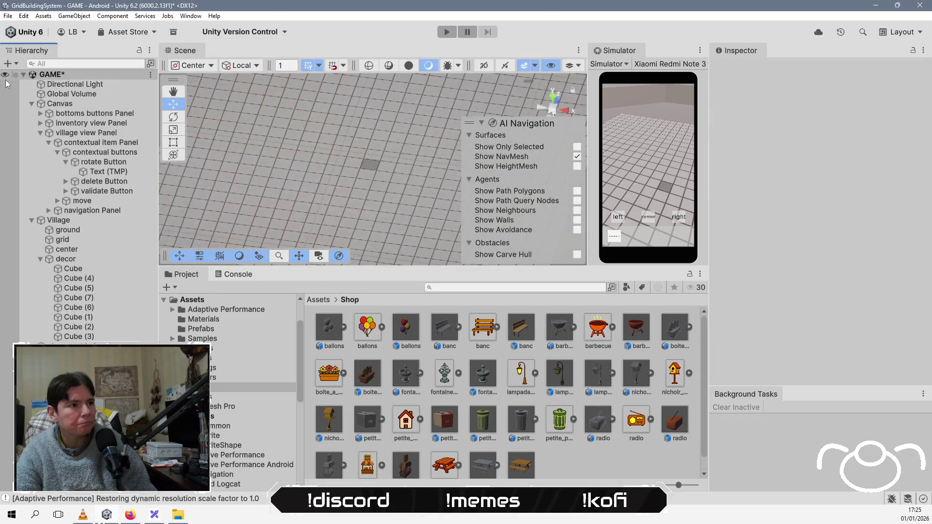
# Place a petite_maison house in the scene and open the model's import settings
pyautogui.click(453, 422)
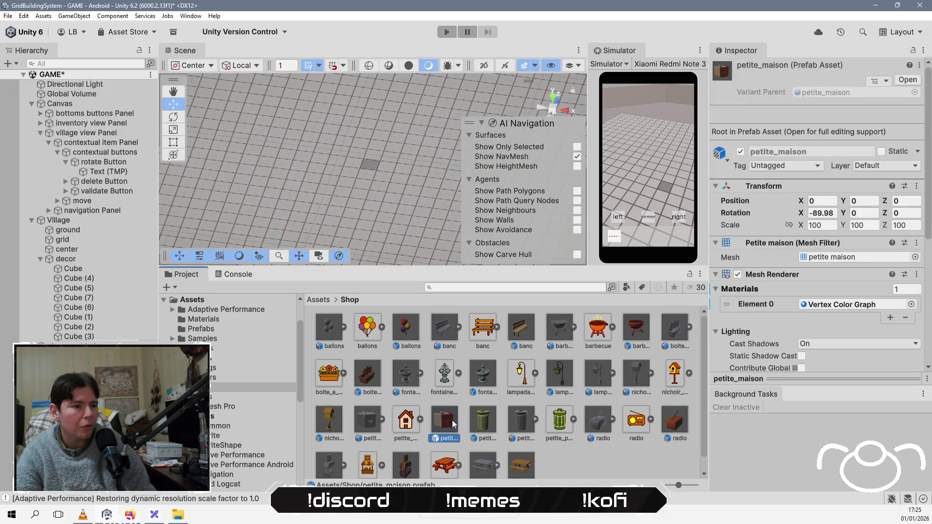
pyautogui.moveTo(453, 422)
pyautogui.mouseDown()
pyautogui.moveTo(431, 246)
pyautogui.moveTo(377, 170)
pyautogui.moveTo(368, 175)
pyautogui.mouseUp()
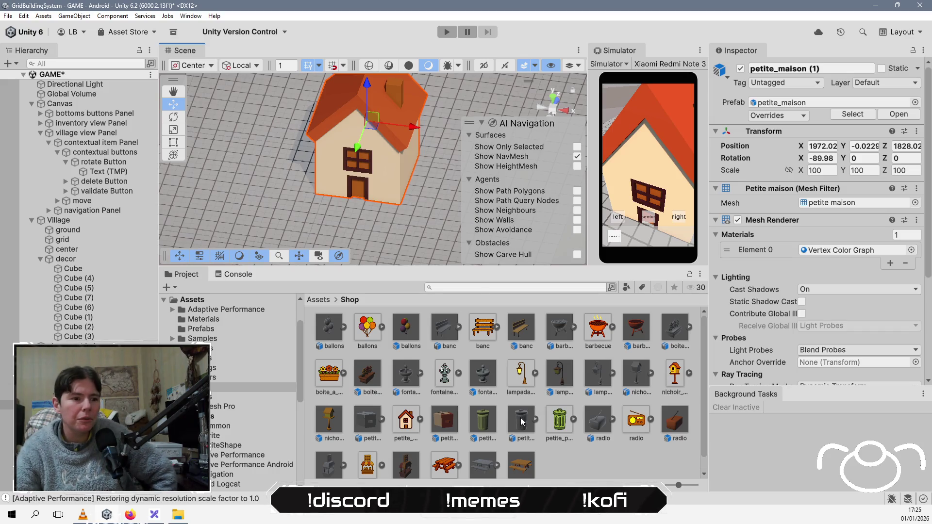
pyautogui.click(484, 420)
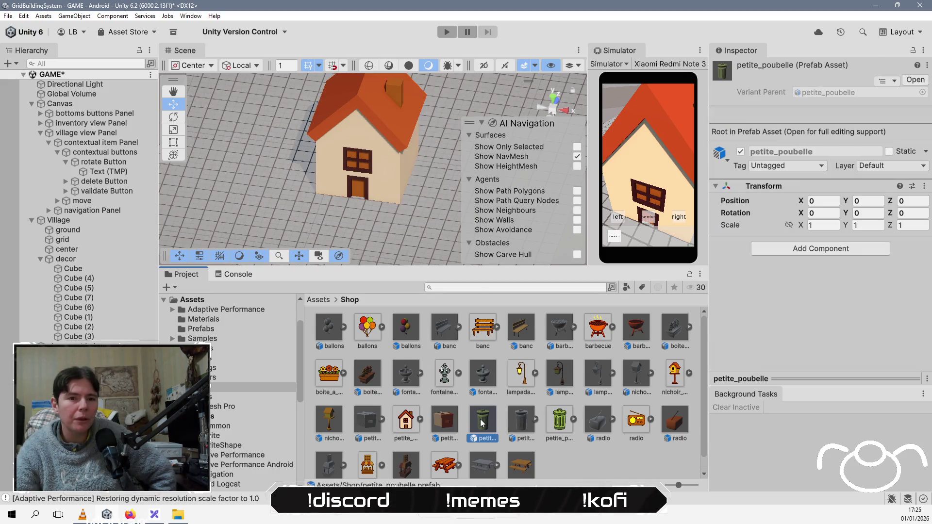
pyautogui.click(518, 414)
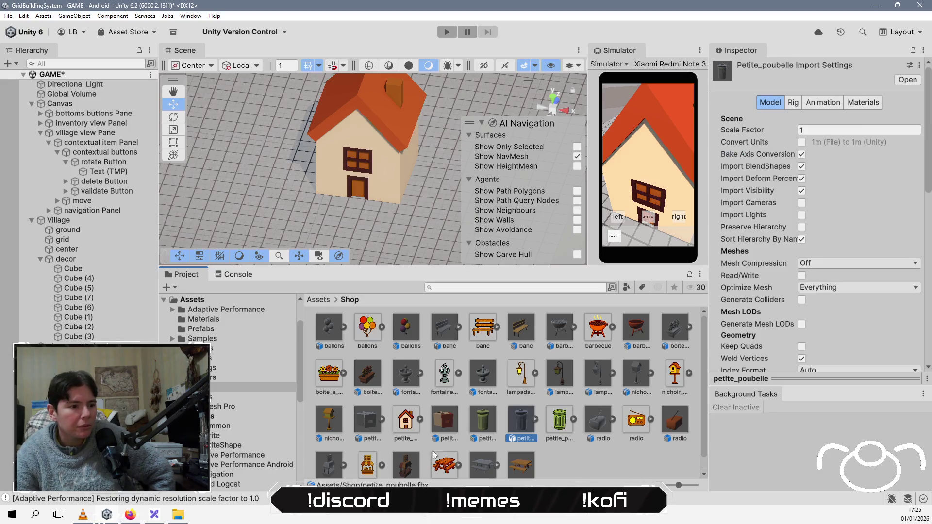
pyautogui.click(439, 432)
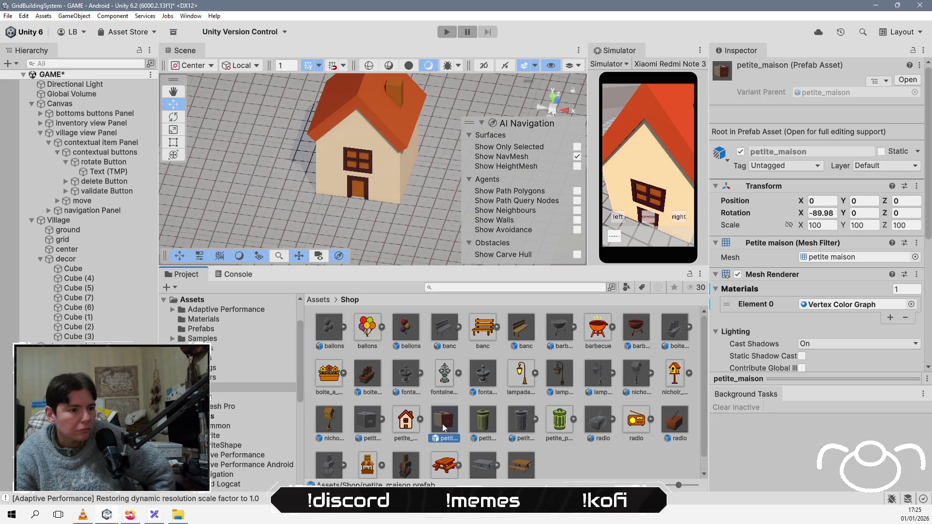
pyautogui.click(367, 429)
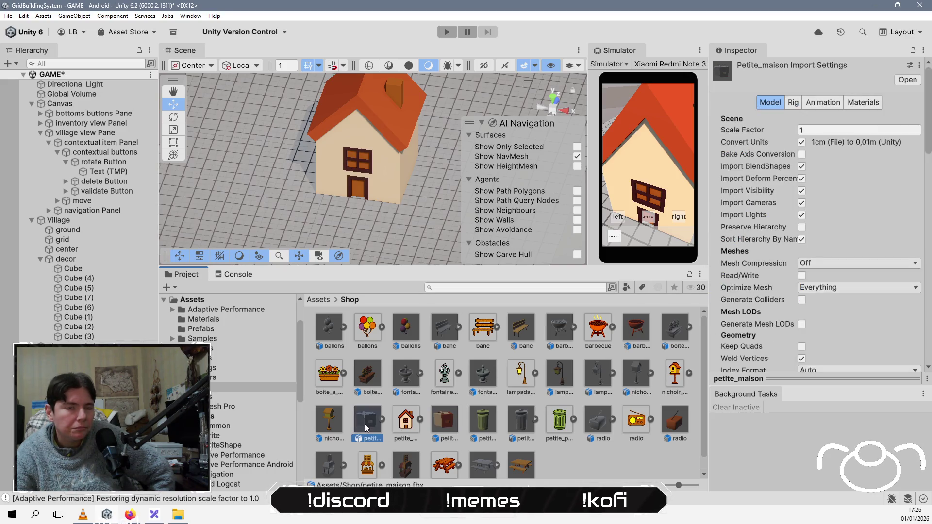
# Turn off Convert Units, apply it, and delete the oversized house from the scene
pyautogui.click(802, 142)
pyautogui.scroll(-4, 826, 218)
pyautogui.click(907, 346)
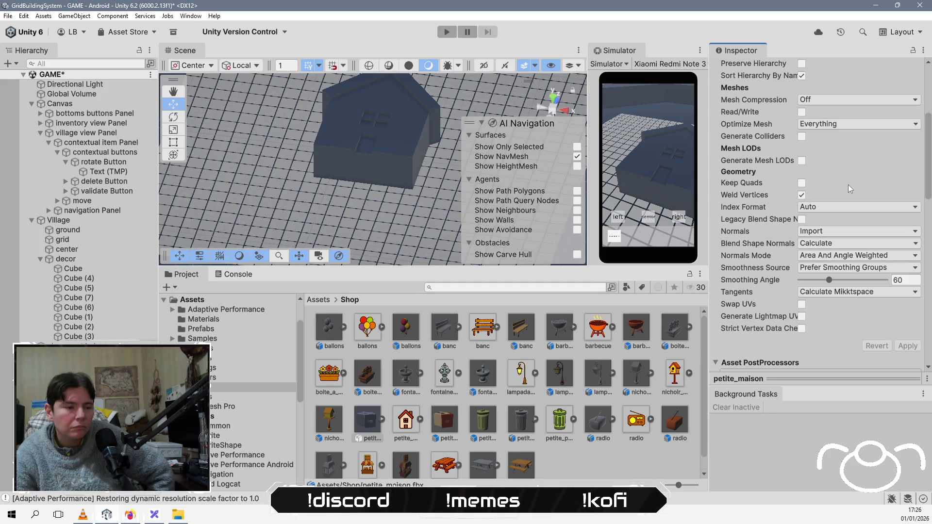
pyautogui.scroll(4, 850, 188)
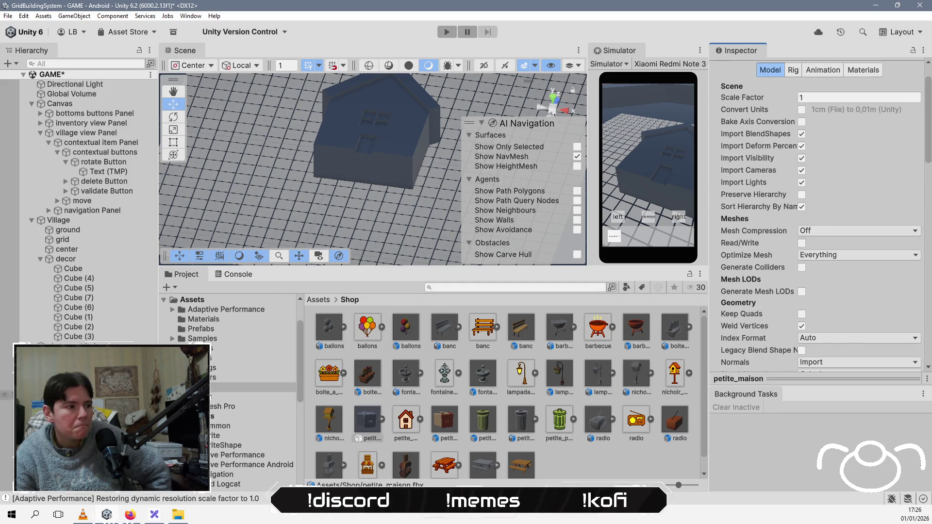
pyautogui.click(374, 136)
pyautogui.press('Delete')
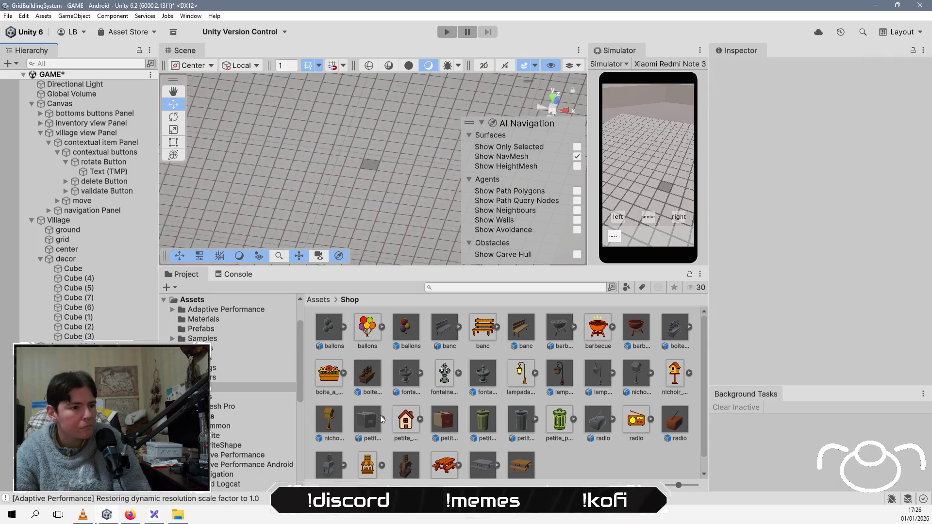
pyautogui.click(451, 417)
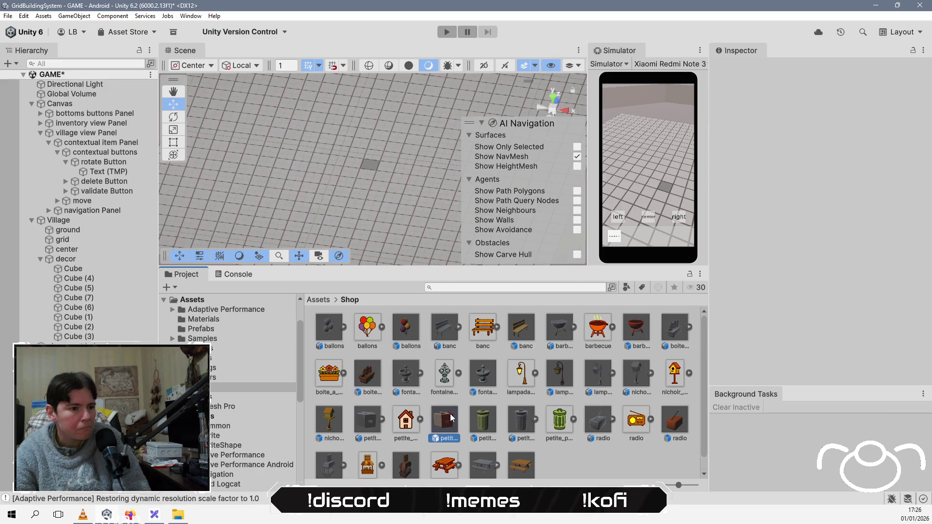
# Set the petite_maison prefab's Transform scale to 1 on X, Y and Z
pyautogui.doubleClick(450, 417)
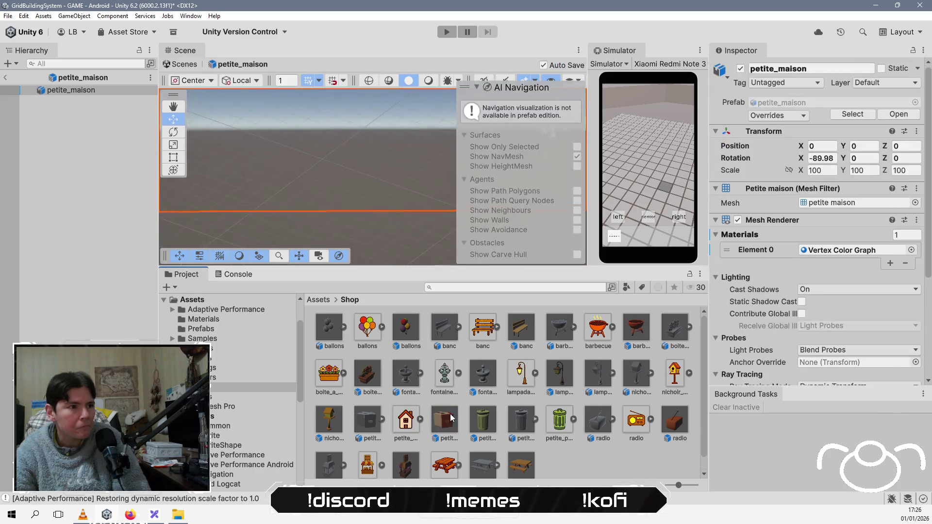
pyautogui.click(835, 170)
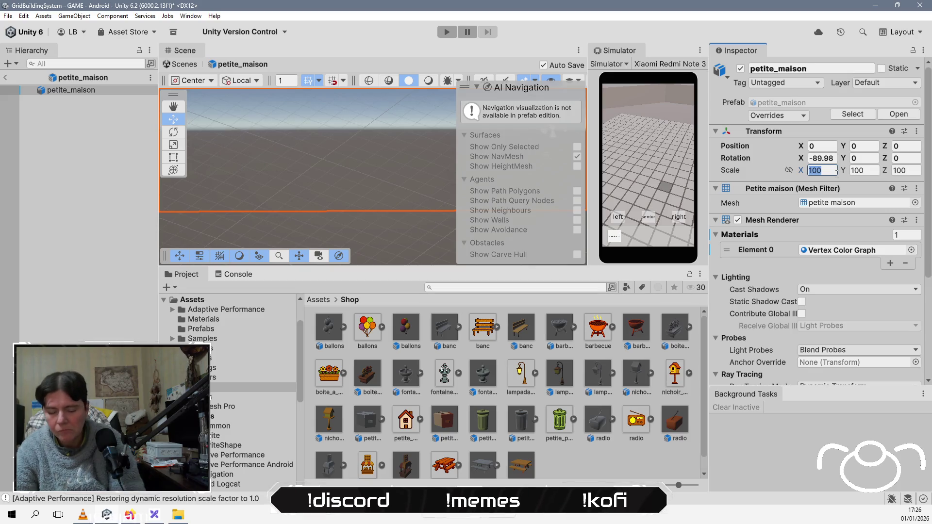
pyautogui.write('1')
pyautogui.press('Tab')
pyautogui.write('1')
pyautogui.press('Tab')
pyautogui.write('1')
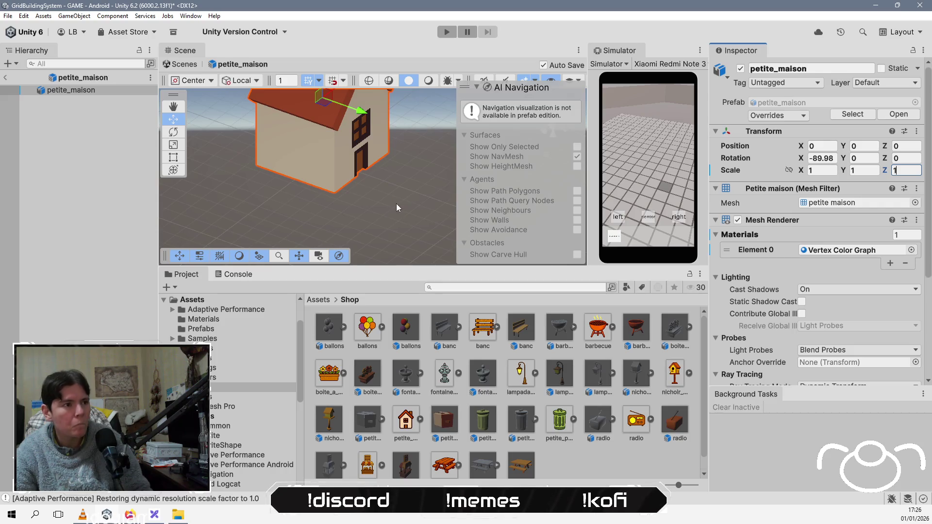
pyautogui.click(5, 77)
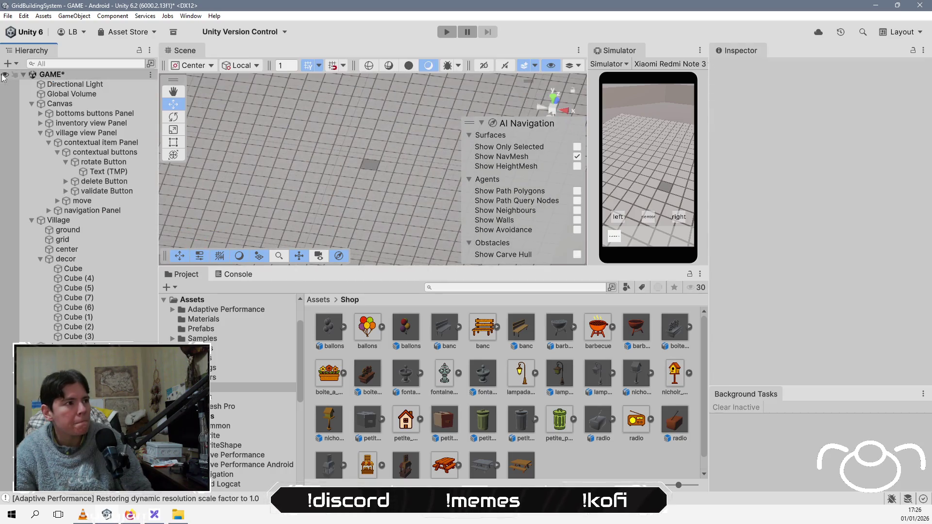
pyautogui.click(452, 425)
# Place the resized petite_maison house on the village grid and save the GAME scene
pyautogui.moveTo(451, 427); pyautogui.dragTo(410, 199)
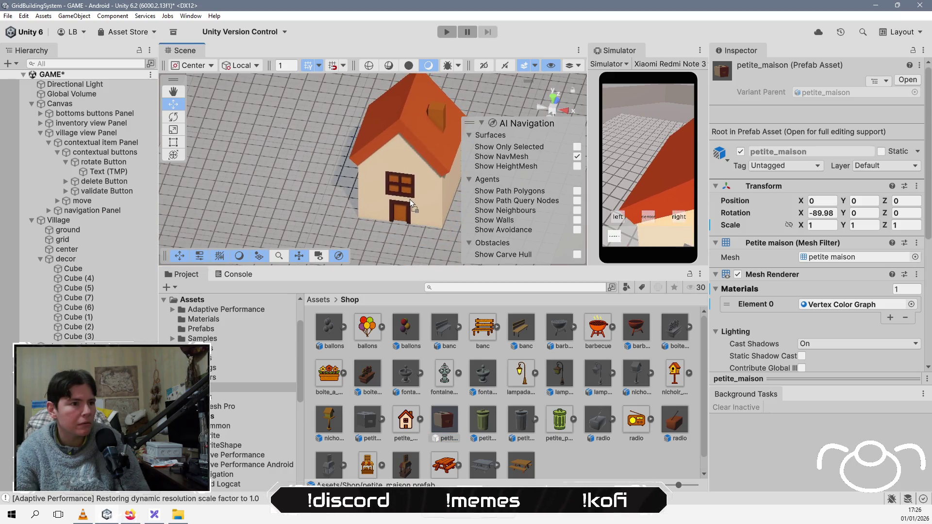
pyautogui.hotkey('ctrl', 's')
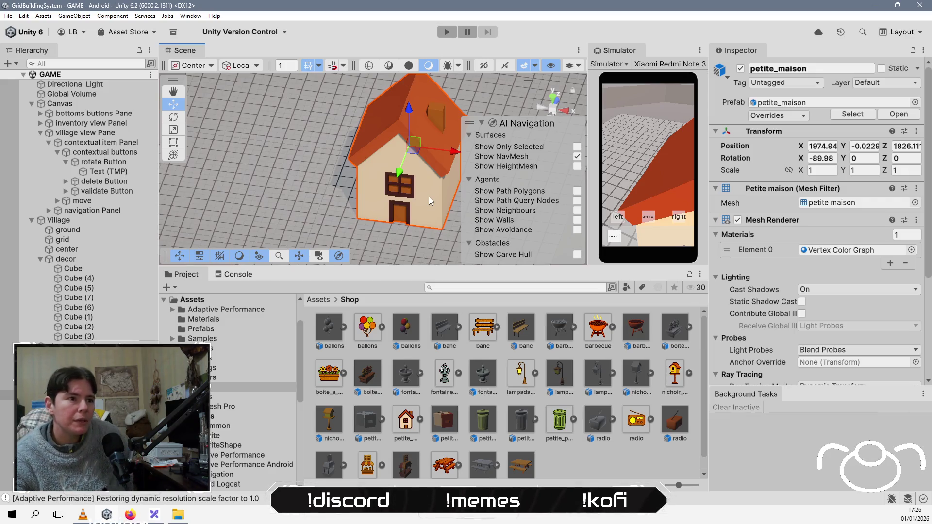
pyautogui.moveTo(417, 206)
pyautogui.mouseDown()
pyautogui.moveTo(402, 150)
pyautogui.moveTo(392, 176)
pyautogui.moveTo(415, 186)
pyautogui.mouseUp()
pyautogui.scroll(-5, 401, 150)
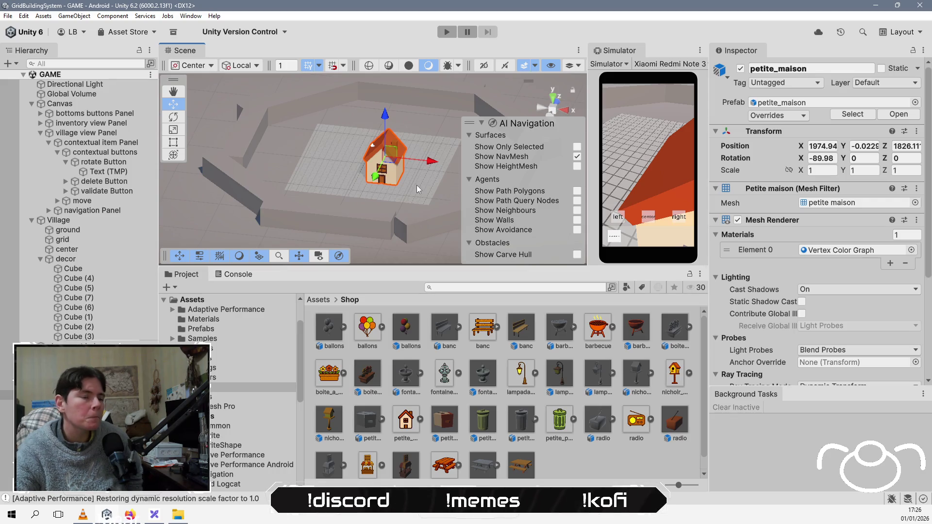
pyautogui.moveTo(340, 194); pyautogui.dragTo(323, 180)
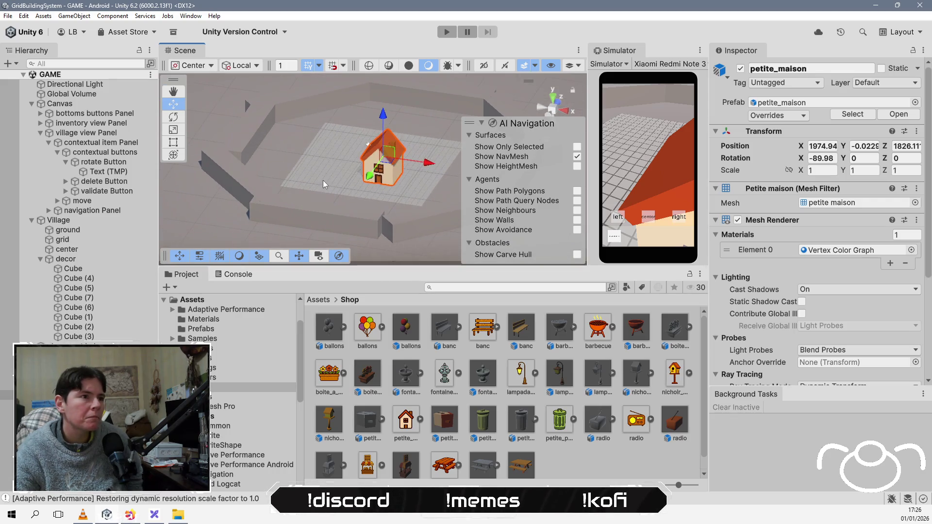
pyautogui.click(306, 104)
pyautogui.click(302, 146)
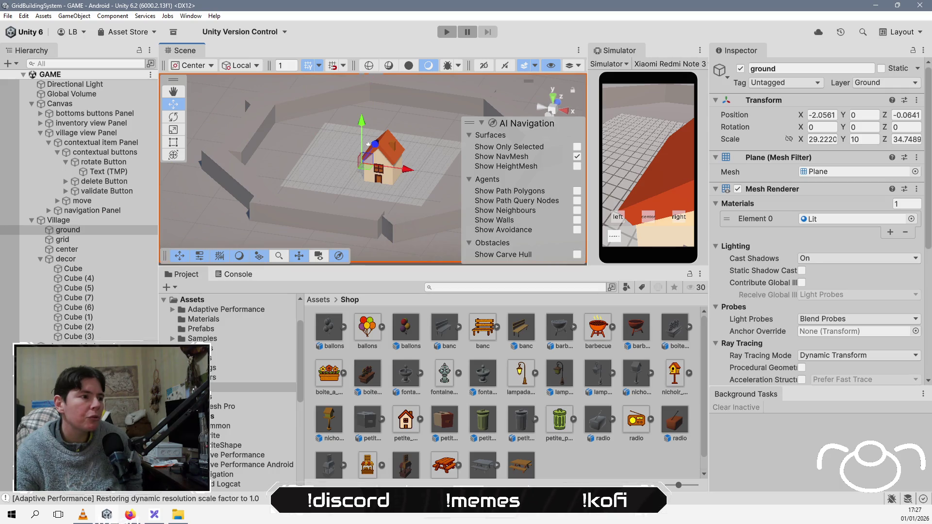
pyautogui.click(368, 144)
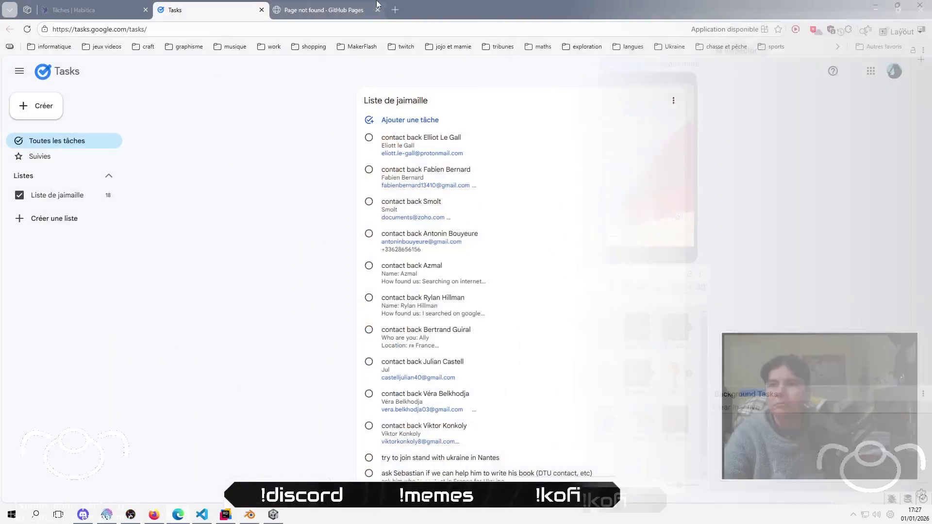
# Go to the voisinup.fr site in the web browser
pyautogui.click(326, 10)
pyautogui.click(328, 29)
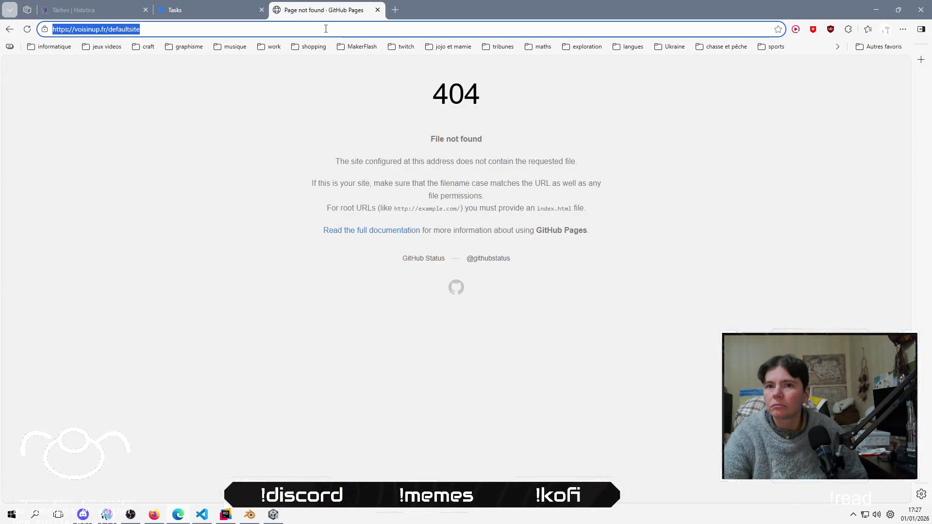
pyautogui.write('voi')
pyautogui.press('Return')
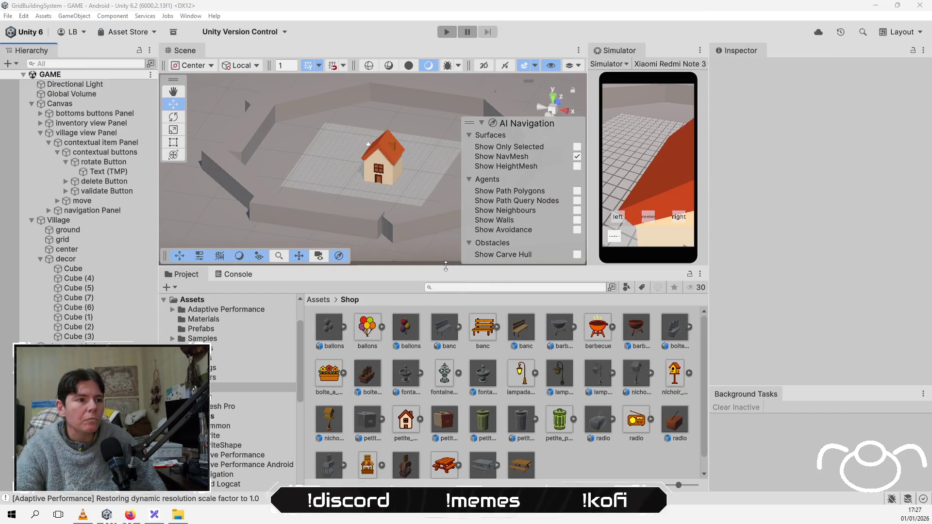
# Make the Scene view taller and place a barbecue next to the house
pyautogui.moveTo(446, 265); pyautogui.dragTo(446, 374)
pyautogui.moveTo(311, 199); pyautogui.dragTo(326, 228)
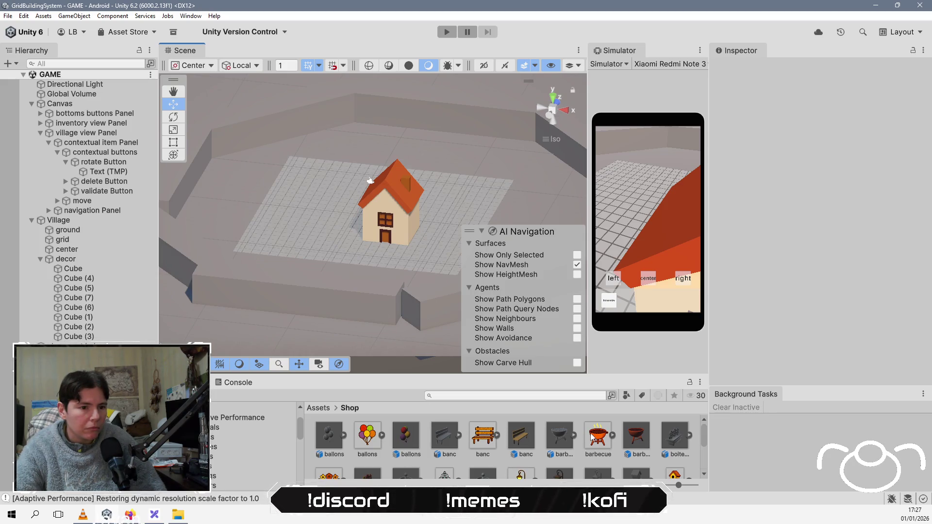
pyautogui.moveTo(637, 436)
pyautogui.mouseDown()
pyautogui.moveTo(304, 205)
pyautogui.moveTo(339, 242)
pyautogui.moveTo(330, 249)
pyautogui.mouseUp()
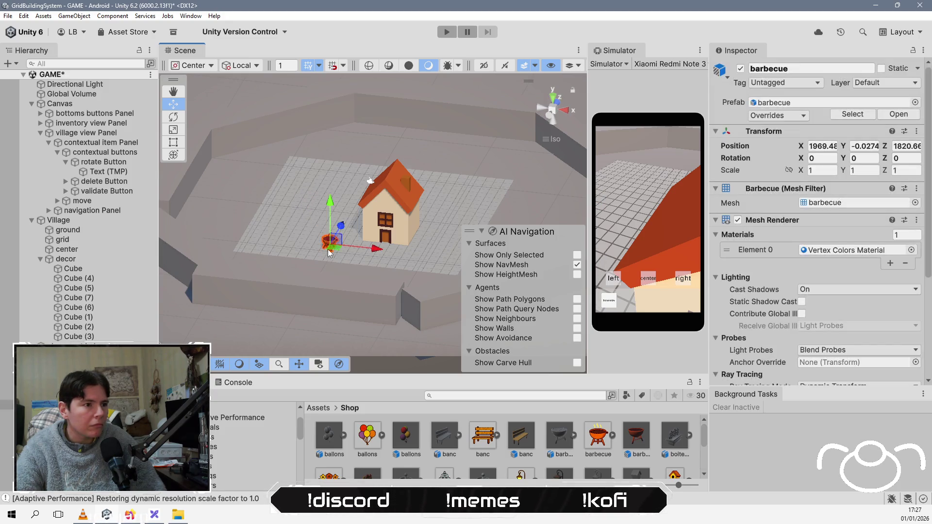
# Deselect everything, zoom out and orbit to a lower frontal view of the walled village
pyautogui.scroll(3, 328, 249)
pyautogui.scroll(4, 327, 263)
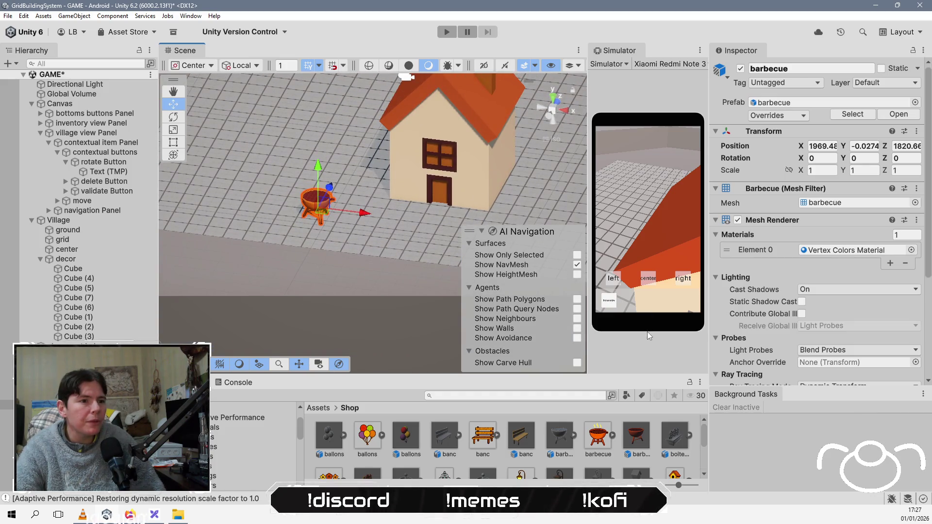
pyautogui.click(349, 272)
pyautogui.click(391, 324)
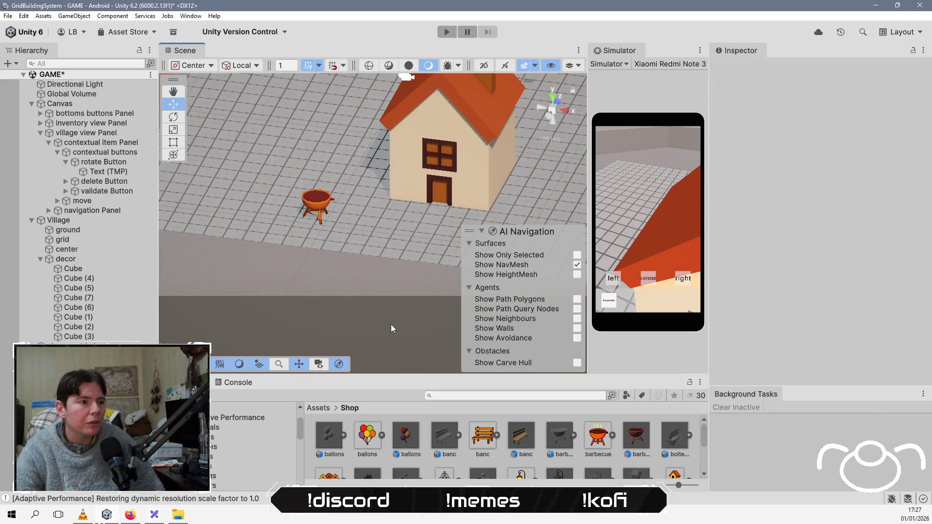
pyautogui.scroll(1, 392, 324)
pyautogui.scroll(-10, 391, 325)
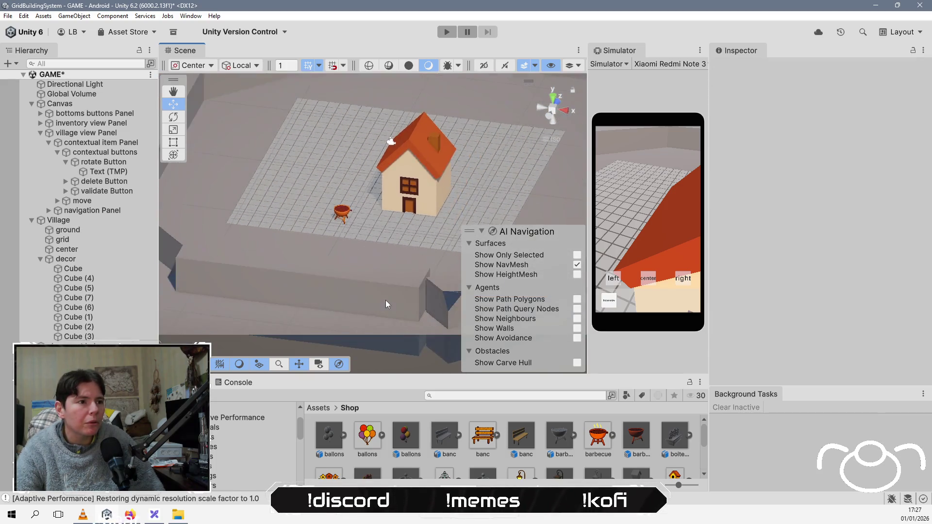
pyautogui.moveTo(380, 302)
pyautogui.mouseDown()
pyautogui.moveTo(377, 263)
pyautogui.moveTo(413, 272)
pyautogui.mouseUp()
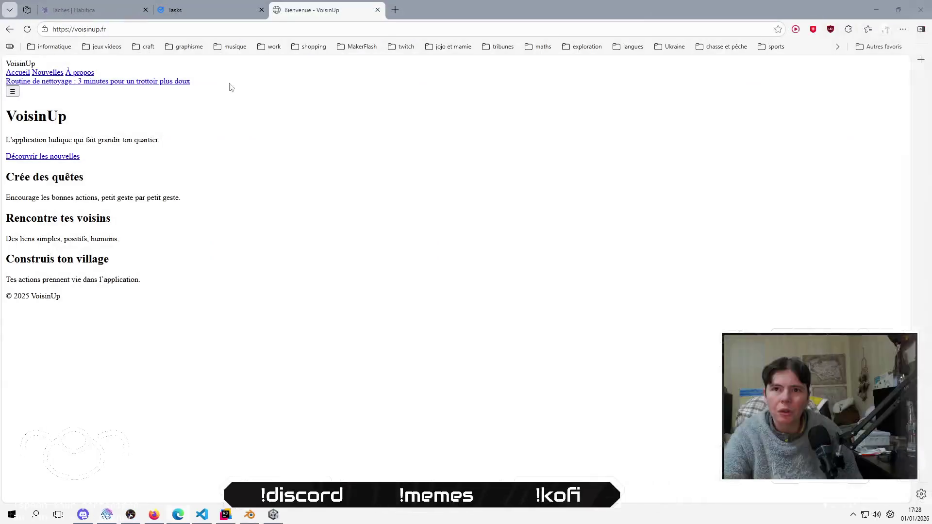
# Minimize Edge, Unity and Blender to reveal Rider
pyautogui.click(869, 5)
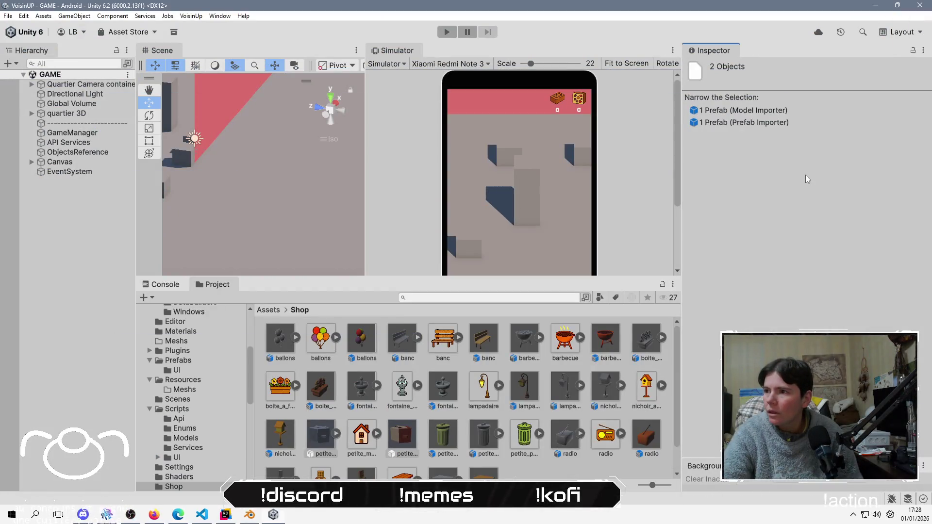
pyautogui.click(870, 6)
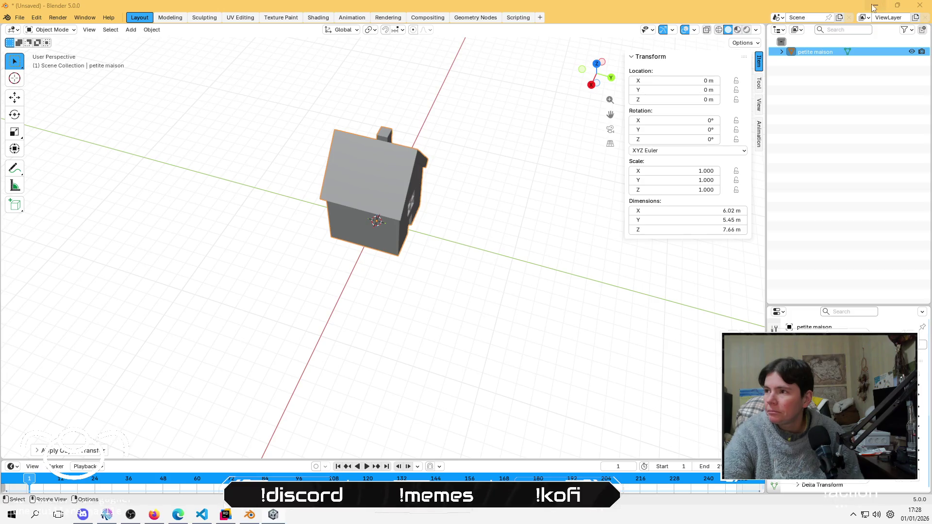
pyautogui.click(870, 8)
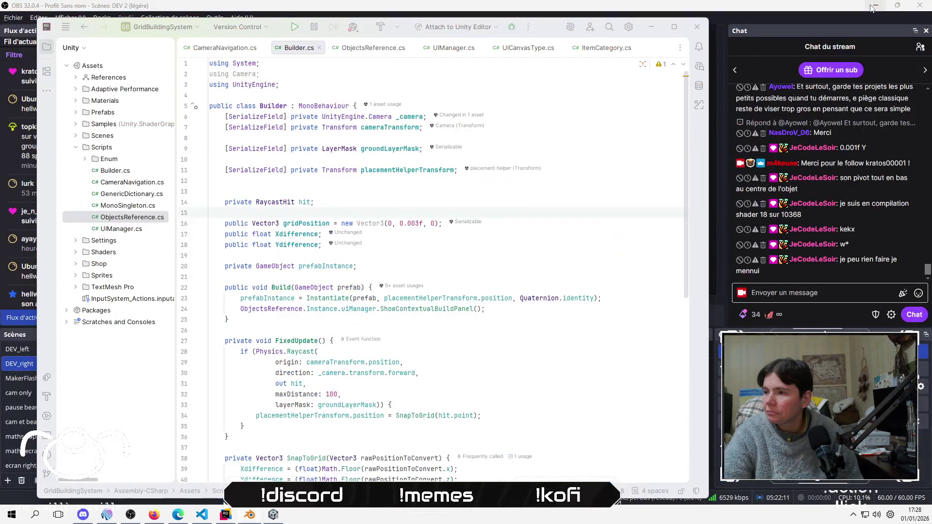
# Review the Instantiate and Physics.Raycast lines in Builder.cs, then bring up VS Code
pyautogui.click(474, 298)
pyautogui.click(500, 363)
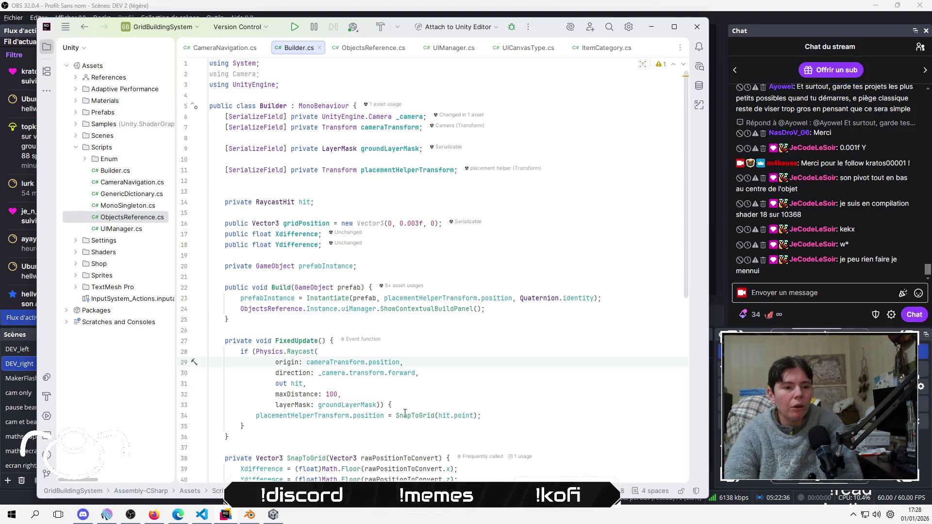
pyautogui.click(211, 517)
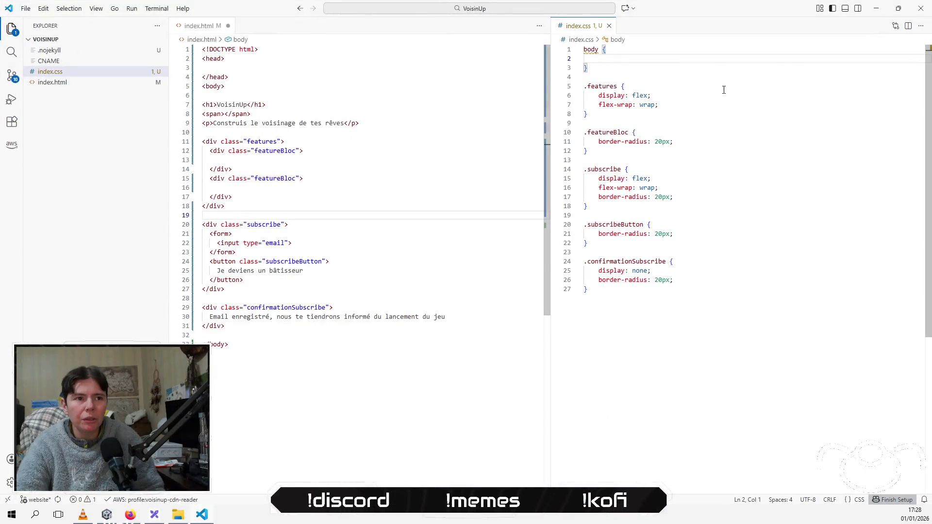
# Delete the blank line in index.css's body rule and save index.css and index.html
pyautogui.press('BackSpace')
pyautogui.hotkey('ctrl', 's')
pyautogui.press('Down')
pyautogui.press('Down')
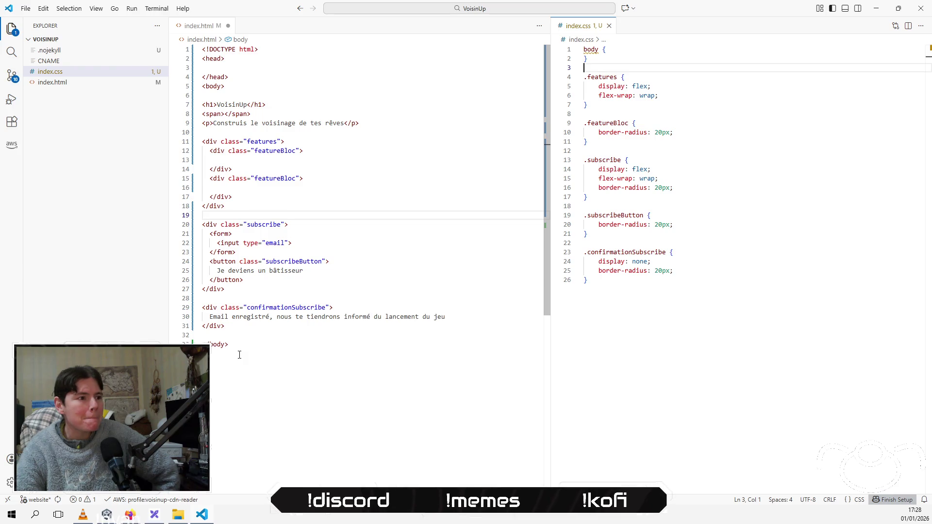
pyautogui.click(255, 333)
pyautogui.hotkey('ctrl', 's')
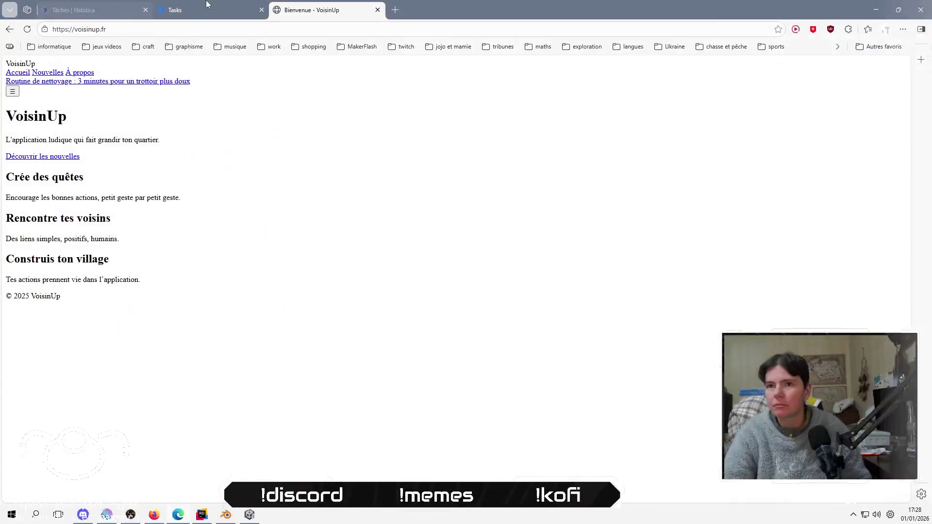
# Open Desktop/voisinUp/VoisinUp/index.html through a file: address in a new Edge tab
pyautogui.click(396, 13)
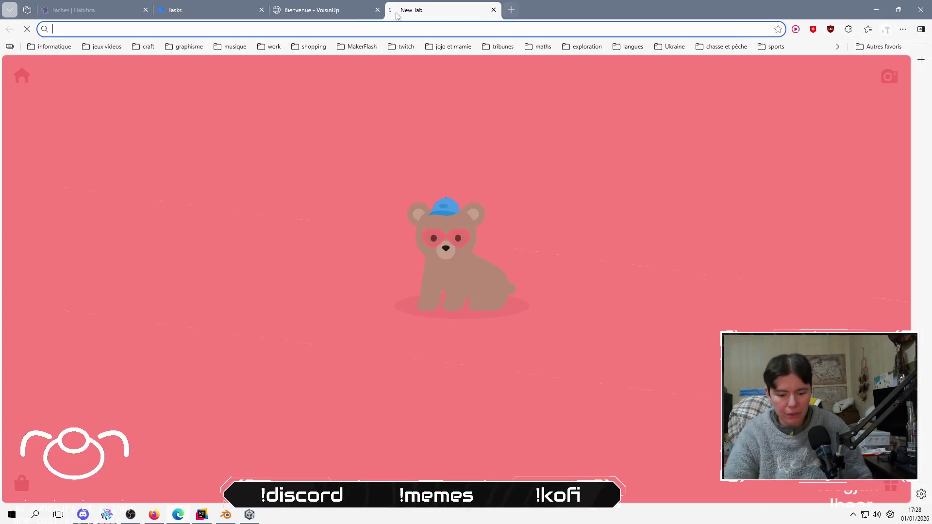
pyautogui.write('file:///C:/Users/jaima/Desktop/4phases.pdf')
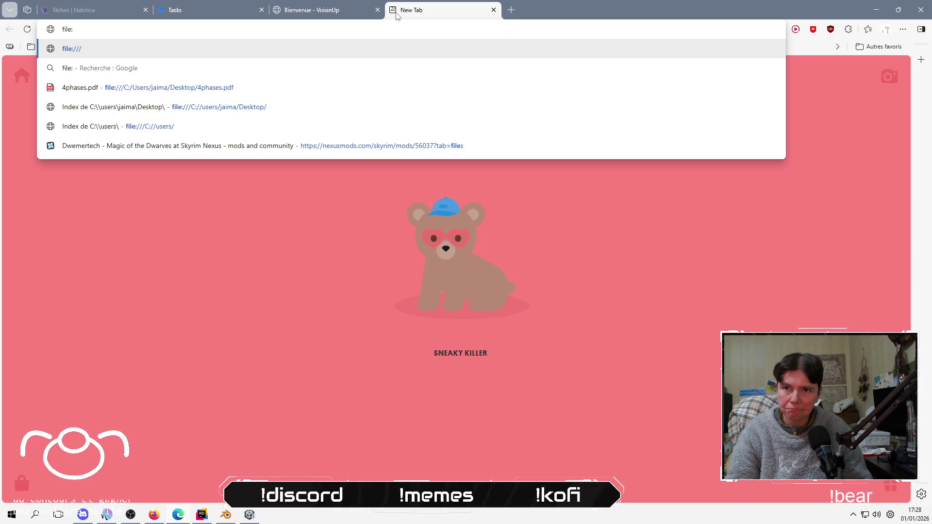
pyautogui.press('Down')
pyautogui.press('Down')
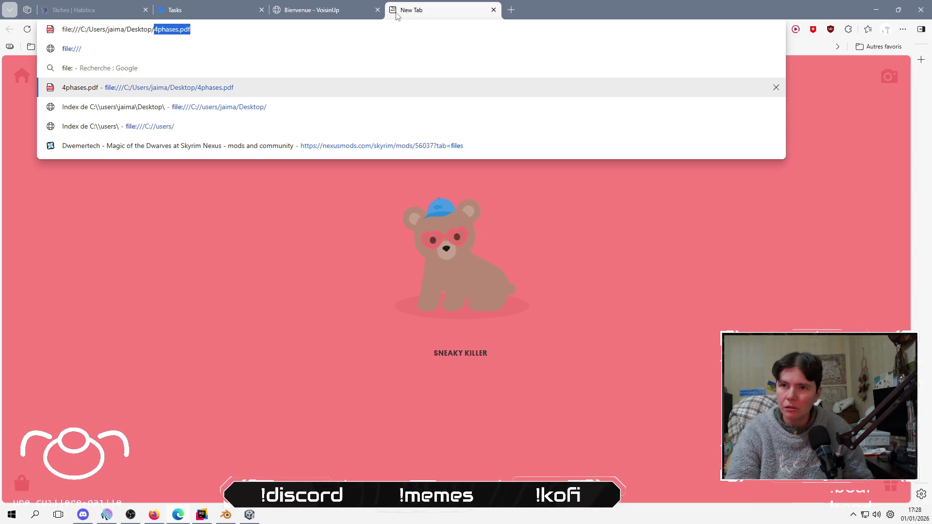
pyautogui.press('Down')
pyautogui.press('Return')
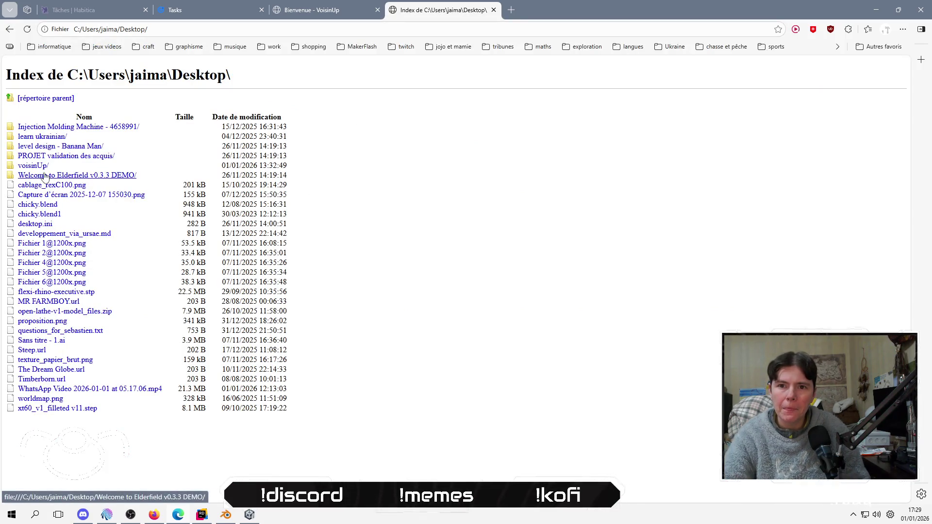
pyautogui.click(34, 166)
pyautogui.click(34, 128)
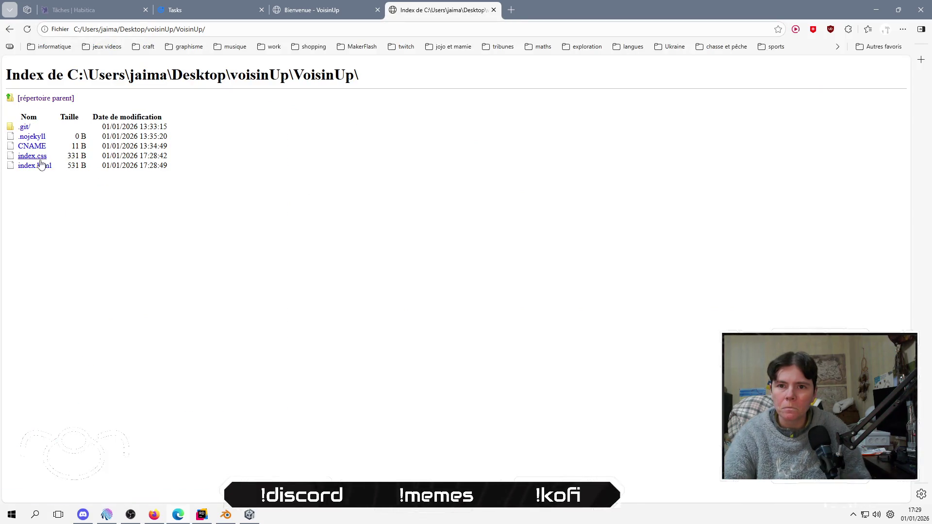
pyautogui.click(33, 170)
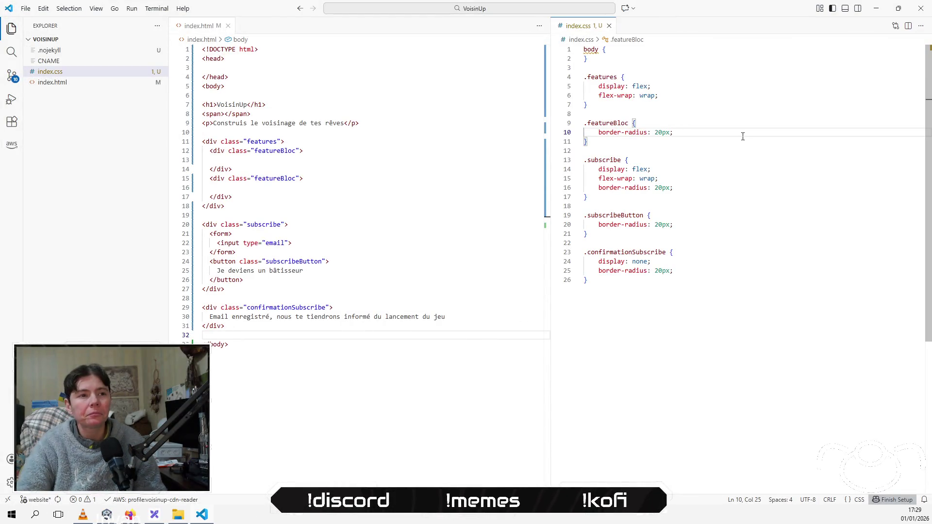
# Add width: 80% after border-radius in the .subscribe rule of index.css and save
pyautogui.rightClick(307, 229)
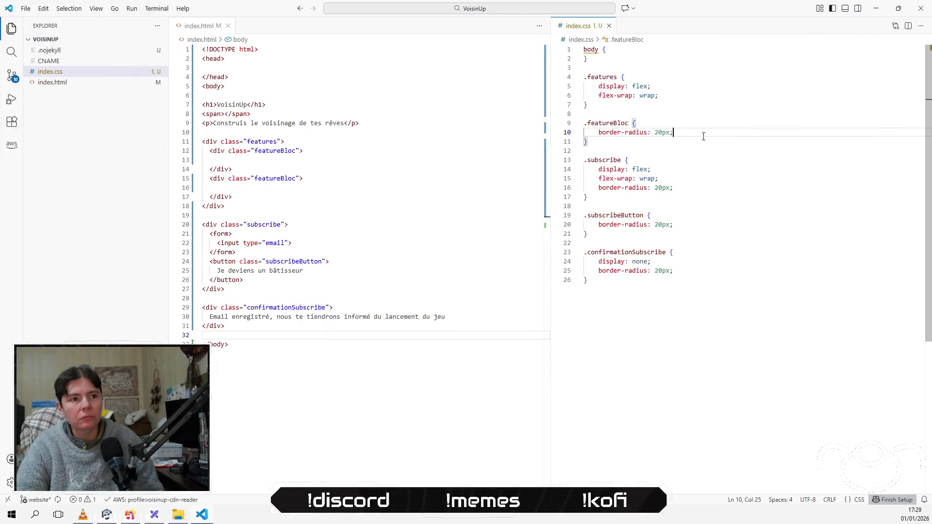
pyautogui.click(706, 171)
pyautogui.click(706, 159)
pyautogui.click(717, 186)
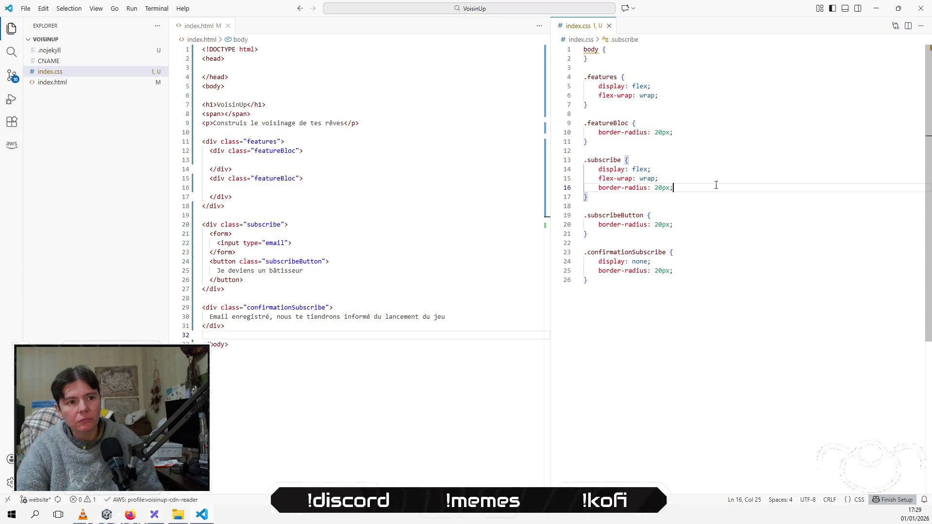
pyautogui.press('Return')
pyautogui.write('wi')
pyautogui.press('Return')
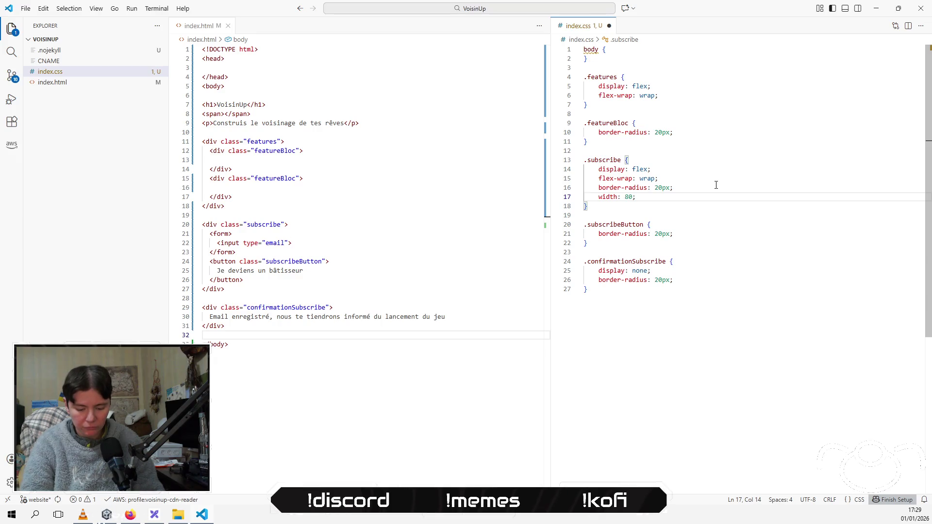
pyautogui.write('%')
pyautogui.hotkey('ctrl', 's')
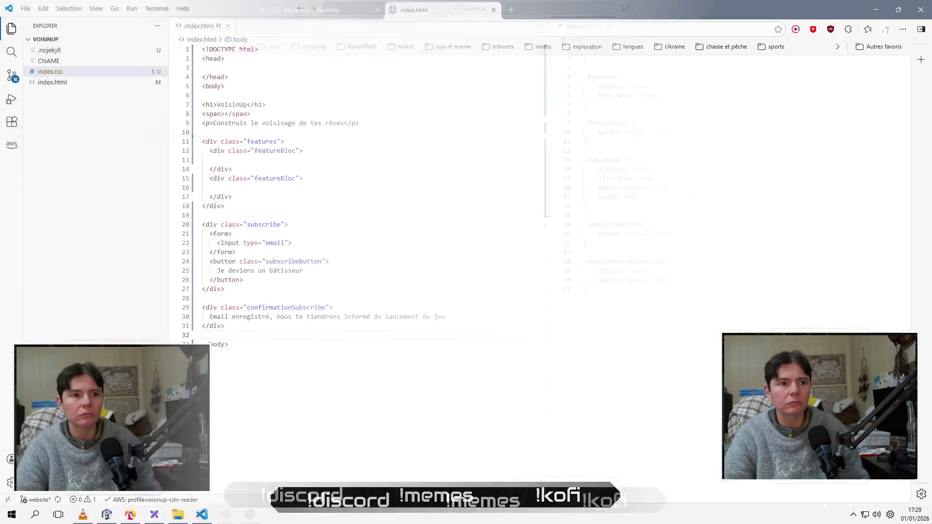
# Open Edge's developer tools with Inspecter and activate the element picker
pyautogui.rightClick(304, 214)
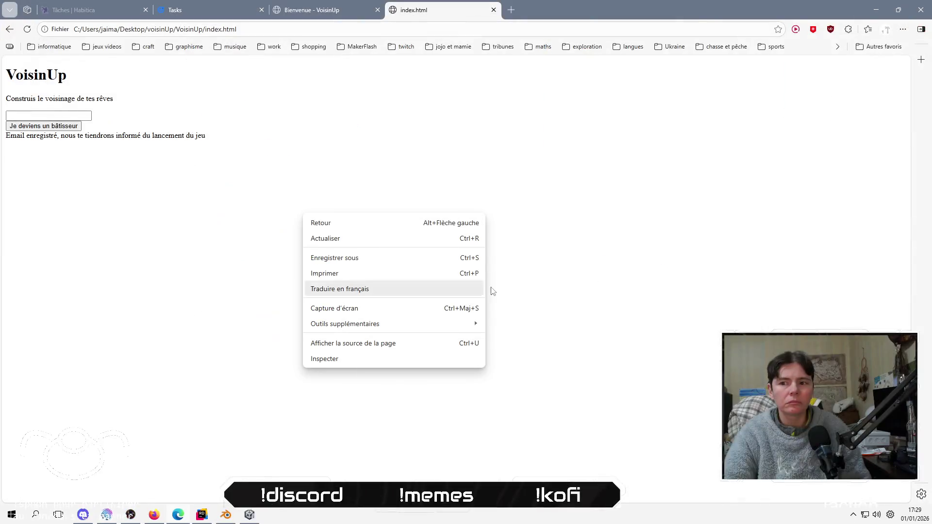
pyautogui.click(351, 359)
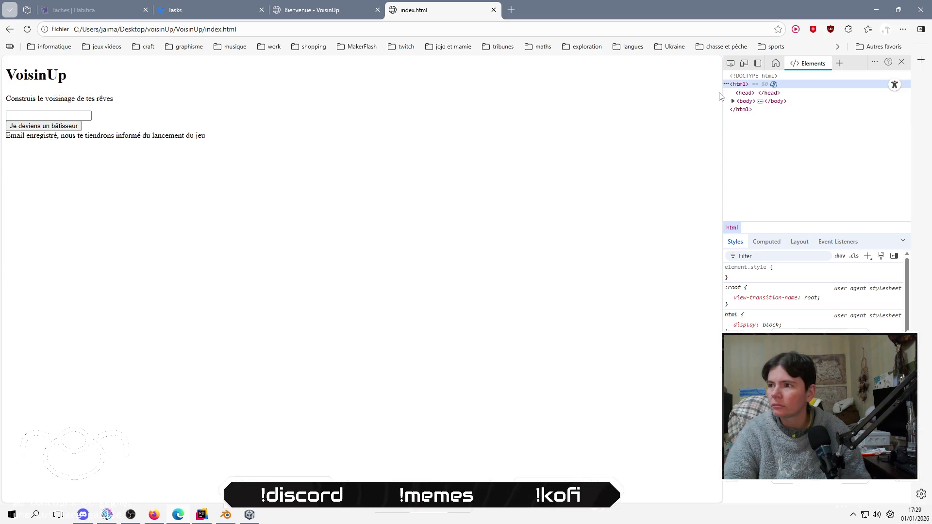
pyautogui.click(730, 63)
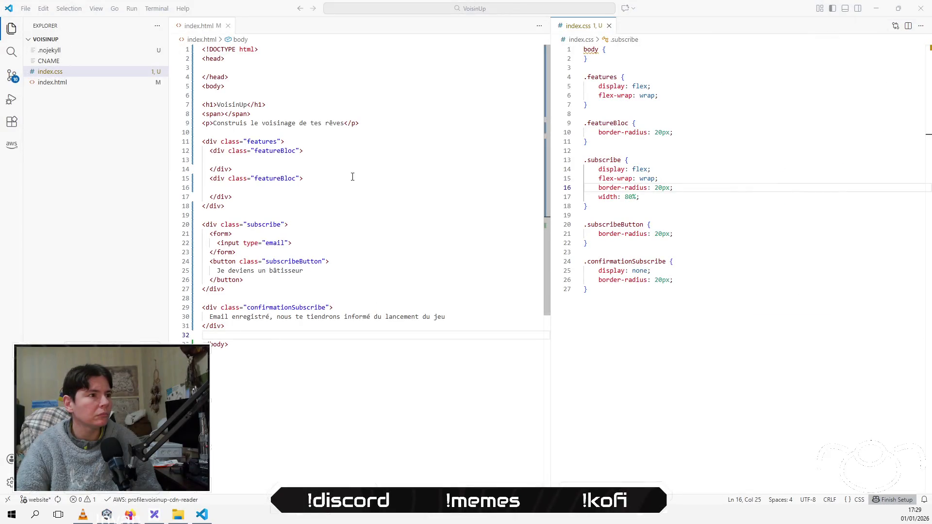
# Reduce both featureBloc divs to single-line <div class="featureBloc"></div> and switch to the Excalidraw mockup
pyautogui.click(334, 191)
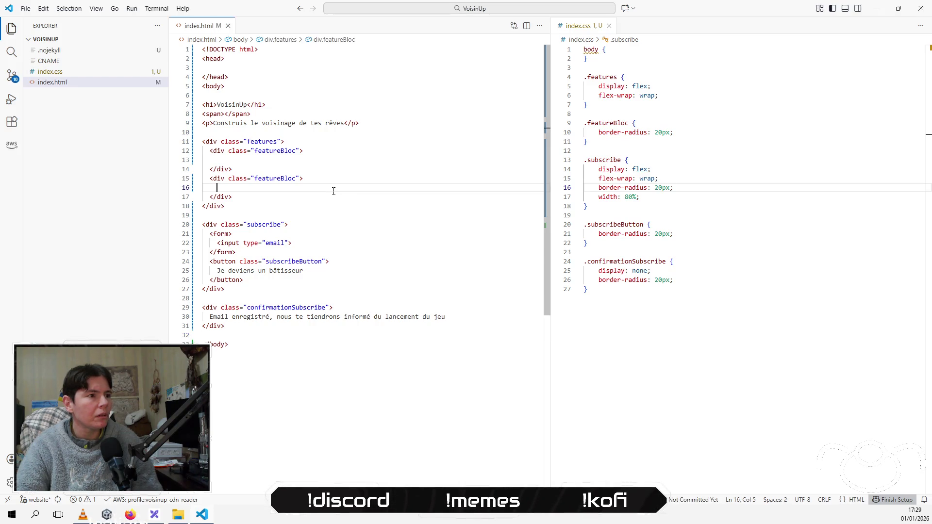
pyautogui.click(334, 164)
pyautogui.press('BackSpace')
pyautogui.press('Delete')
pyautogui.press('BackSpace')
pyautogui.press('BackSpace')
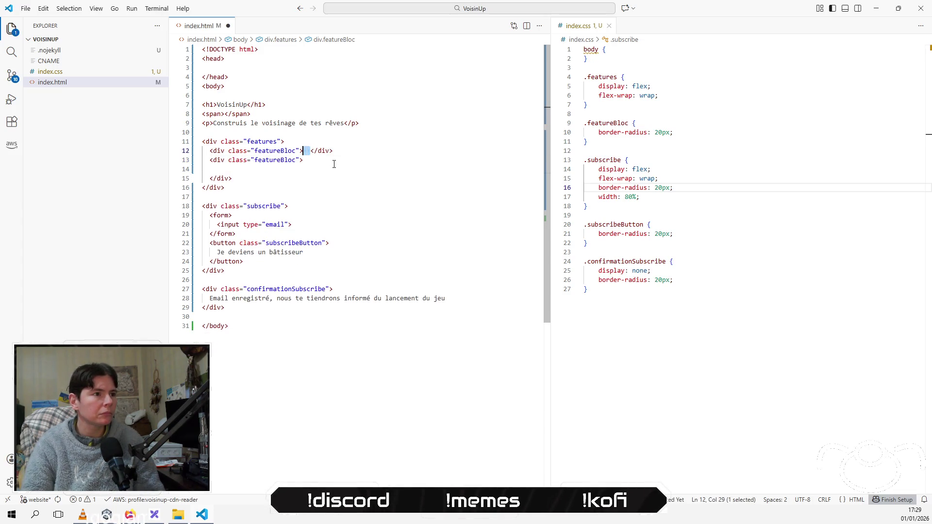
pyautogui.press('Down')
pyautogui.press('Down')
pyautogui.press('Down')
pyautogui.press('Down')
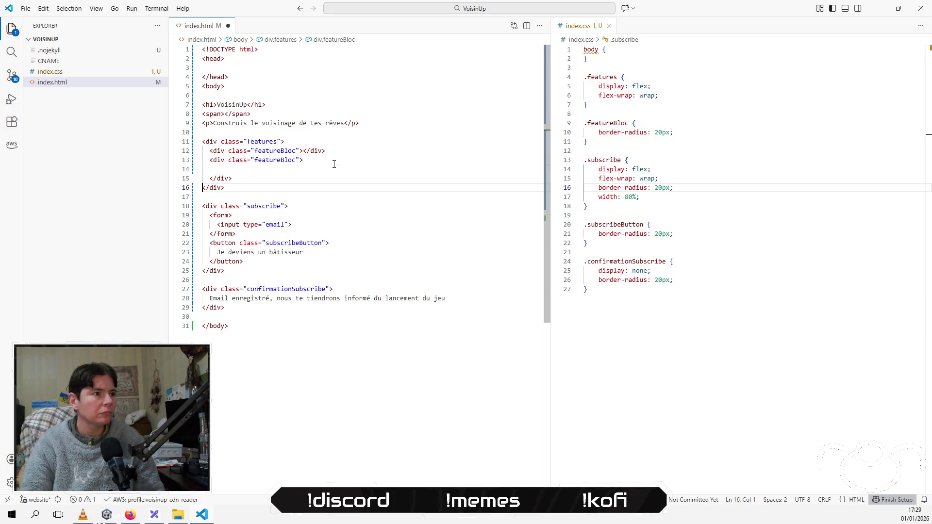
pyautogui.press('Up')
pyautogui.press('BackSpace')
pyautogui.press('BackSpace')
pyautogui.press('BackSpace')
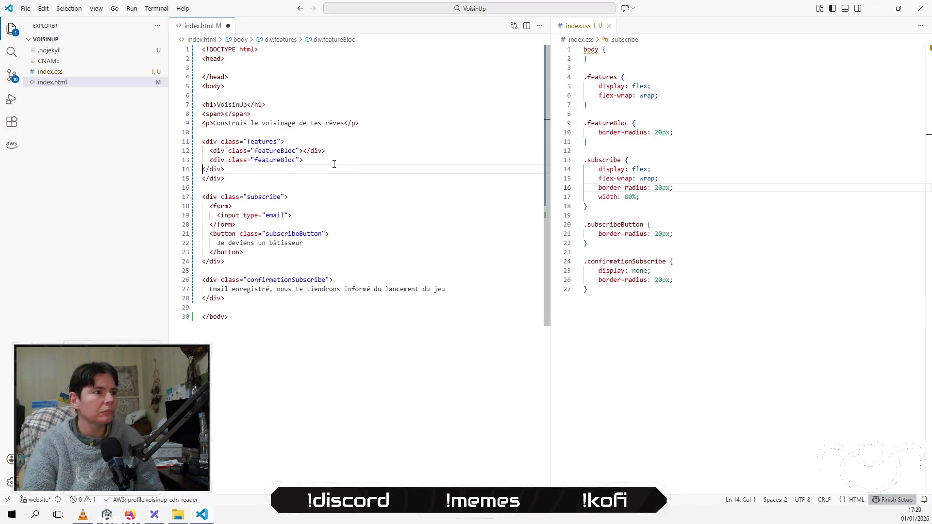
pyautogui.press('Up')
pyautogui.moveTo(315, 165)
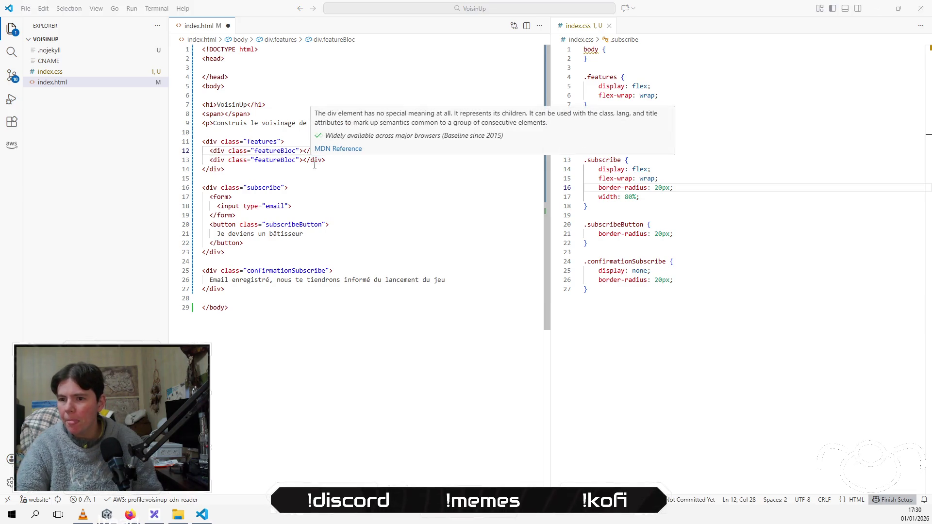
pyautogui.hotkey('alt', 'Tab')
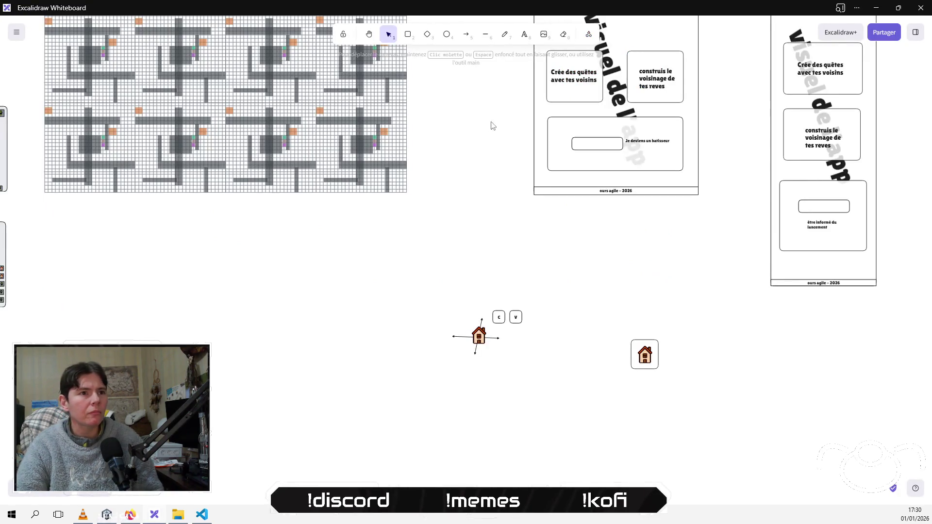
# Paste the mockup text into the first featureBloc, changing 'Crée' to make 'Participe à des quêtes avec tes voisins'
pyautogui.click(575, 86)
pyautogui.doubleClick(576, 80)
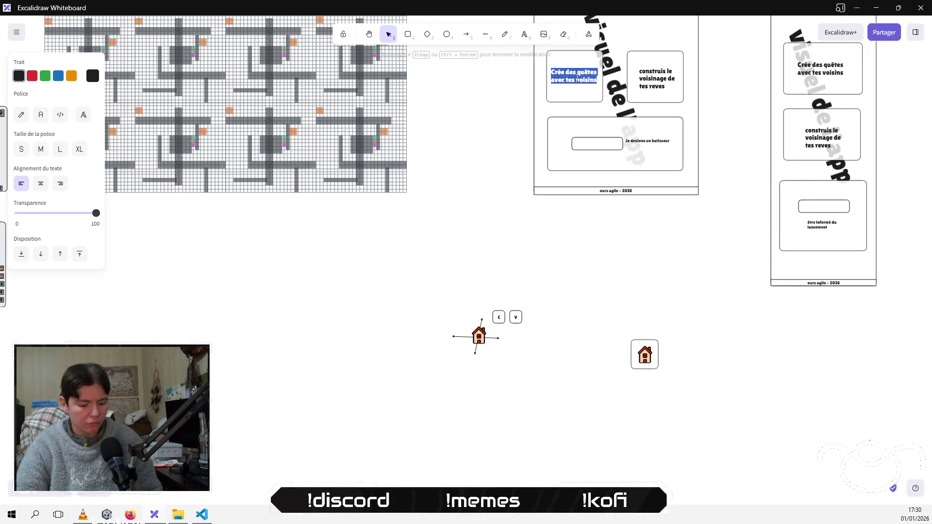
pyautogui.hotkey('ctrl', 'c')
pyautogui.hotkey('alt', 'Tab')
pyautogui.hotkey('ctrl', 'v')
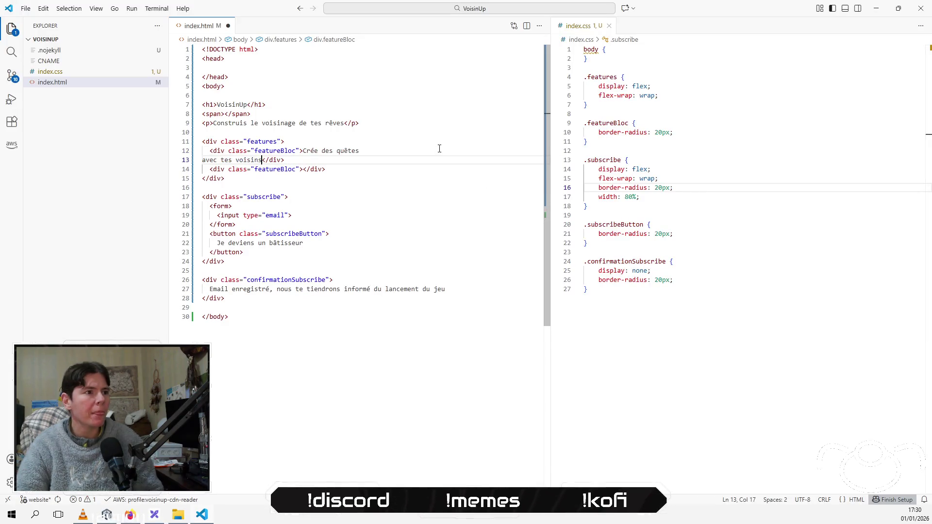
pyautogui.press('Home')
pyautogui.press('BackSpace')
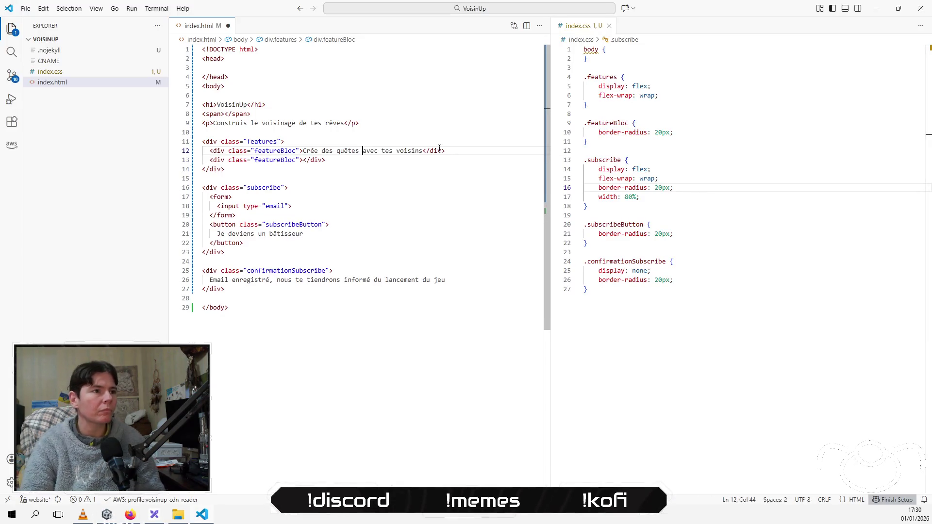
pyautogui.press('Left')
pyautogui.press('Left')
pyautogui.hotkey('shift', 'Left')
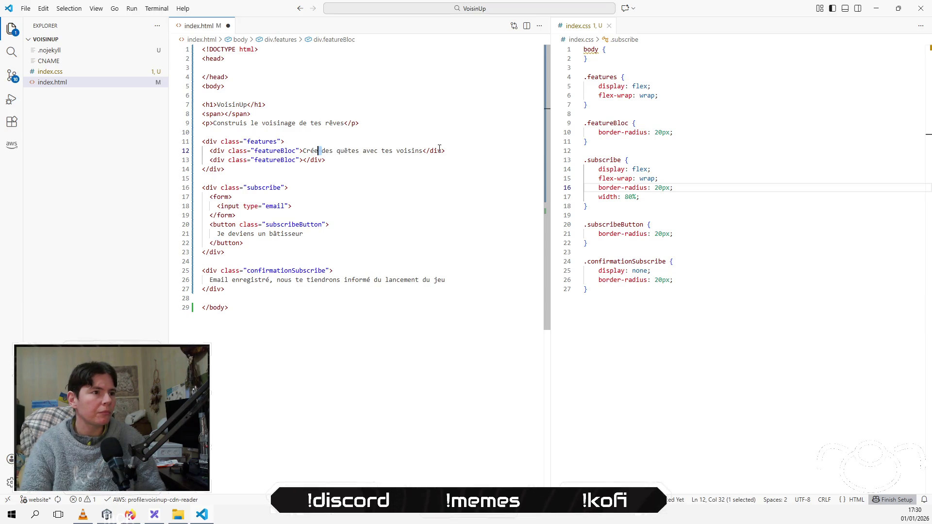
pyautogui.write('Participe à')
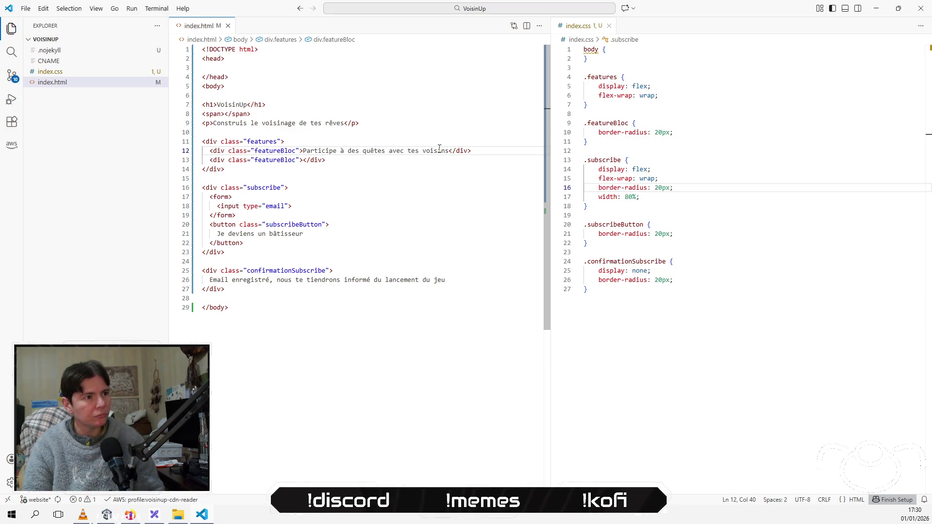
pyautogui.press('Down')
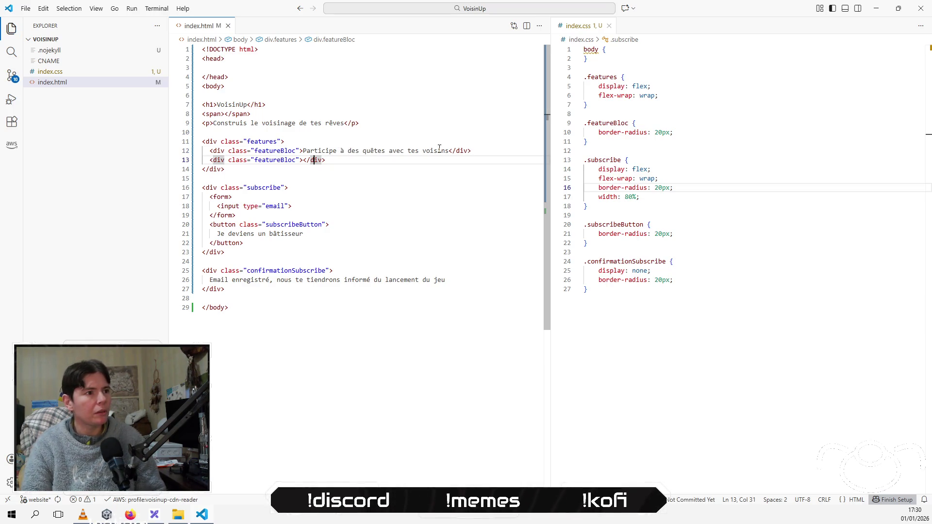
# Copy 'construis le voisinage de tes reves' from the mockup into the second featureBloc and save
pyautogui.hotkey('alt', 'Tab')
pyautogui.scroll(3, 781, 110)
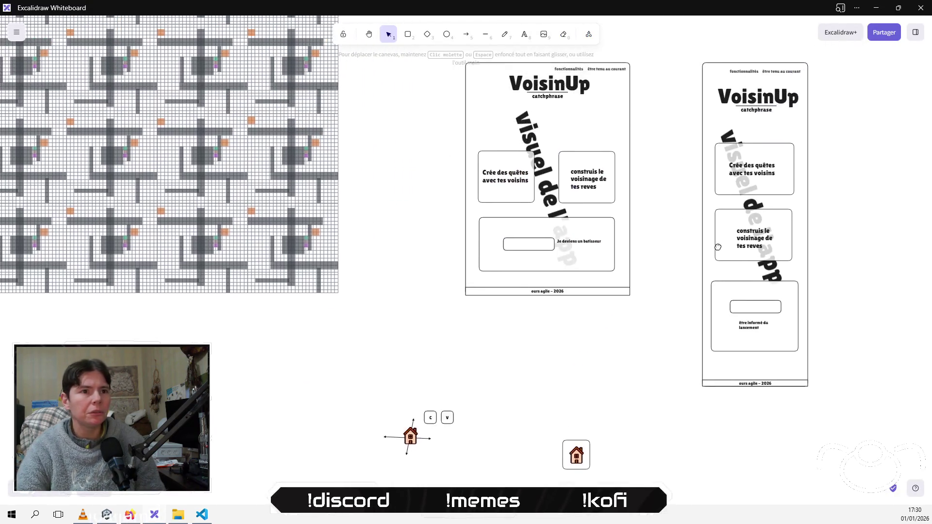
pyautogui.doubleClick(582, 184)
pyautogui.press('BackSpace')
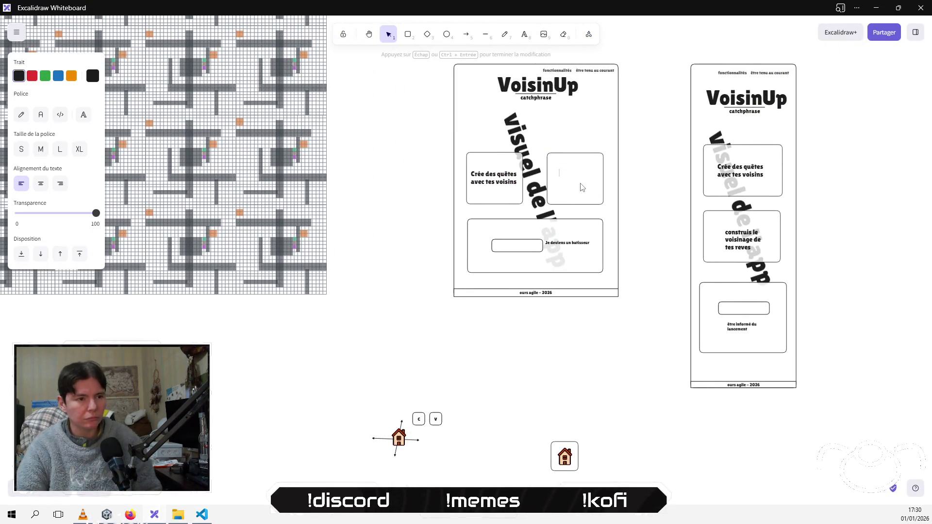
pyautogui.hotkey('ctrl', 'z')
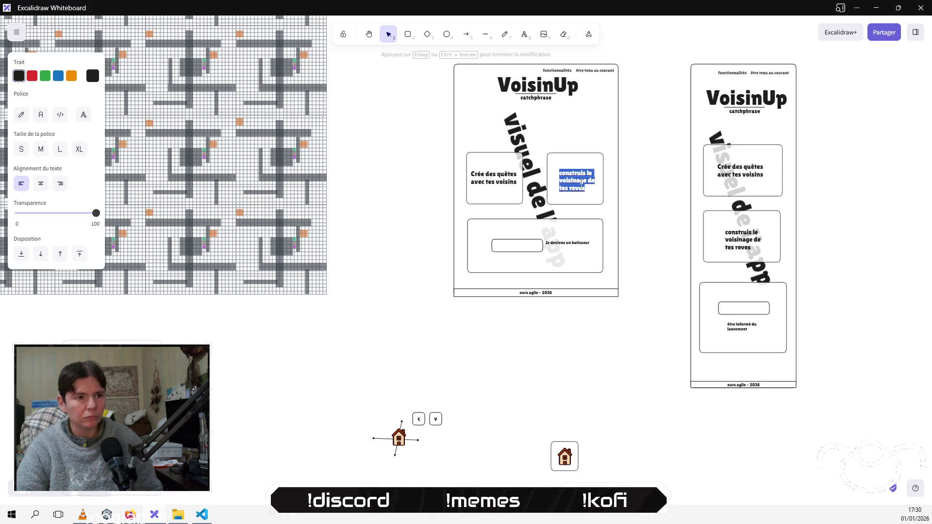
pyautogui.hotkey('ctrl', 'c')
pyautogui.hotkey('alt', 'Tab')
pyautogui.hotkey('ctrl', 'v')
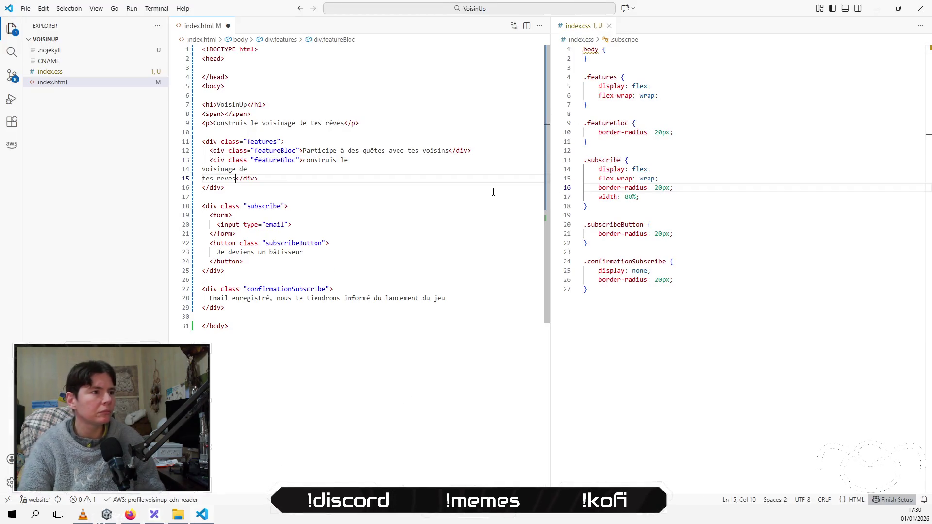
pyautogui.press('BackSpace')
pyautogui.press('BackSpace')
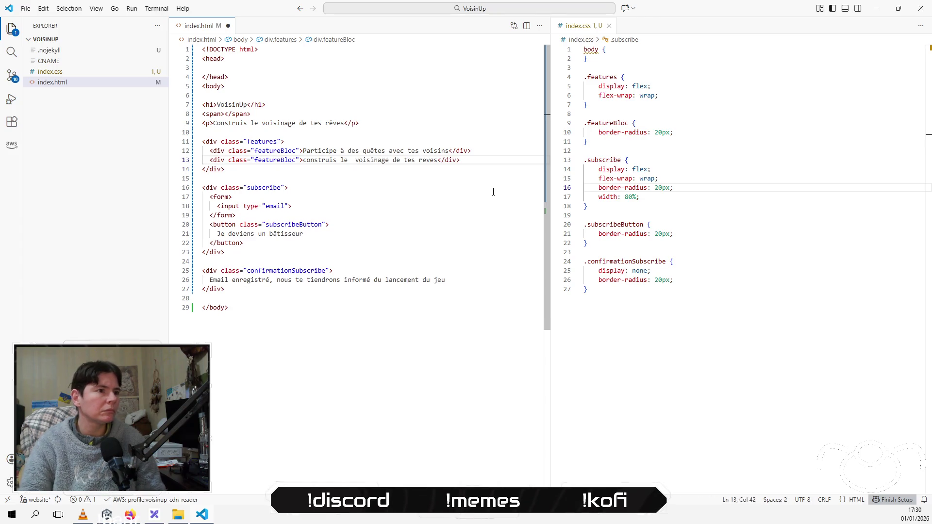
pyautogui.press('Down')
pyautogui.hotkey('ctrl', 's')
pyautogui.hotkey('alt', 'Tab')
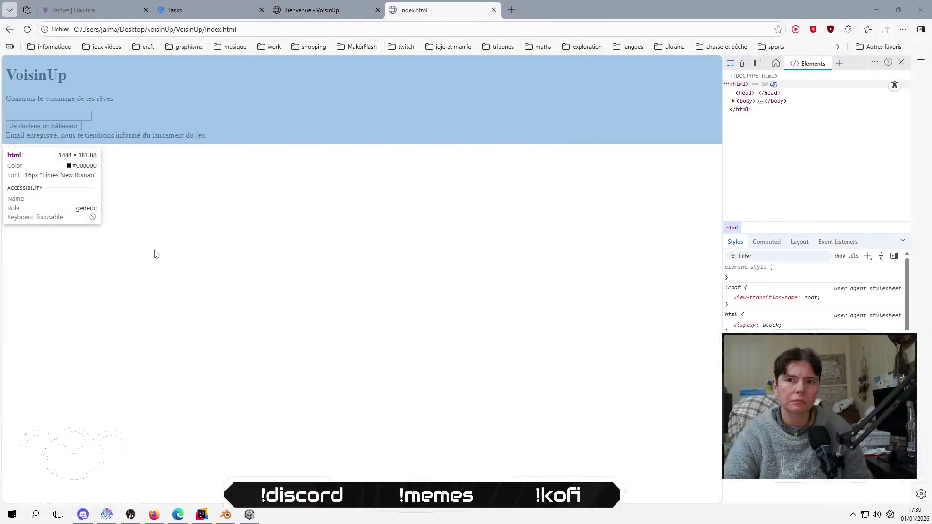
# Reload the preview, then give the .featureBloc rule background-color: bisque and save
pyautogui.press('F5')
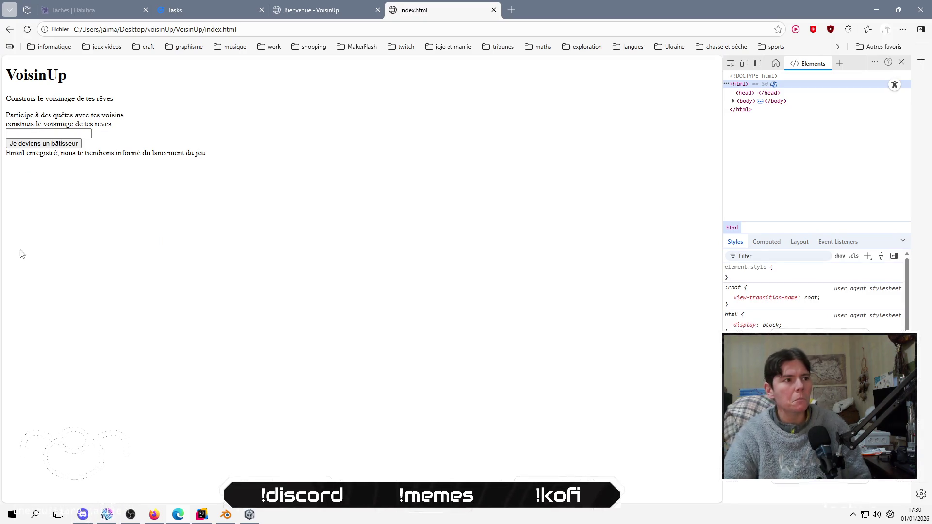
pyautogui.hotkey('alt', 'Tab')
pyautogui.click(734, 132)
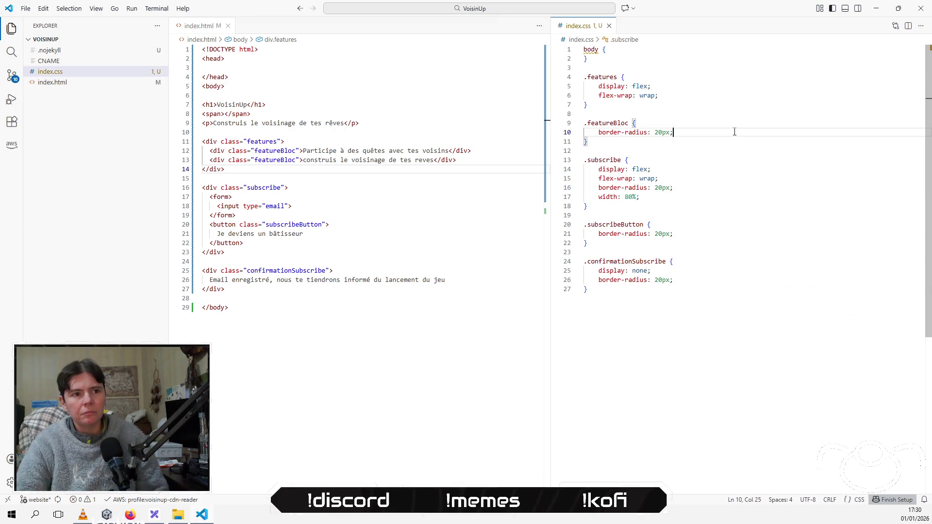
pyautogui.press('Return')
pyautogui.write('bg')
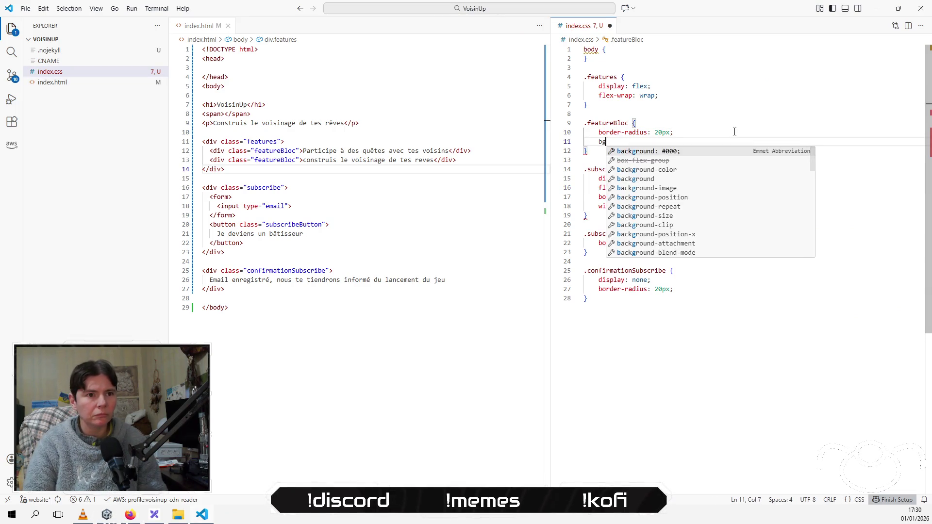
pyautogui.press('Down')
pyautogui.press('Down')
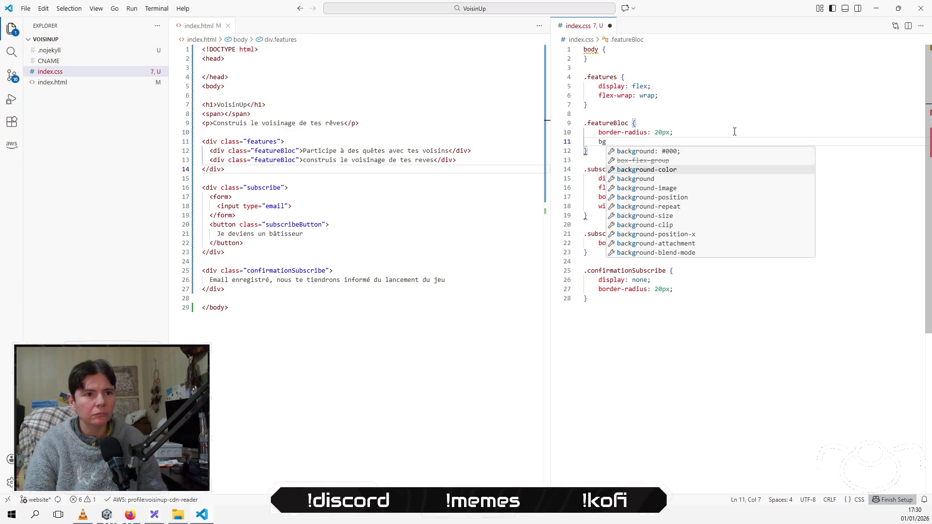
pyautogui.press('Return')
pyautogui.press('Down')
pyautogui.press('Down')
pyautogui.press('Down')
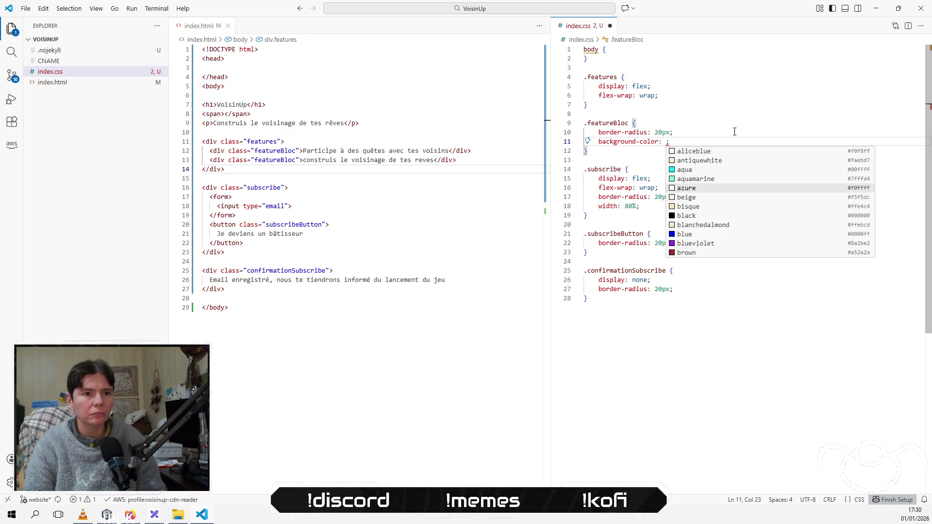
pyautogui.press('Return')
pyautogui.press('Down')
pyautogui.hotkey('ctrl', 's')
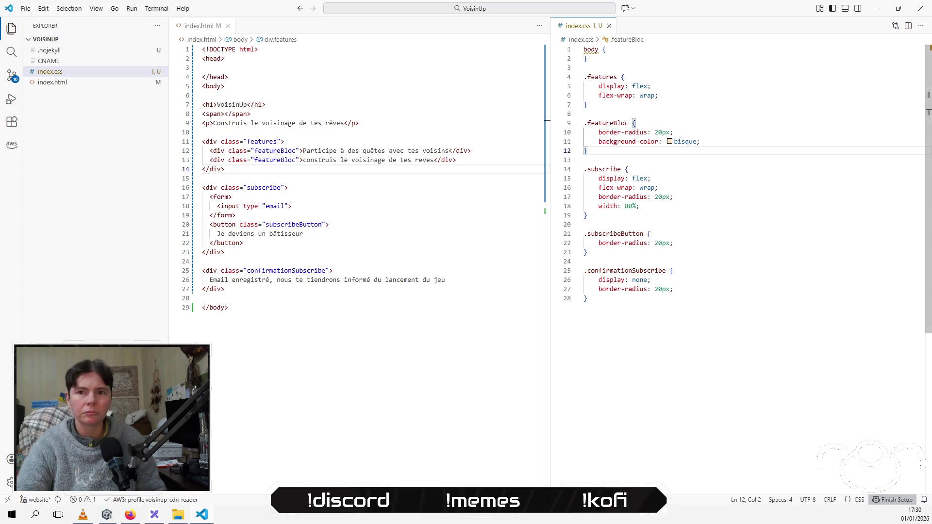
pyautogui.hotkey('alt', 'Tab')
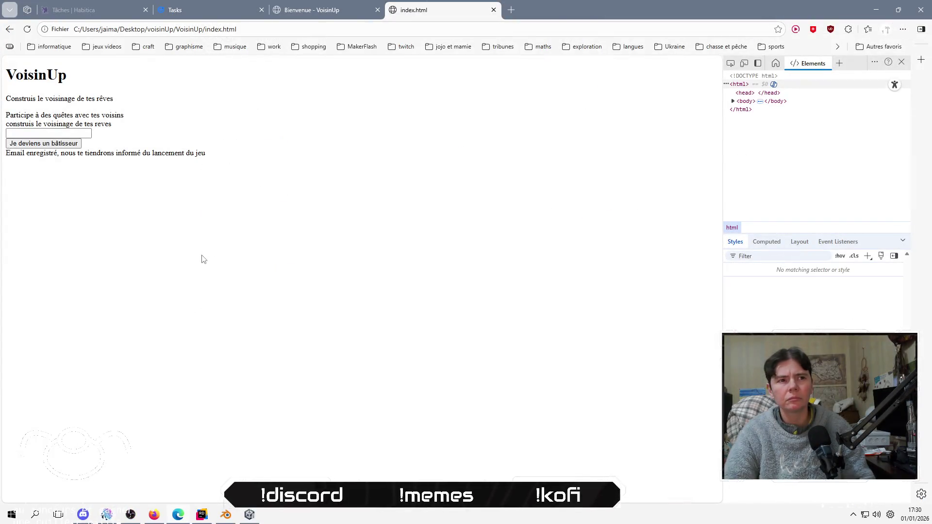
pyautogui.hotkey('alt', 'Tab')
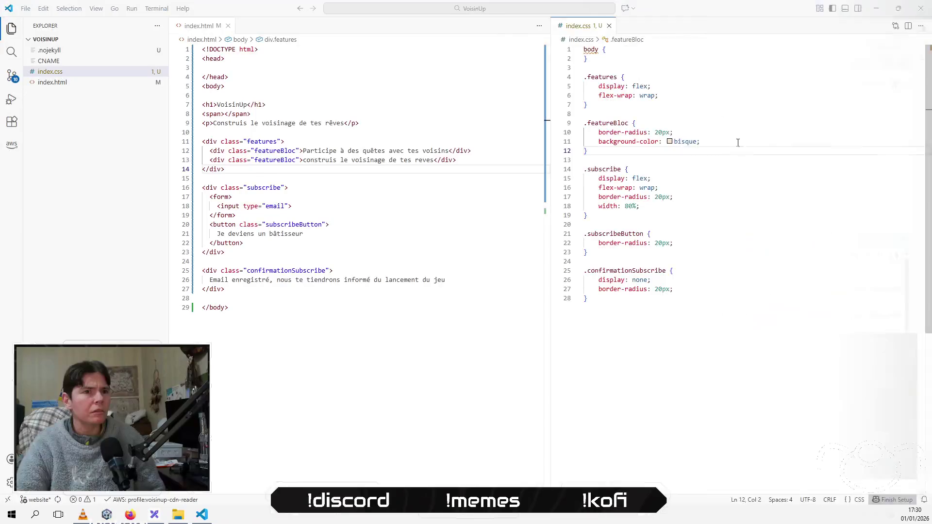
# Move the bisque background into .features and copy border-radius: 20px into it as well
pyautogui.tripleClick(737, 142)
pyautogui.press('BackSpace')
pyautogui.press('Up')
pyautogui.press('Up')
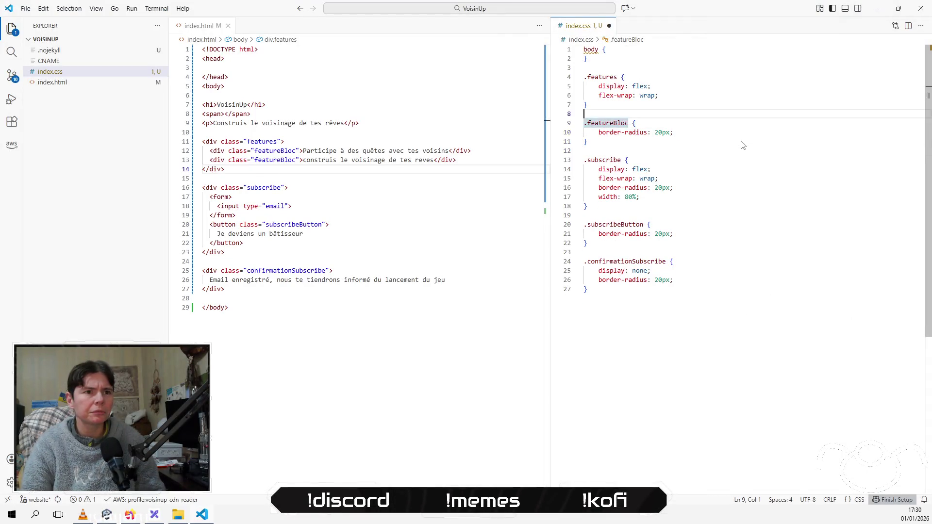
pyautogui.hotkey('ctrl', 'z')
pyautogui.click(748, 131)
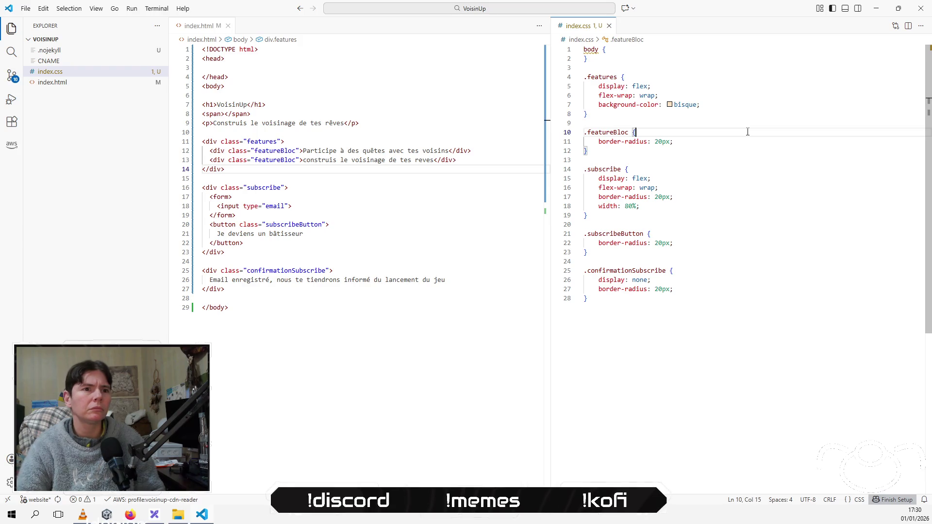
pyautogui.tripleClick(842, 144)
pyautogui.hotkey('ctrl', 'c')
pyautogui.press('Up')
pyautogui.press('Up')
pyautogui.press('Up')
pyautogui.hotkey('ctrl', 'v')
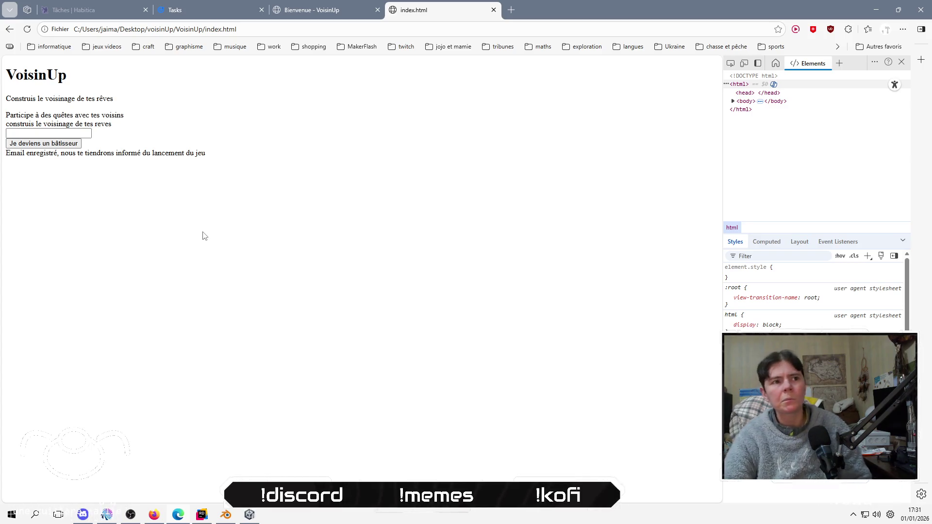
pyautogui.click(354, 102)
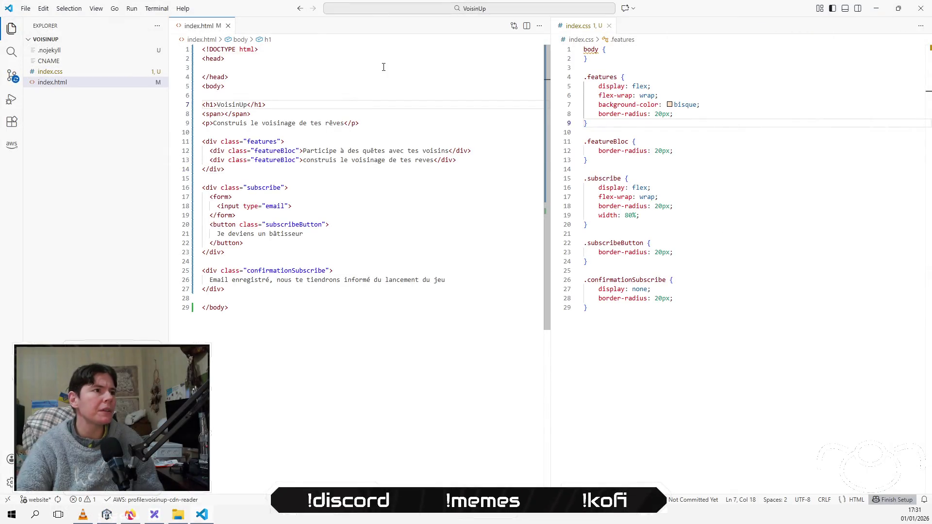
pyautogui.press('Up')
pyautogui.press('Up')
pyautogui.press('Up')
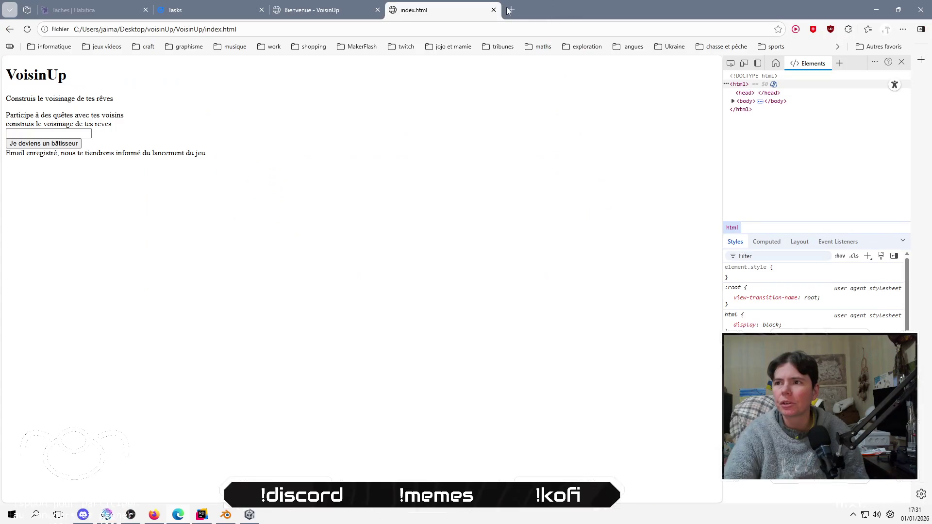
# Search 'css link html' and paste W3Schools' <link rel="stylesheet" href="styles.css"> into the head
pyautogui.click(511, 10)
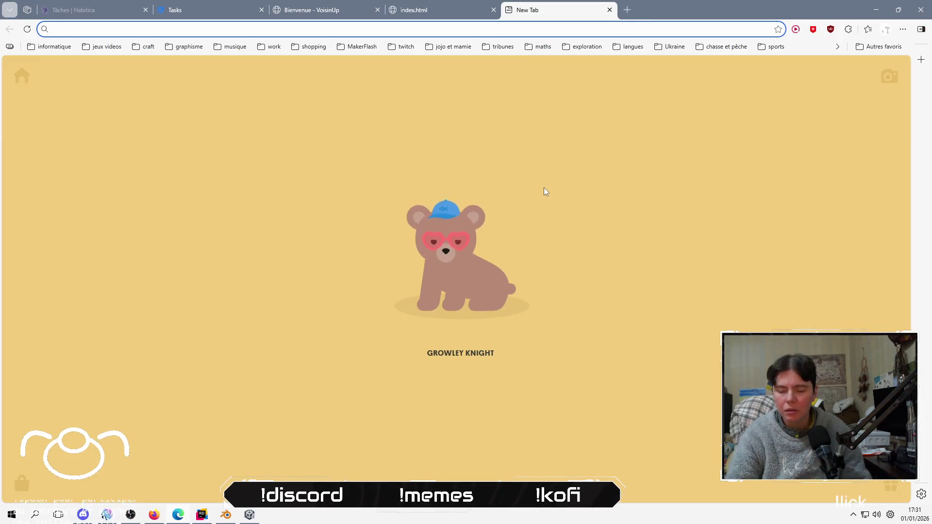
pyautogui.write('css ')
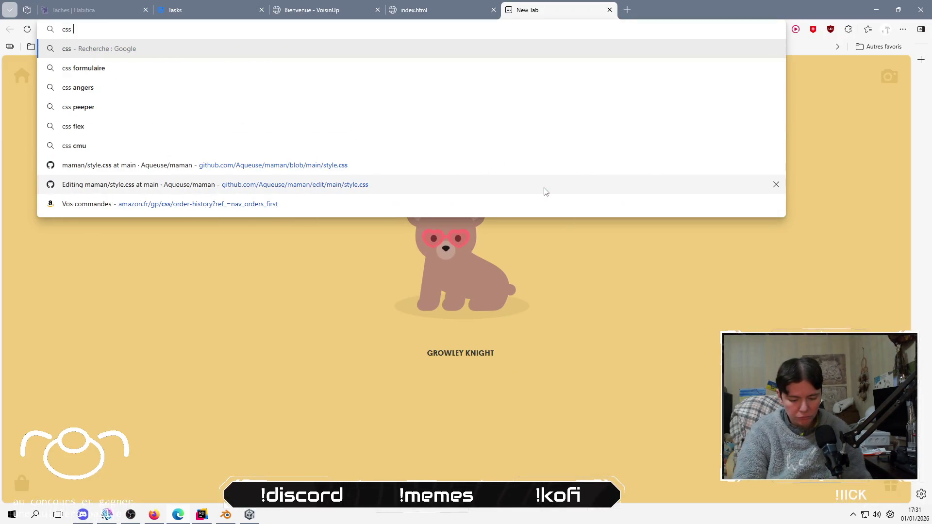
pyautogui.write('link html')
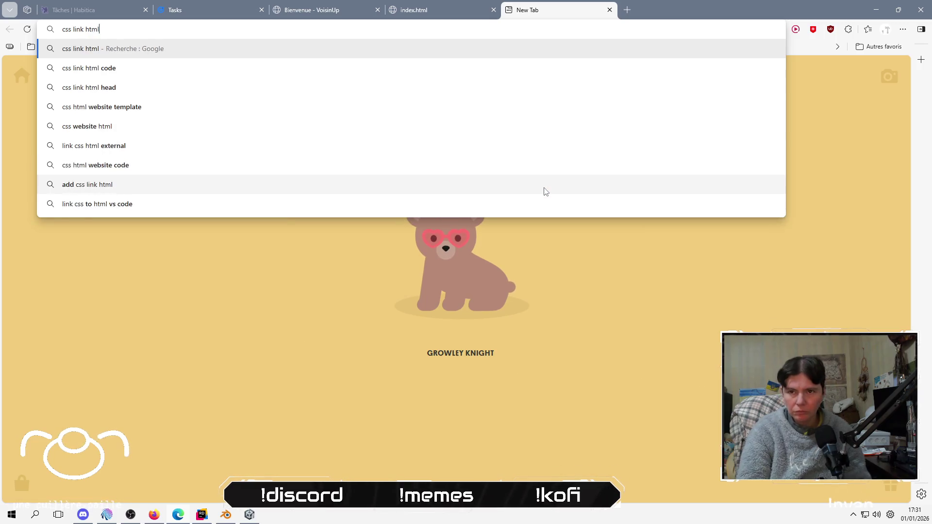
pyautogui.press('Return')
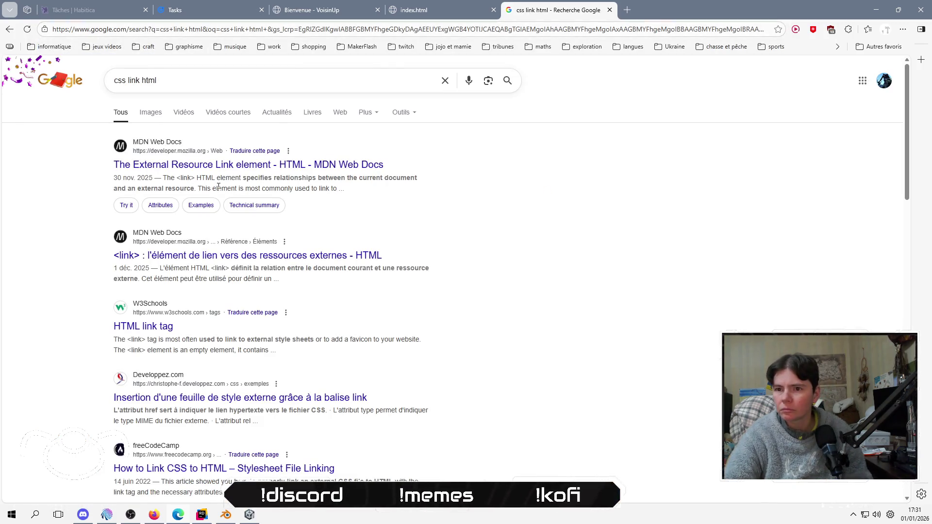
pyautogui.click(142, 328)
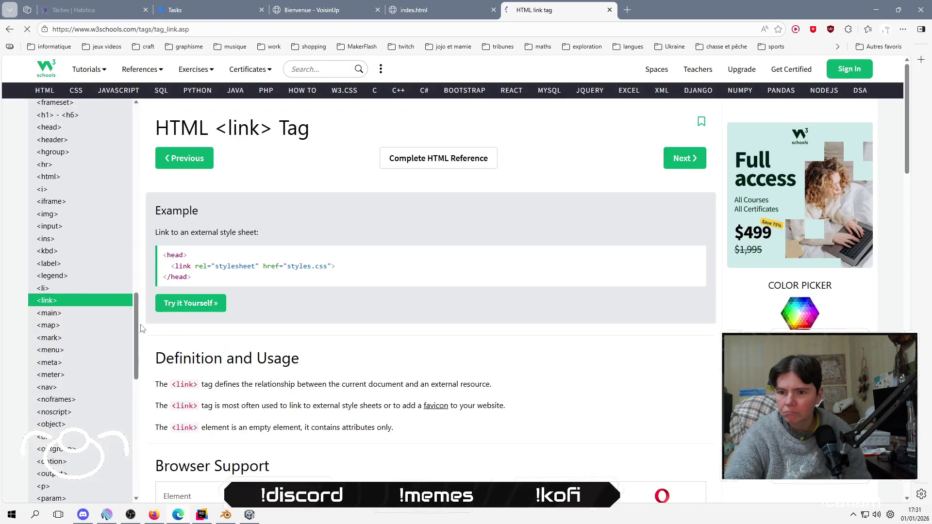
pyautogui.moveTo(334, 264); pyautogui.dragTo(188, 266)
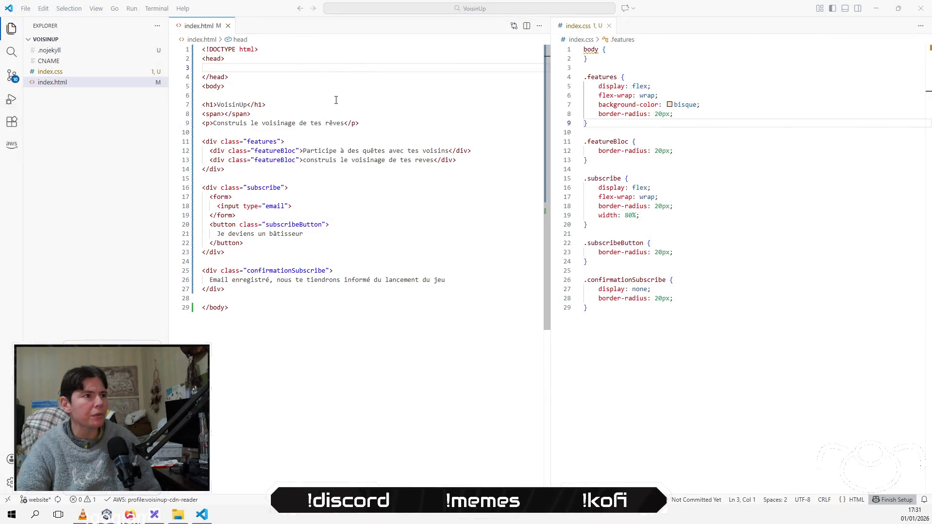
pyautogui.click(337, 68)
pyautogui.hotkey('ctrl', 'v')
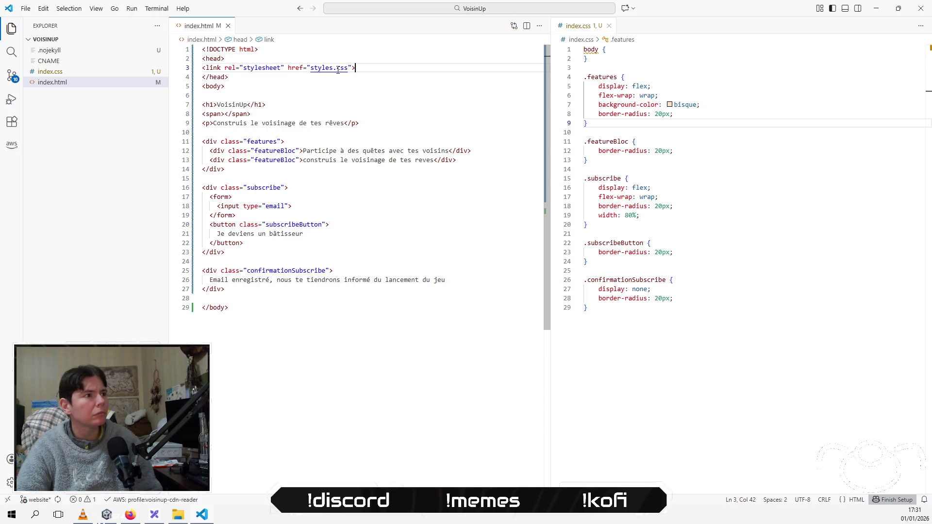
# Change the stylesheet link's file name from styles to index, then check the VoisinUp preview
pyautogui.press('Left')
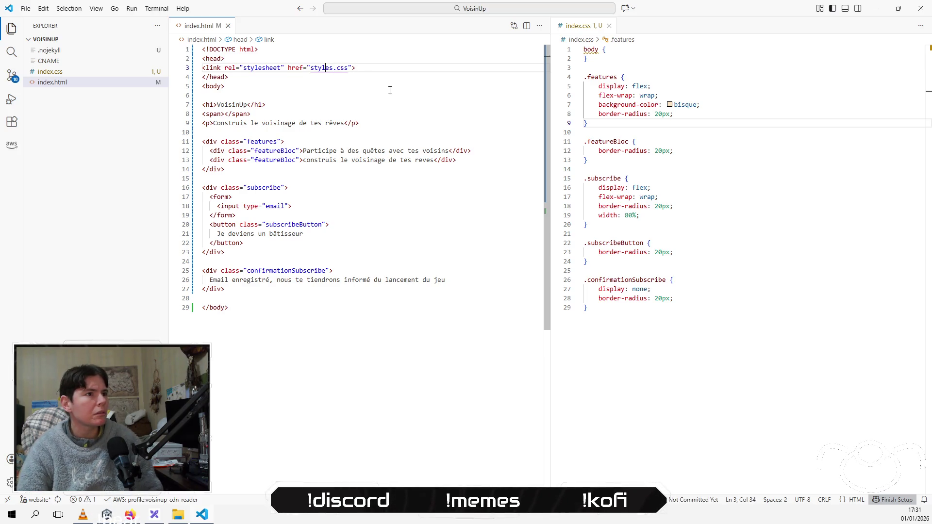
pyautogui.hotkey('ctrl', 'shift', 'Left')
pyautogui.write('index')
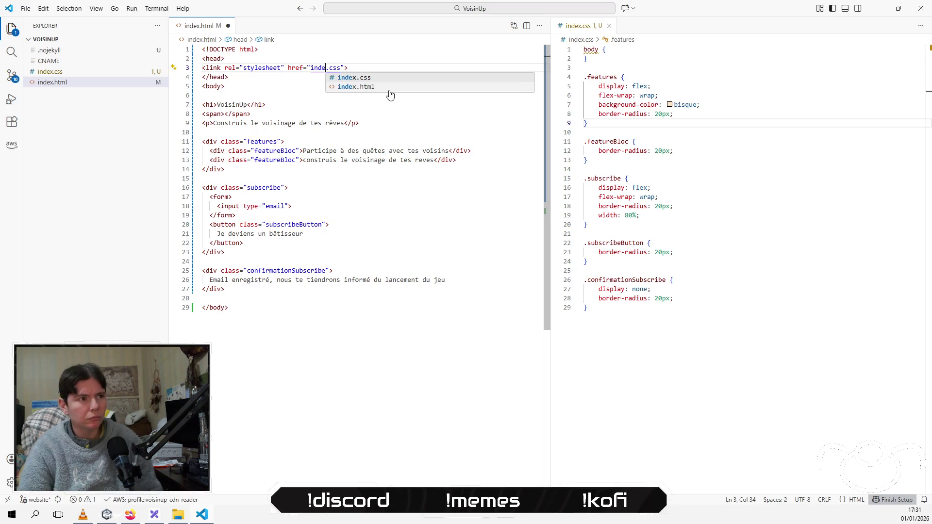
pyautogui.click(413, 104)
pyautogui.hotkey('alt', 'Tab')
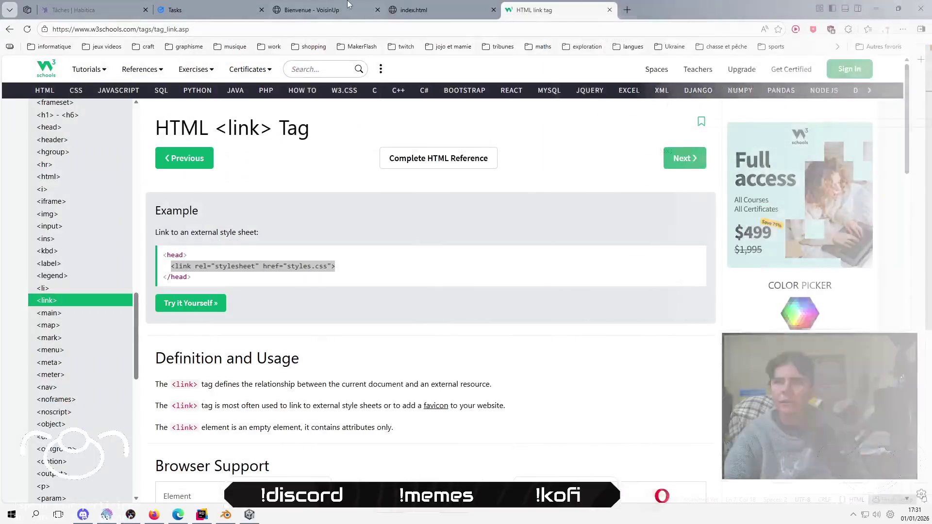
pyautogui.click(442, 14)
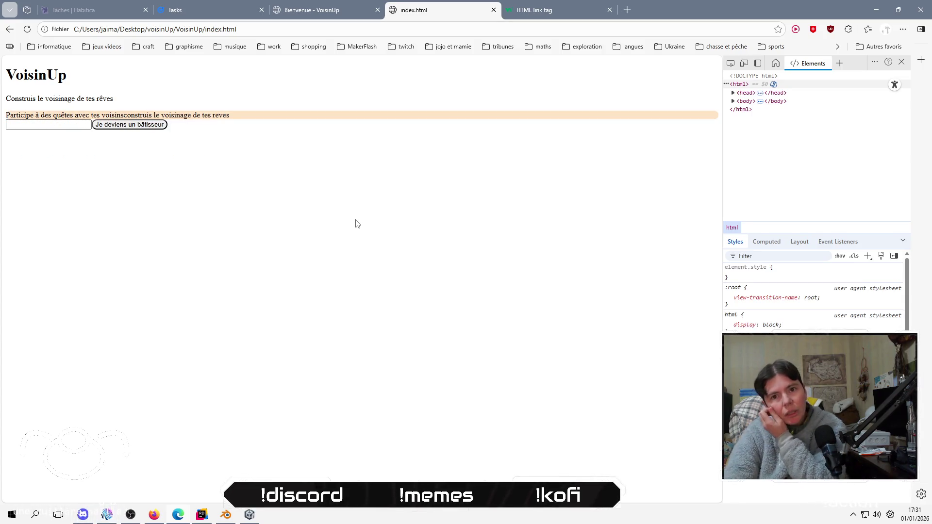
pyautogui.hotkey('alt', 'Tab')
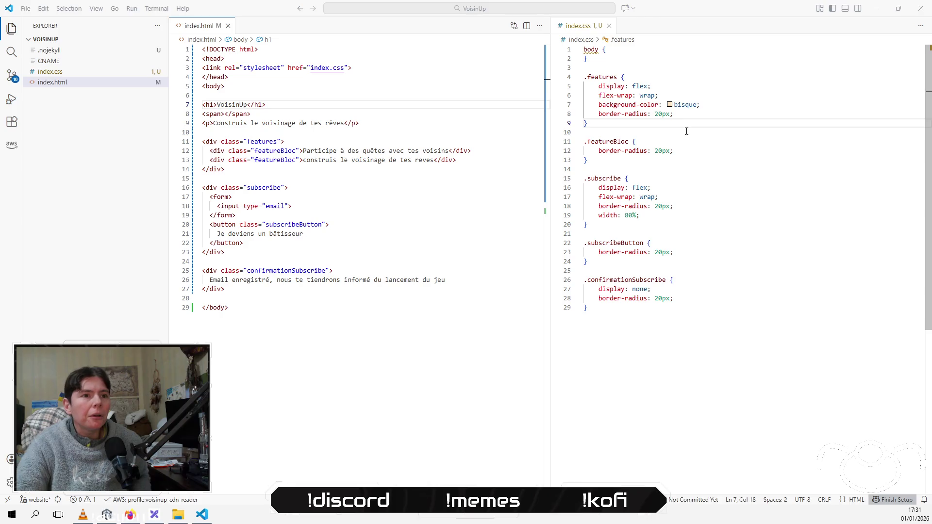
# Insert an empty h1 rule after the body rule in index.css
pyautogui.click(686, 132)
pyautogui.press('Return')
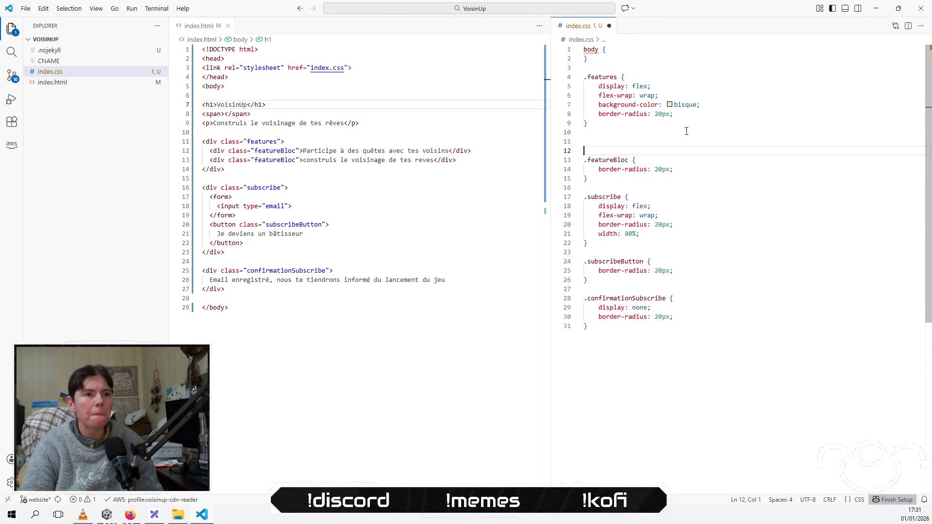
pyautogui.press('BackSpace')
pyautogui.press('Left')
pyautogui.press('Up')
pyautogui.press('Up')
pyautogui.press('Up')
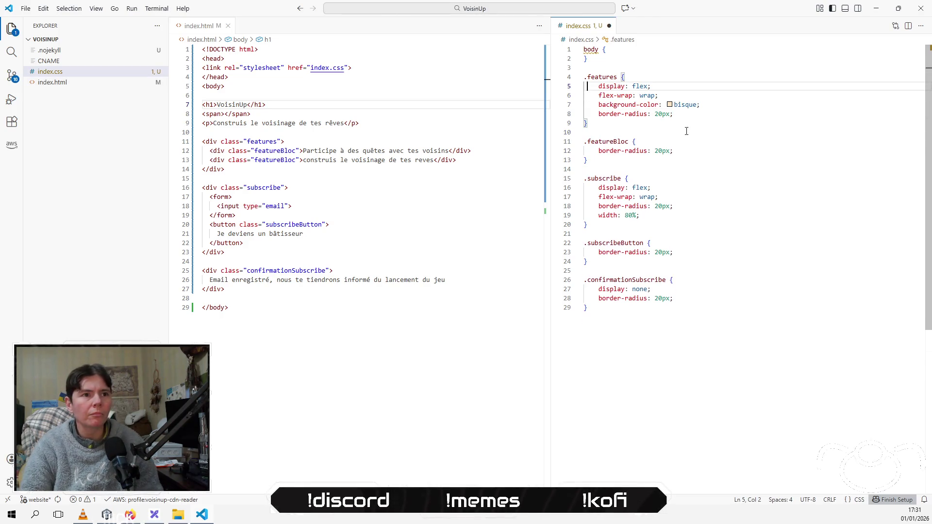
pyautogui.press('Return')
pyautogui.press('Return')
pyautogui.write('h1 {')
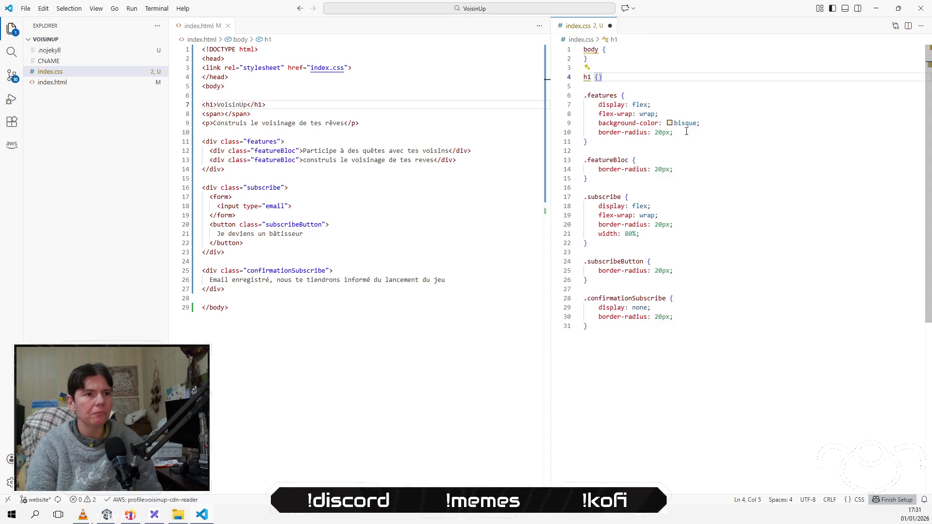
pyautogui.press('Return')
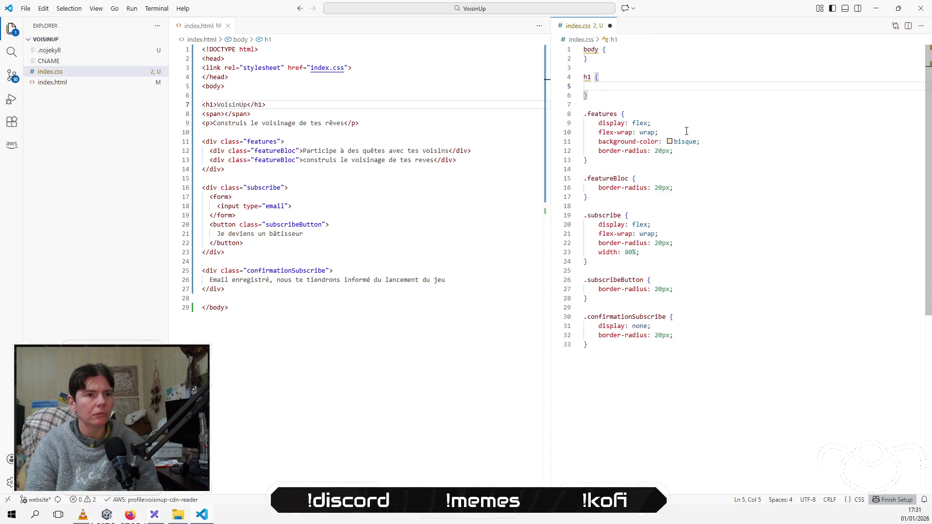
# Give the h1 rule the declaration text-align: center
pyautogui.write('te')
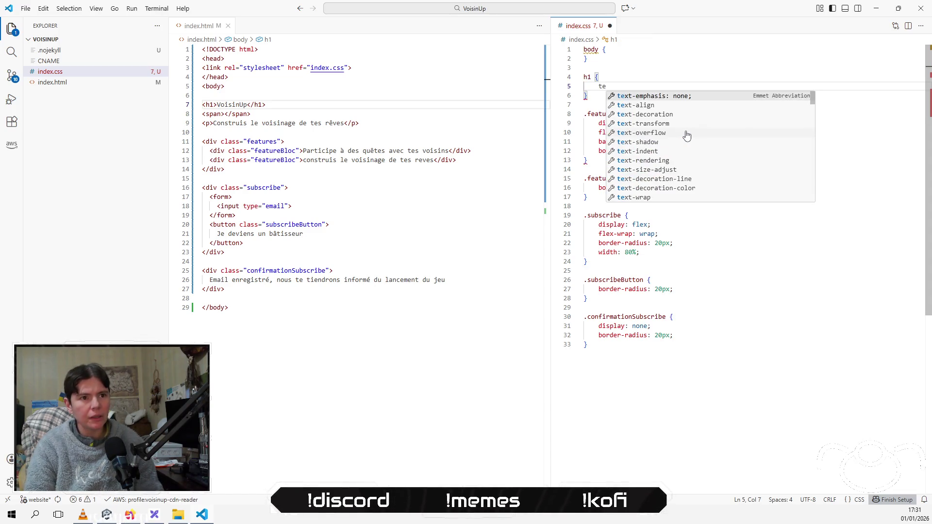
pyautogui.press('Down')
pyautogui.press('Return')
pyautogui.write('c')
pyautogui.press('Down')
pyautogui.press('Return')
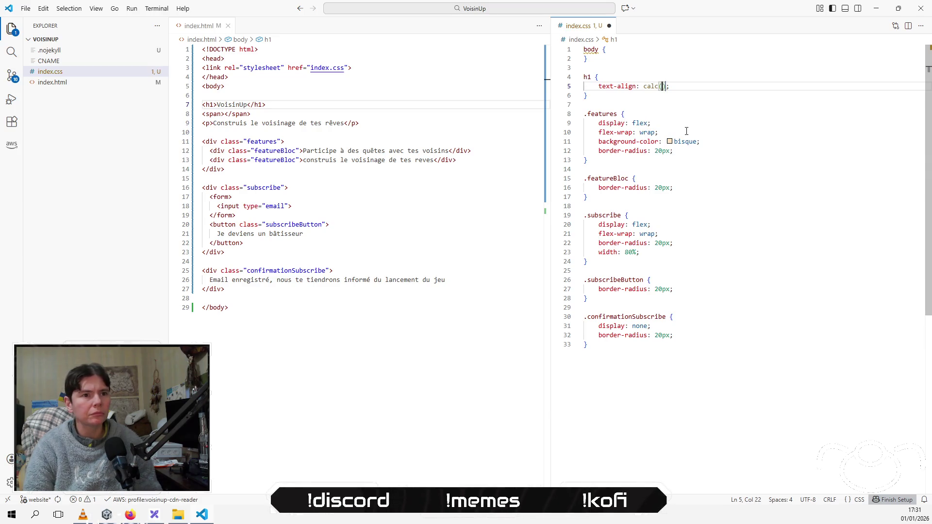
pyautogui.press('BackSpace')
pyautogui.write('enter')
pyautogui.press('Return')
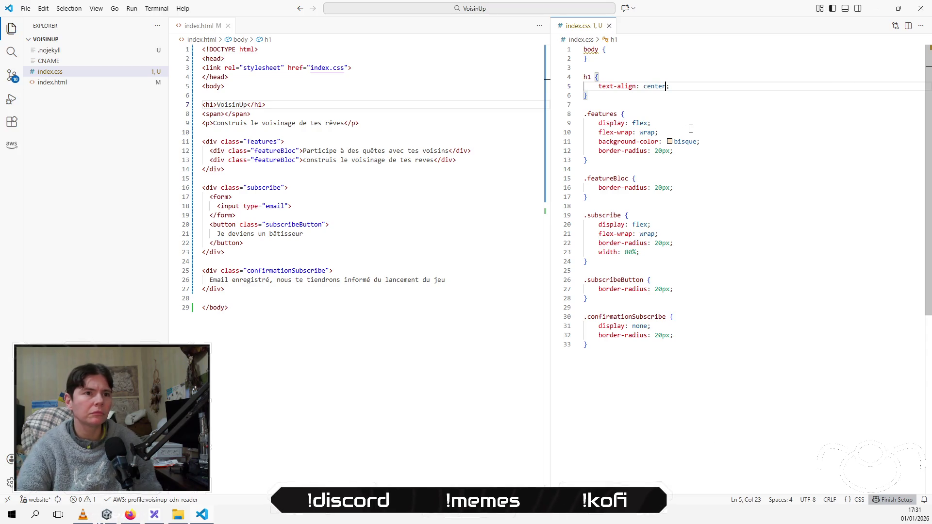
# Extend the selector to 'h1, p' and reload the browser to see the centred text
pyautogui.click(716, 102)
pyautogui.press('Up')
pyautogui.press('Up')
pyautogui.press('Up')
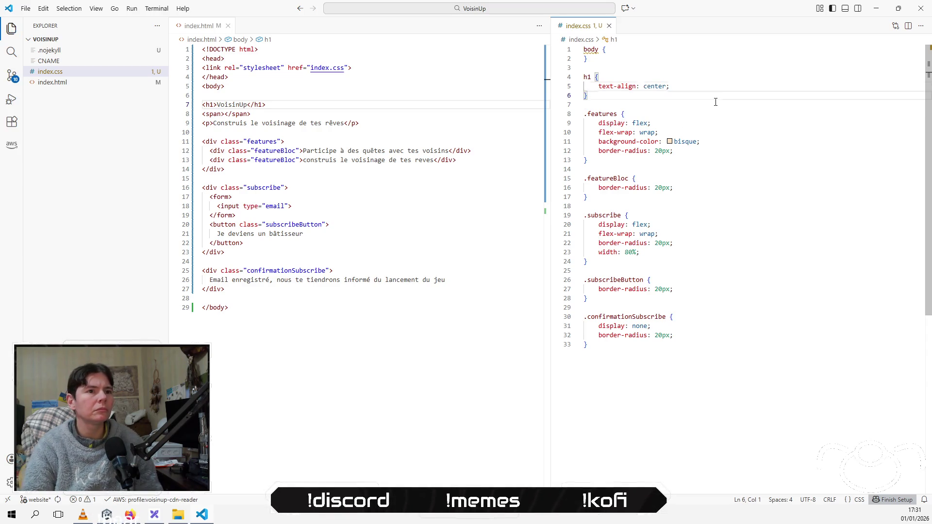
pyautogui.write(', p')
pyautogui.press('Right')
pyautogui.hotkey('alt', 'Tab')
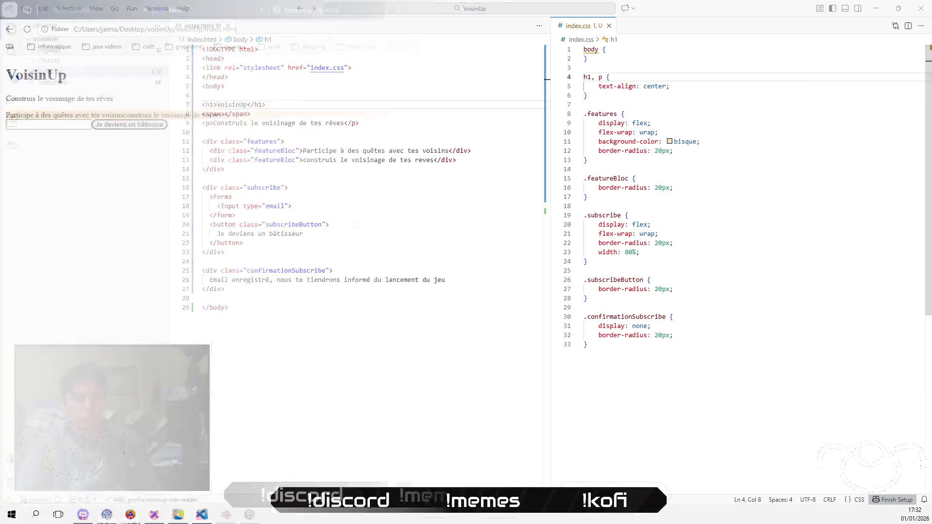
pyautogui.press('F5')
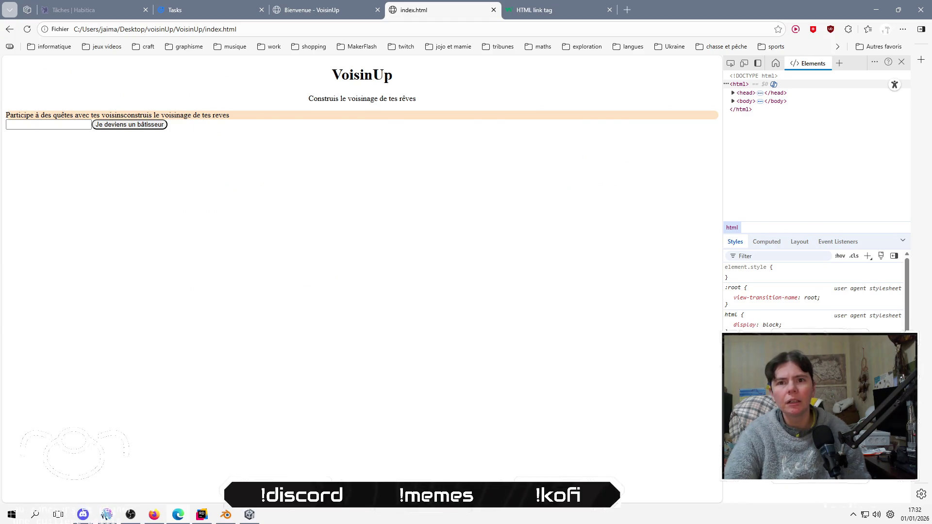
pyautogui.hotkey('alt', 'Tab')
# Place the caret in the gap after the .features rule, then return to the browser
pyautogui.click(675, 176)
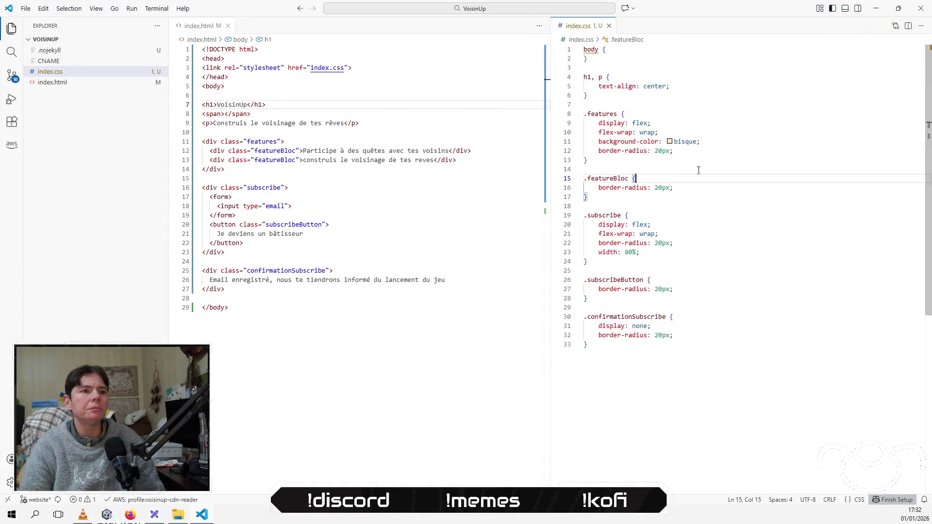
pyautogui.click(439, 134)
pyautogui.click(699, 209)
pyautogui.press('Up')
pyautogui.press('Up')
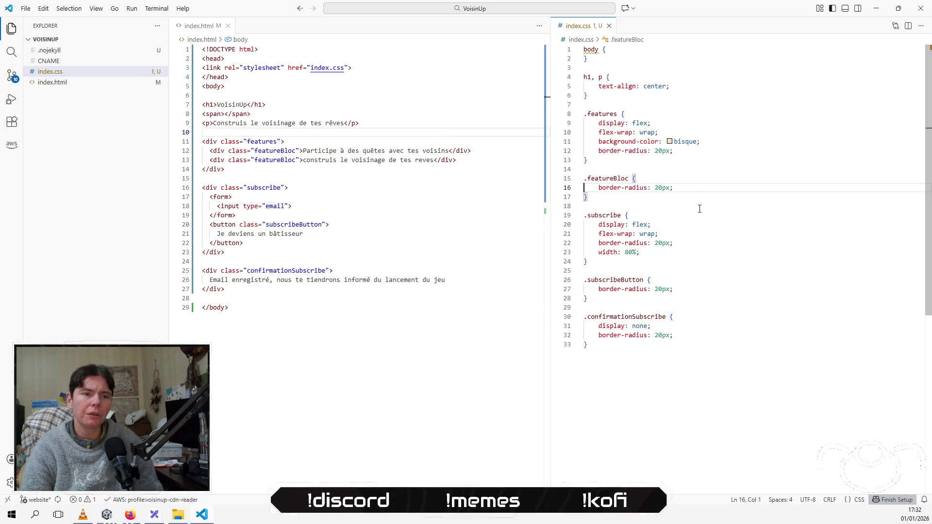
pyautogui.press('Up')
pyautogui.press('Up')
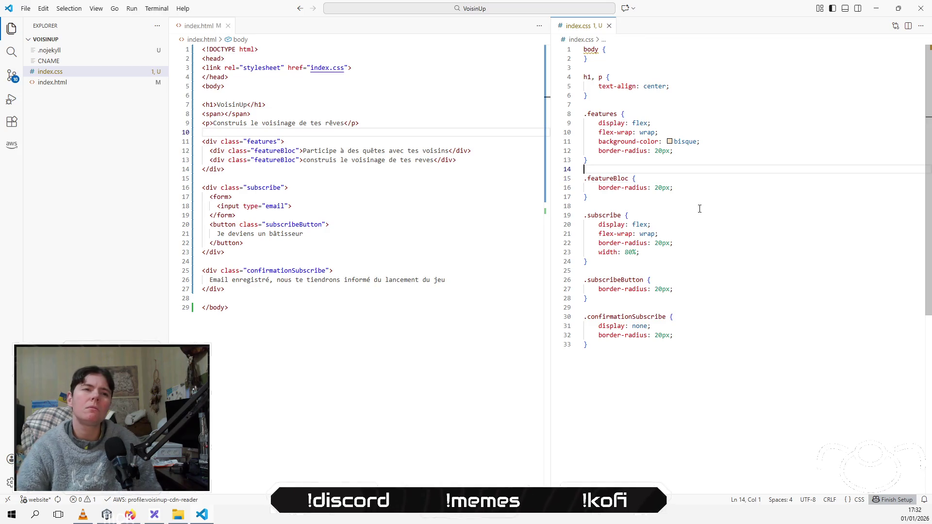
pyautogui.hotkey('alt', 'Tab')
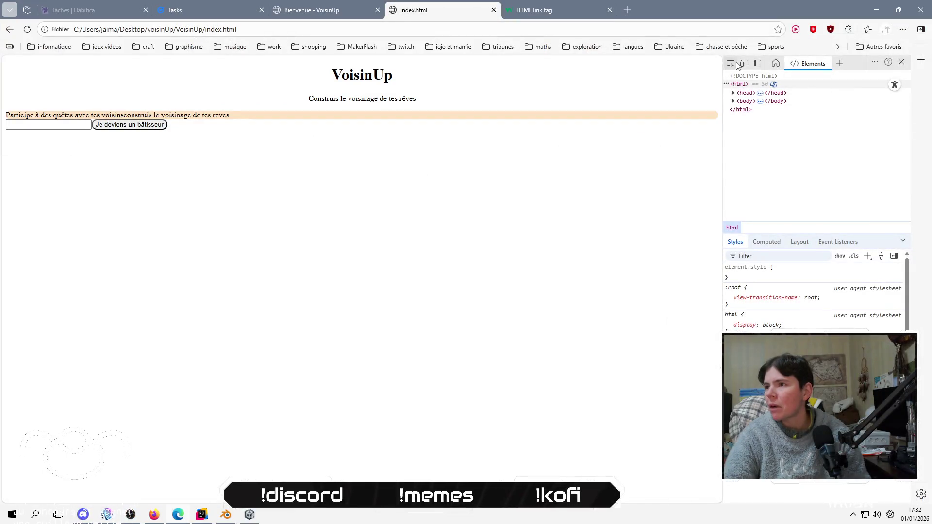
# Set div.features to flex-direction row, align-items center, justify-content space-evenly in DevTools and copy those declarations
pyautogui.click(614, 117)
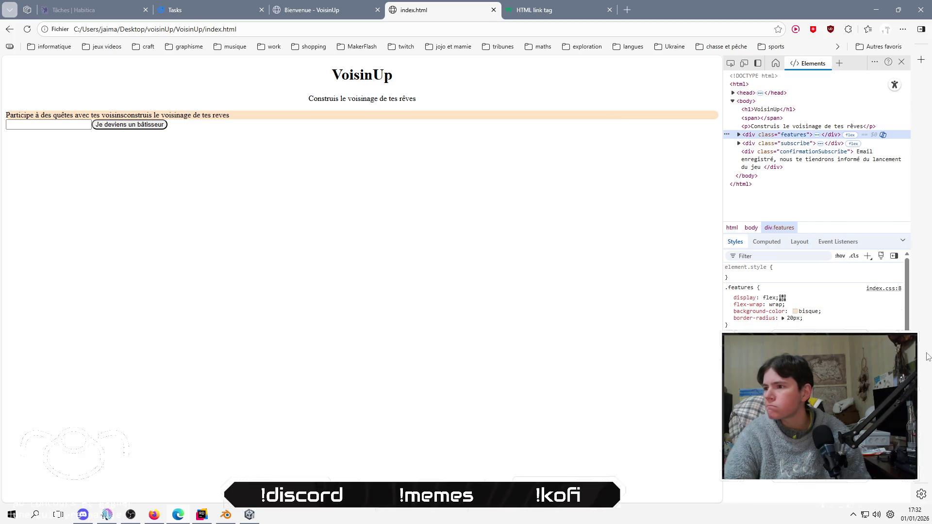
pyautogui.click(783, 298)
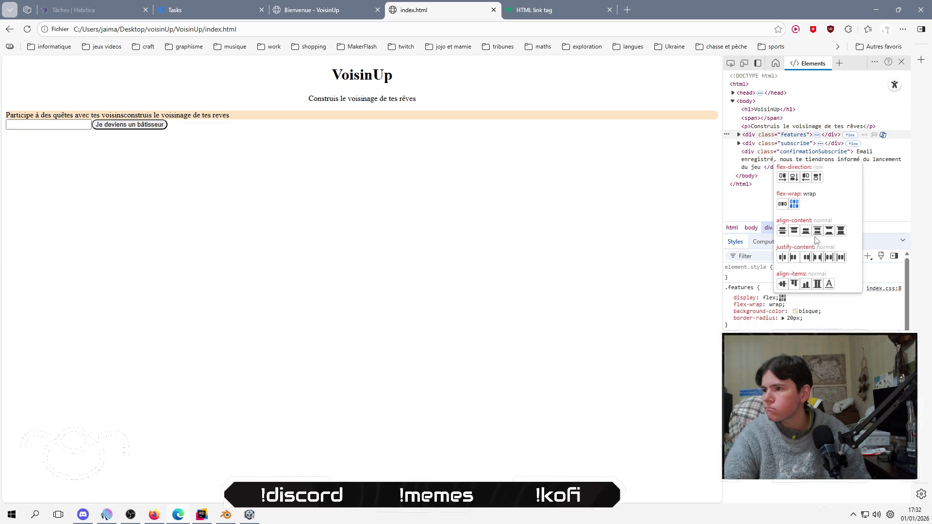
pyautogui.click(782, 178)
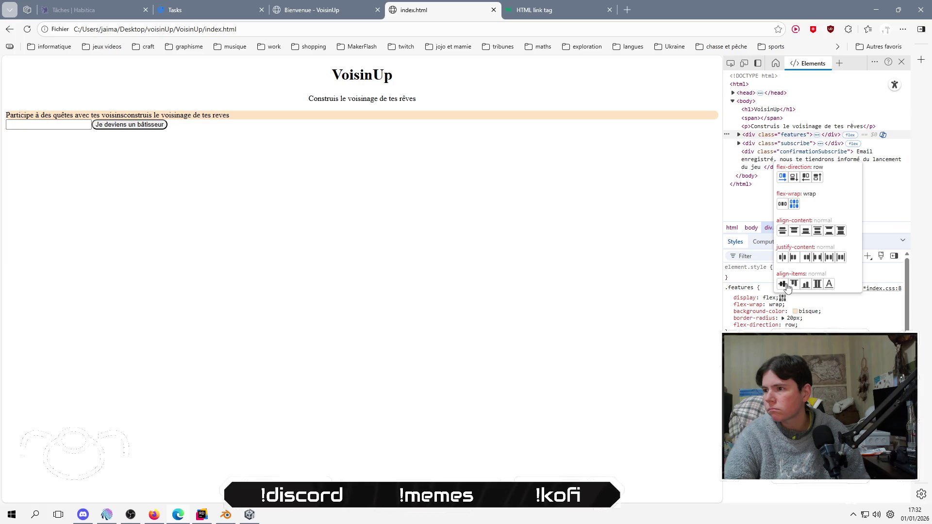
pyautogui.click(817, 258)
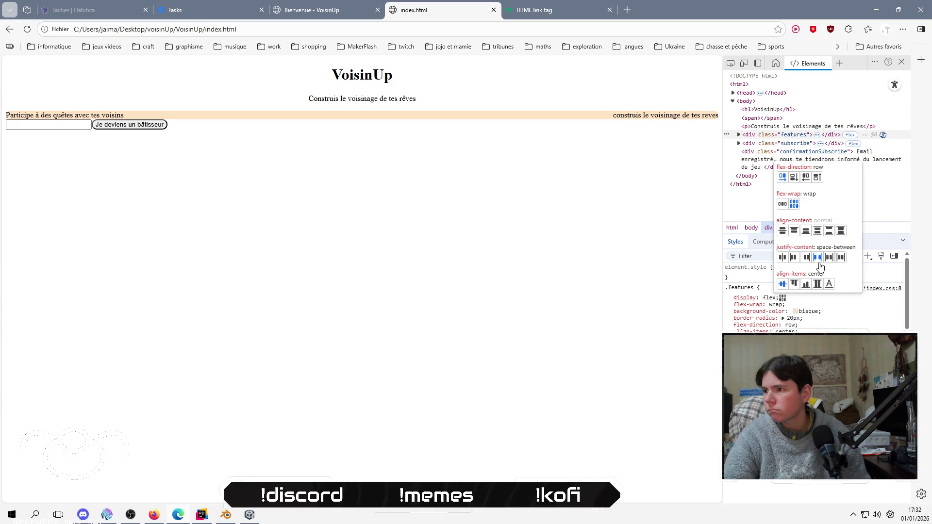
pyautogui.click(829, 258)
pyautogui.click(841, 258)
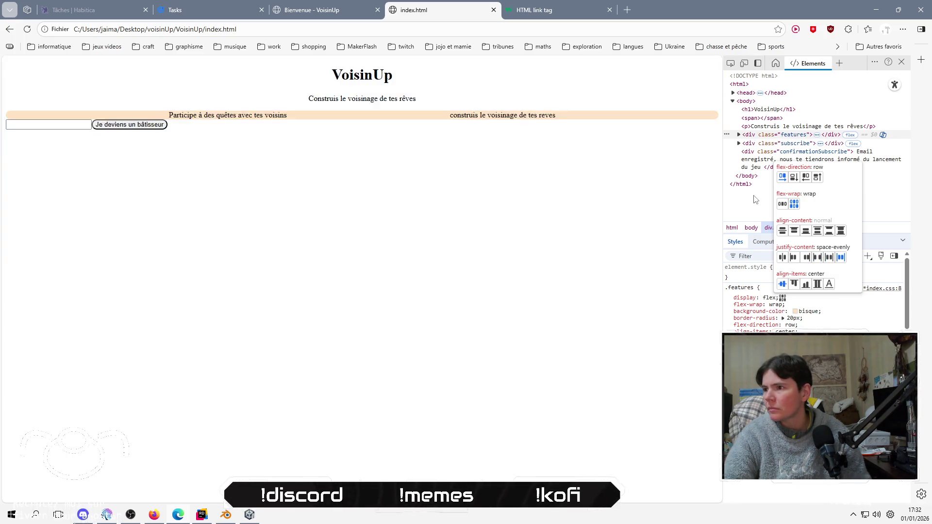
pyautogui.press('Escape')
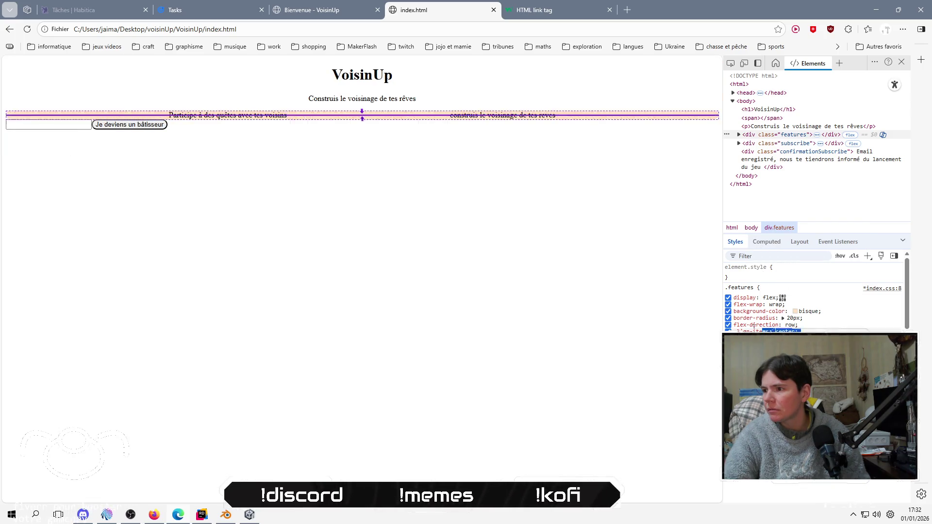
pyautogui.moveTo(800, 331); pyautogui.dragTo(734, 326)
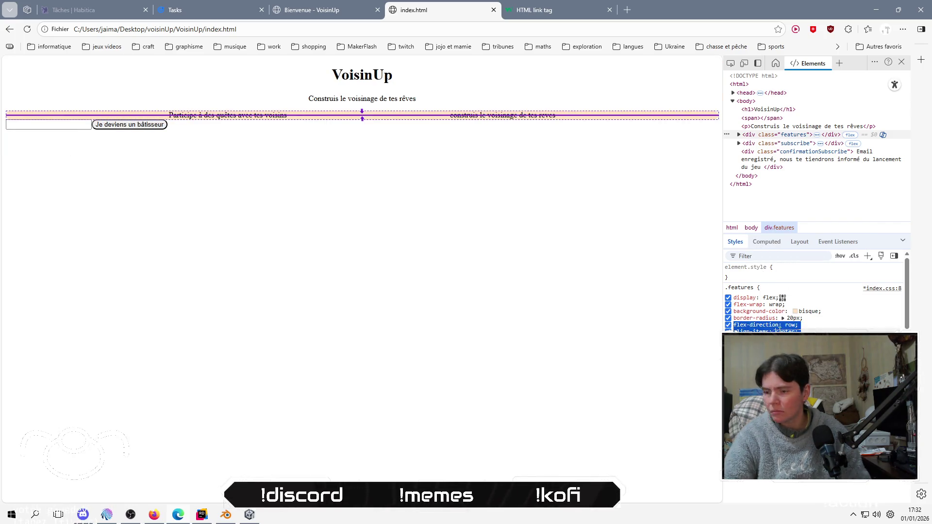
pyautogui.click(628, 215)
pyautogui.click(709, 189)
# Paste flex-direction: row, align-items: center and justify-content: space-evenly below border-radius in .features
pyautogui.press('Up')
pyautogui.press('Up')
pyautogui.press('Up')
pyautogui.press('Up')
pyautogui.press('End')
pyautogui.press('Return')
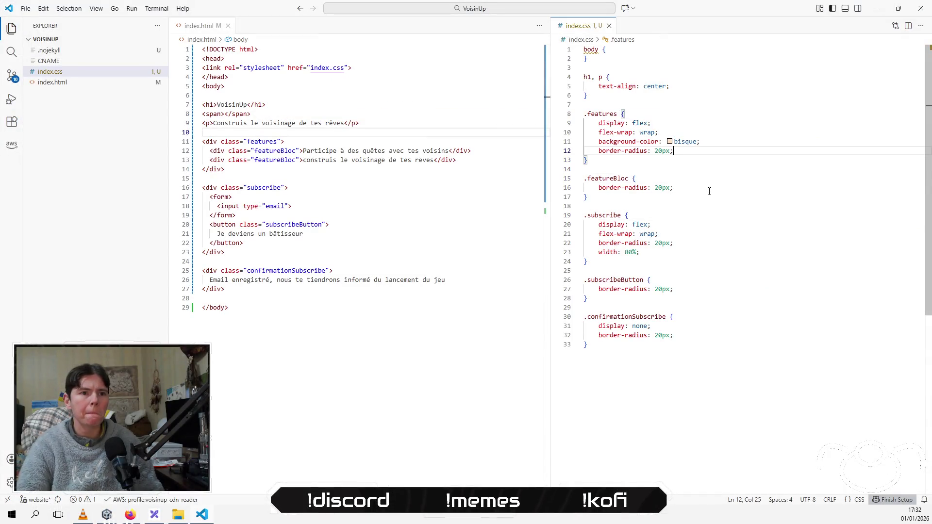
pyautogui.hotkey('ctrl', 'v')
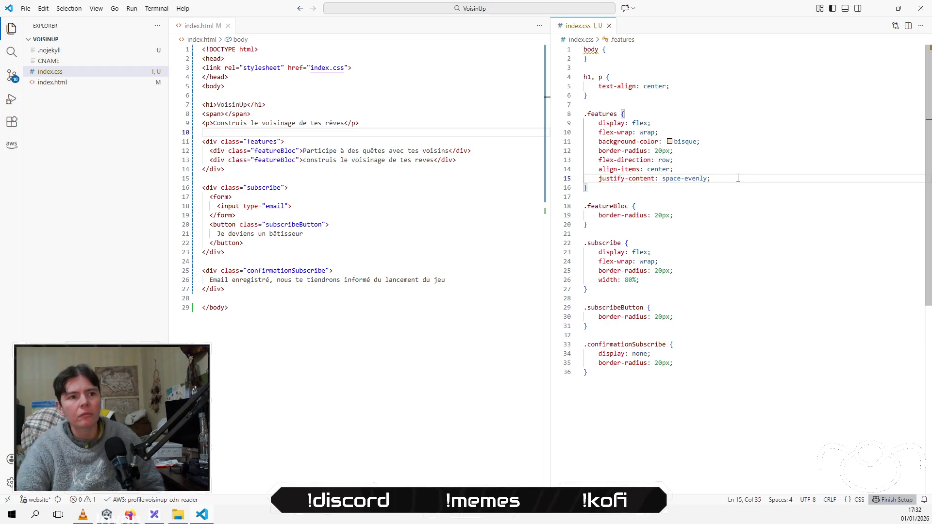
pyautogui.press('Return')
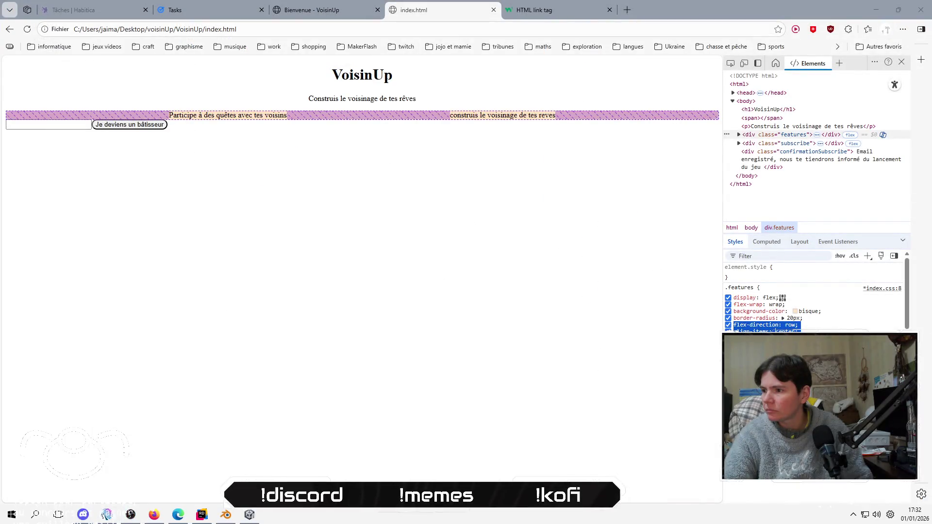
# Try height: 300px on .features in Edge DevTools, then paste it into index.css
pyautogui.click(801, 340)
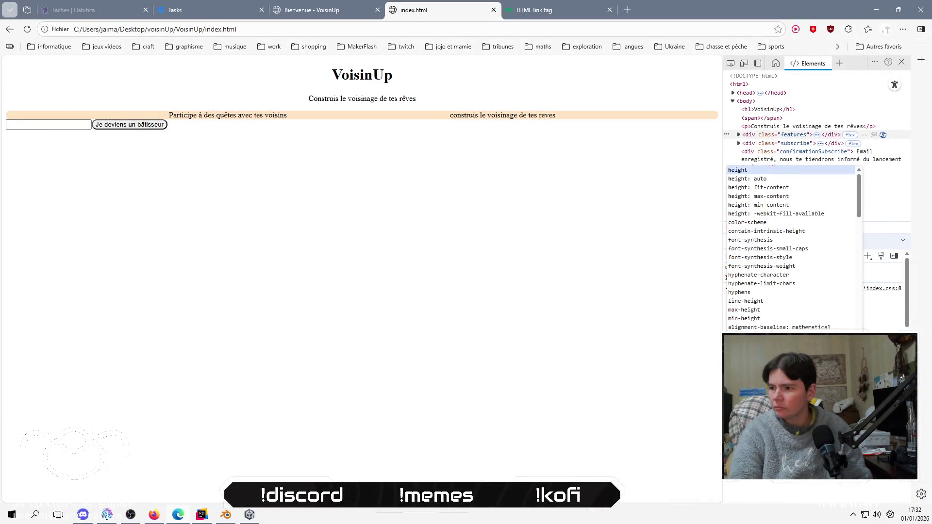
pyautogui.press('Escape')
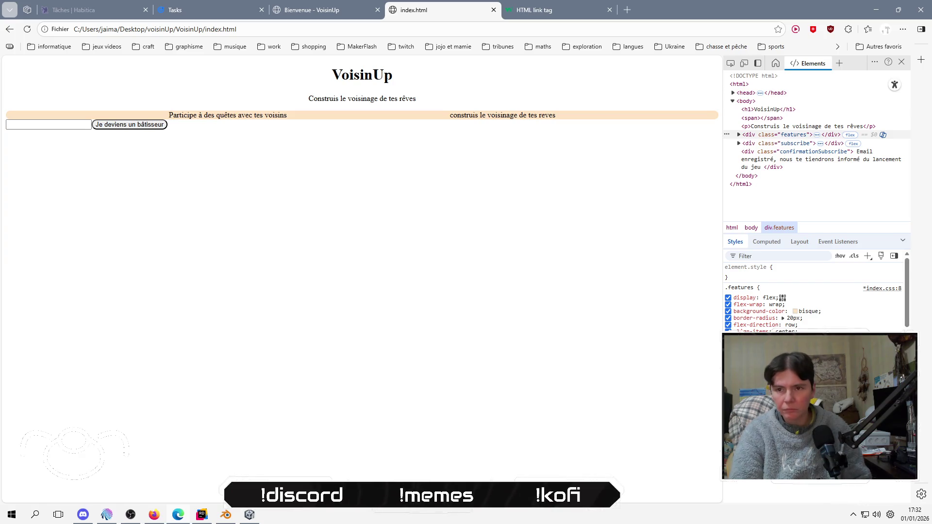
pyautogui.press('Return')
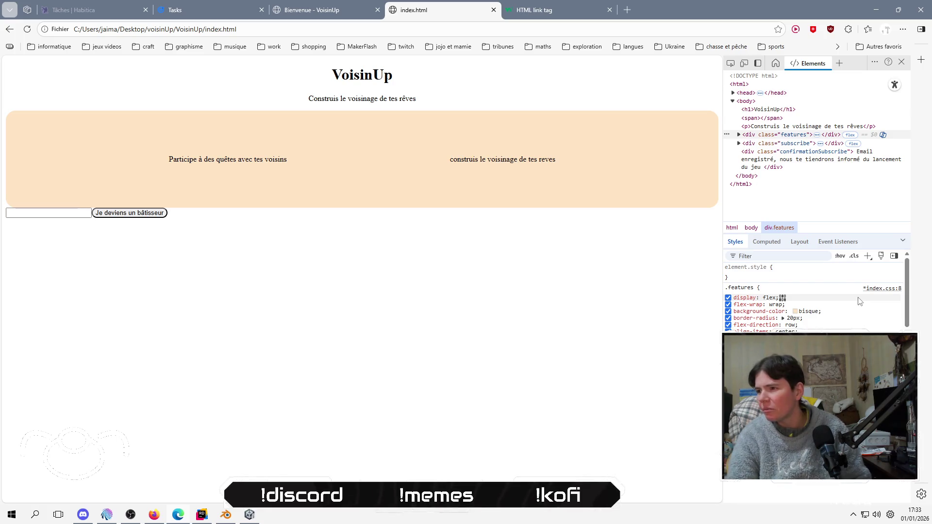
pyautogui.write('300px')
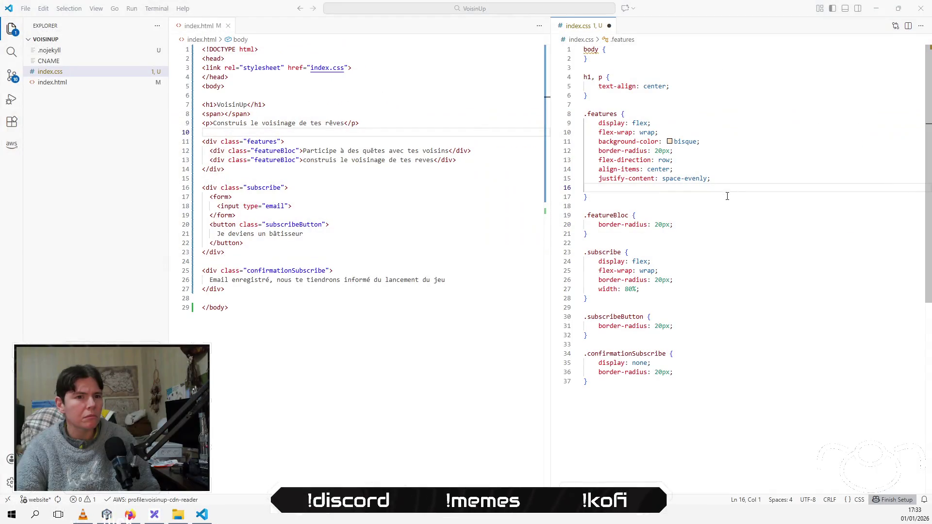
pyautogui.write('height: 300px; }')
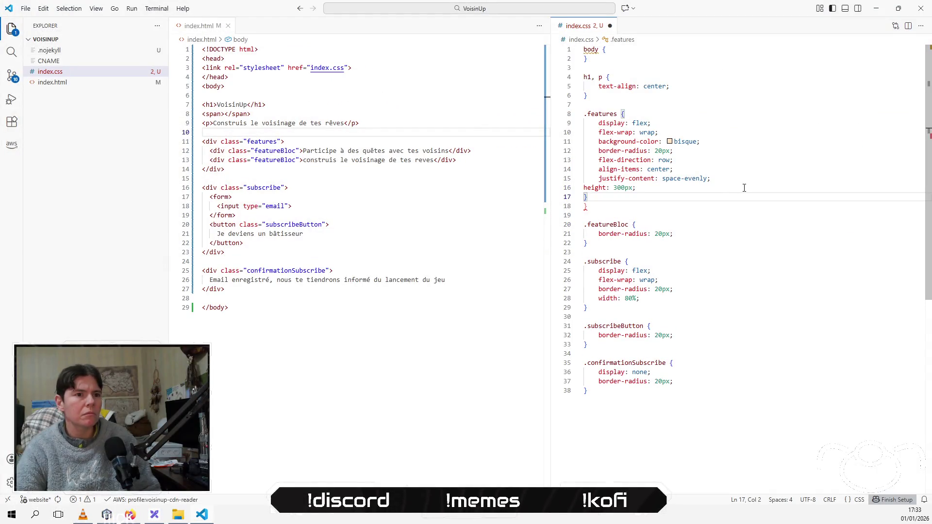
# Add background-color: burlywood to the .featureBloc rule and reload the preview
pyautogui.hotkey('ctrl', 's')
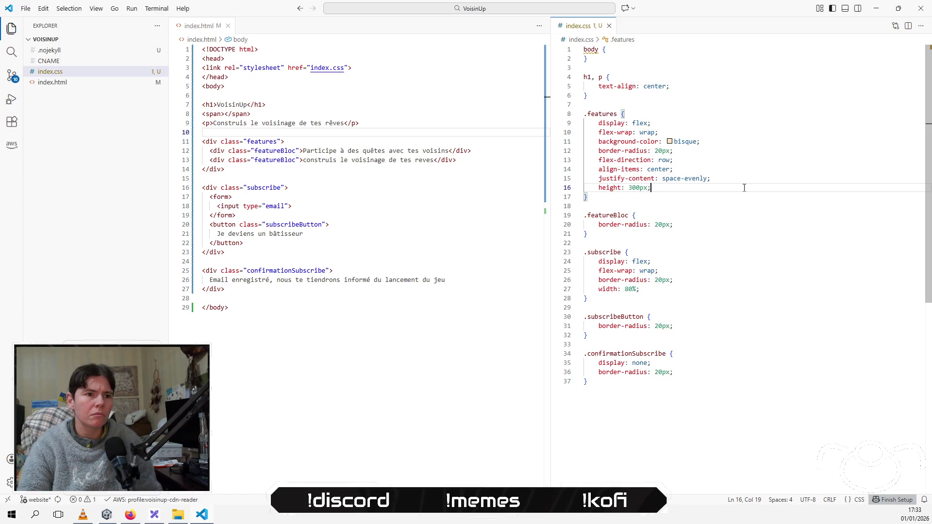
pyautogui.click(700, 227)
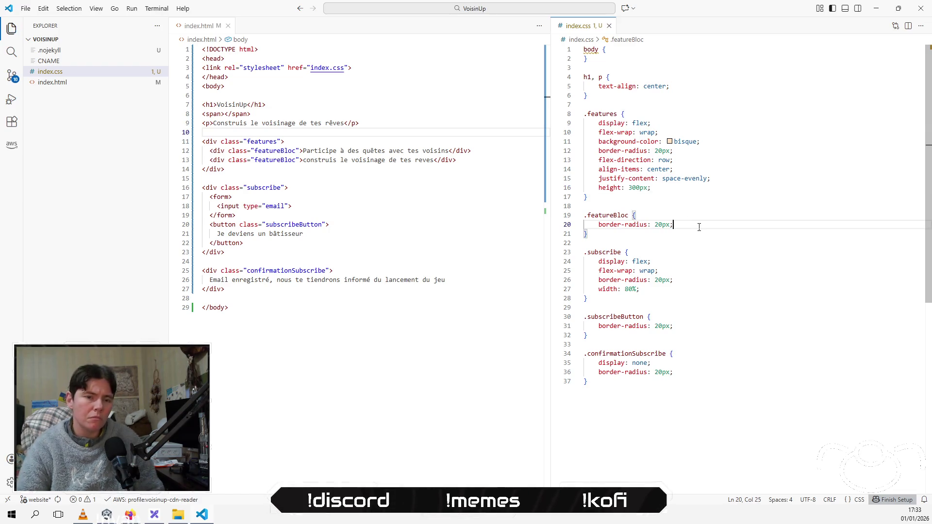
pyautogui.press('Return')
pyautogui.write('ba')
pyautogui.press('Down')
pyautogui.press('Return')
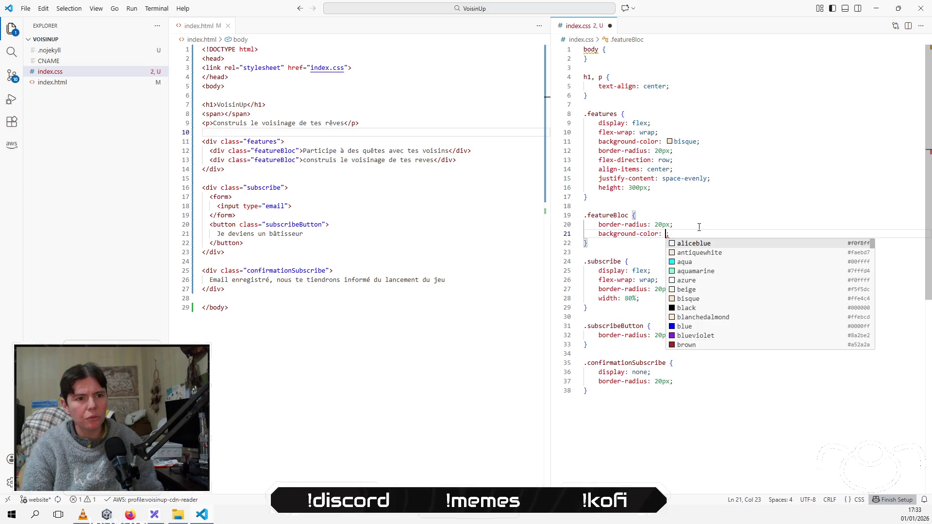
pyautogui.press('Down')
pyautogui.press('Down')
pyautogui.press('Down')
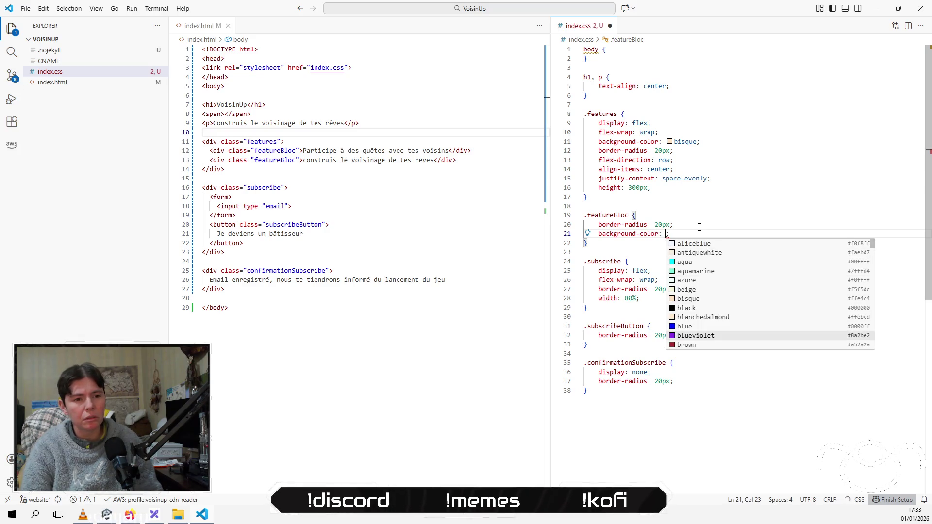
pyautogui.press('Up')
pyautogui.press('Up')
pyautogui.press('Up')
pyautogui.press('Down')
pyautogui.press('Down')
pyautogui.press('Down')
pyautogui.press('Down')
pyautogui.press('Return')
pyautogui.press('Down')
pyautogui.hotkey('alt', 'Tab')
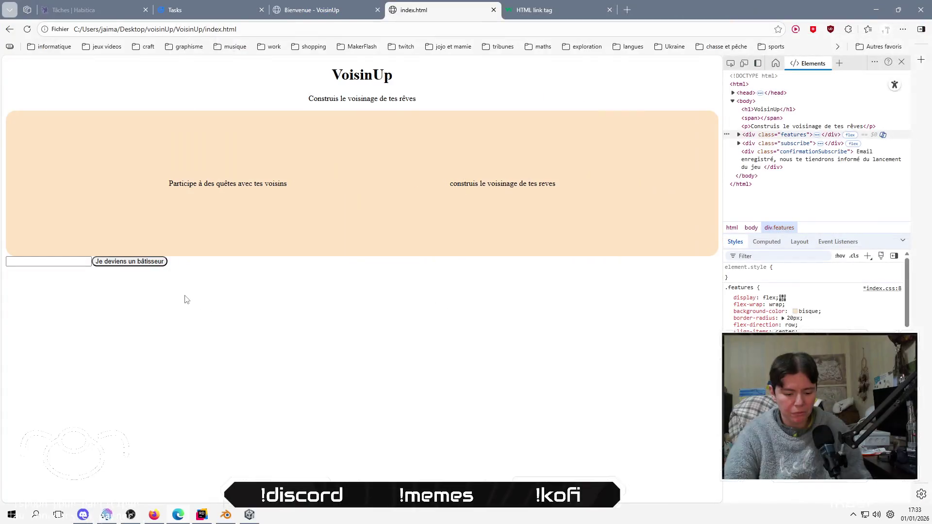
pyautogui.press('F5')
pyautogui.hotkey('alt', 'Tab')
# Copy the height: 300px line from .features into .featureBloc and reload the browser
pyautogui.press('Up')
pyautogui.press('Up')
pyautogui.press('Up')
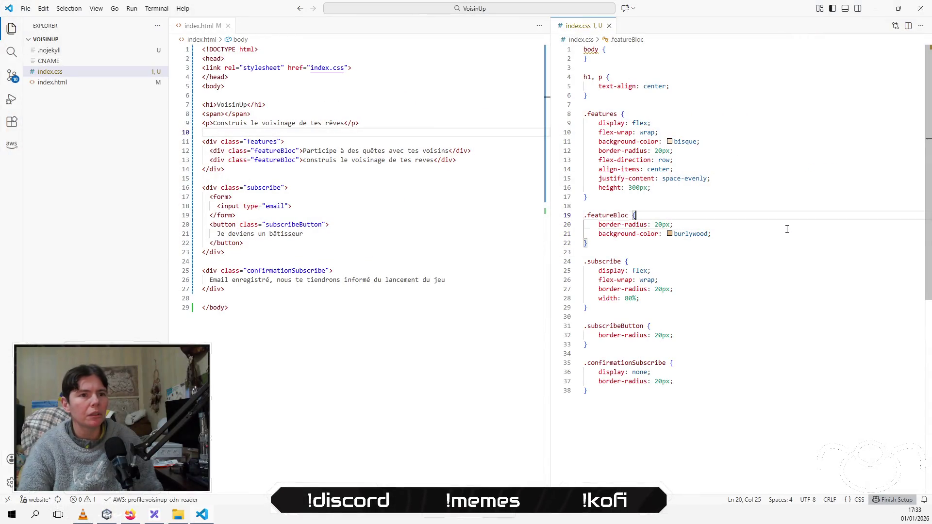
pyautogui.hotkey('shift', 'Up')
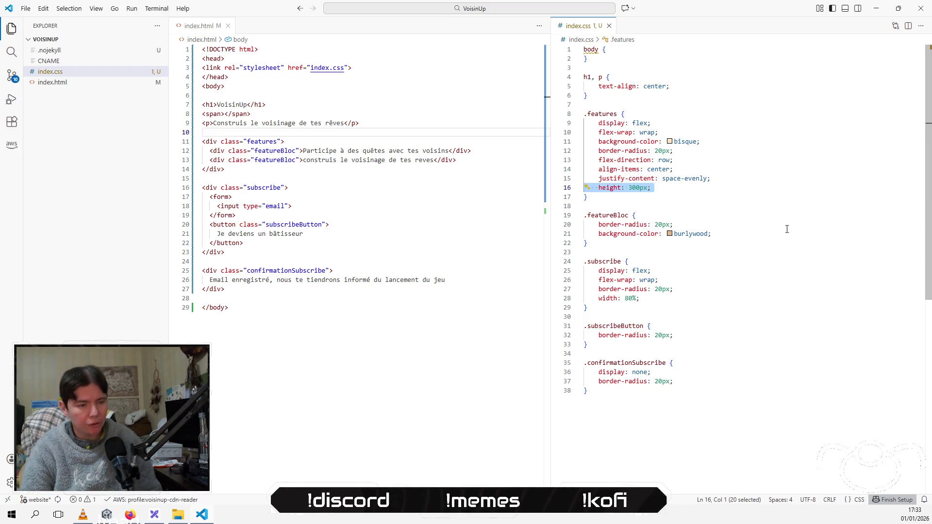
pyautogui.press('Down')
pyautogui.press('Down')
pyautogui.press('Down')
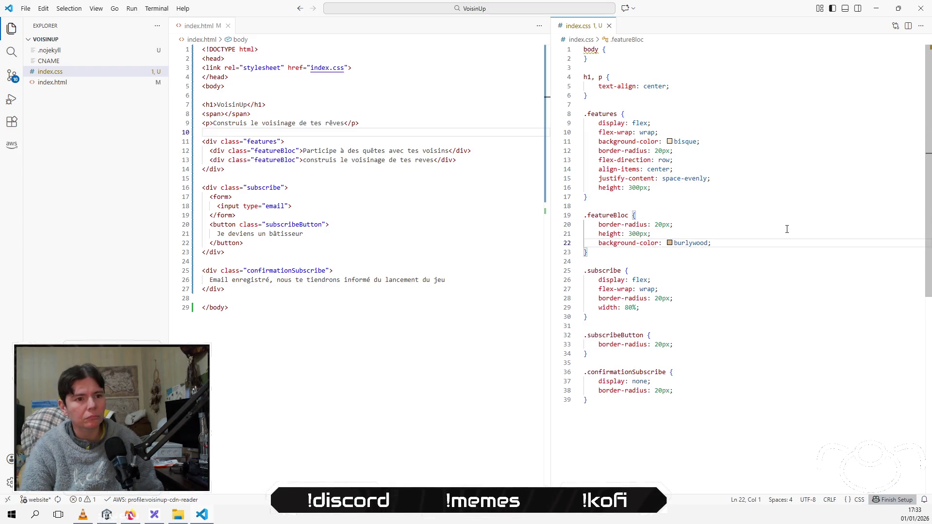
pyautogui.hotkey('alt', 'Tab')
pyautogui.press('F5')
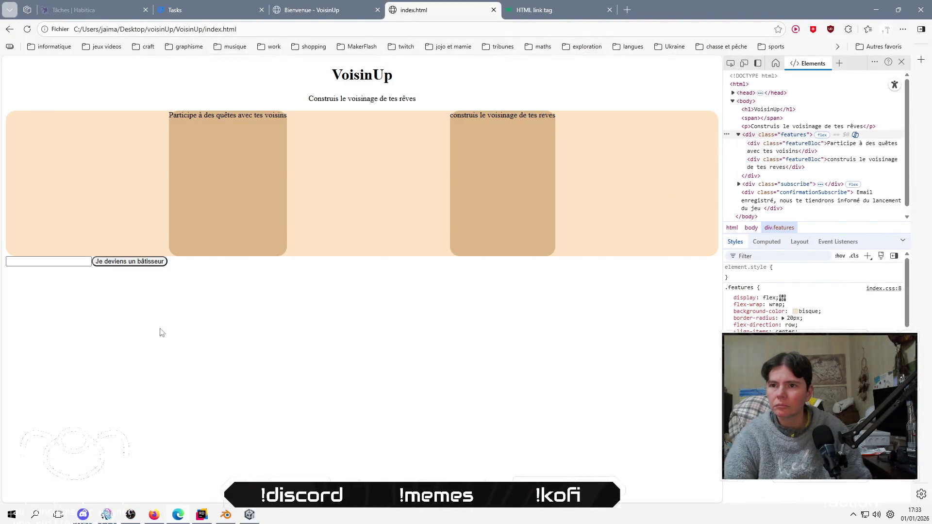
# Inspect the second feature block in DevTools and add display: flex to .featureBloc
pyautogui.hotkey('alt', 'Tab')
pyautogui.hotkey('alt', 'Tab')
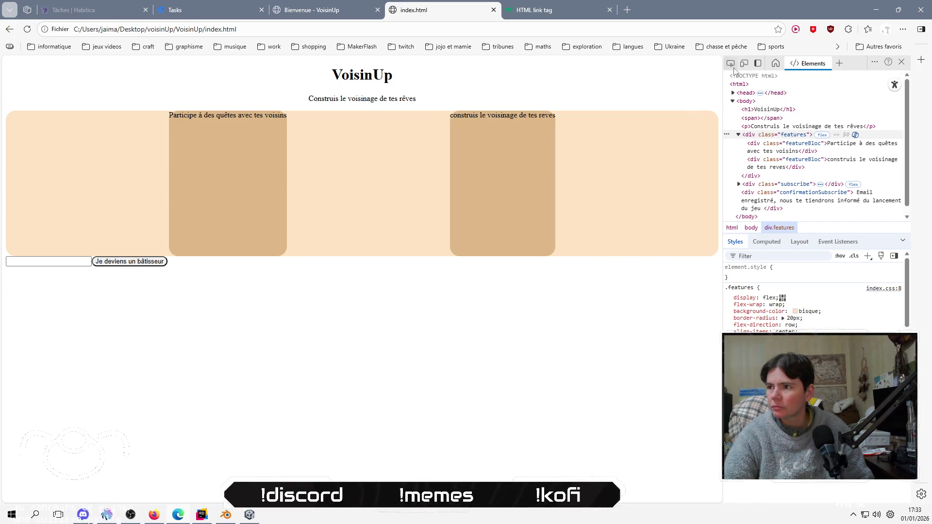
pyautogui.click(492, 142)
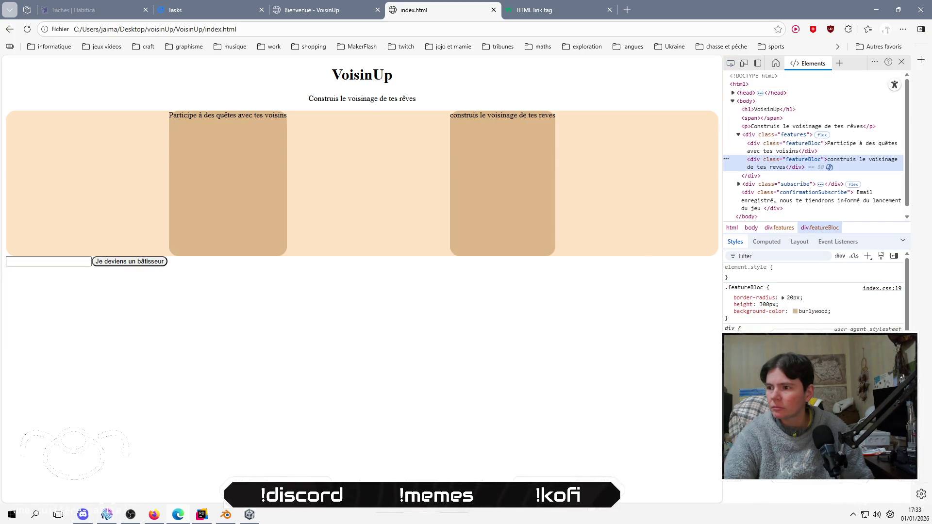
pyautogui.click(853, 315)
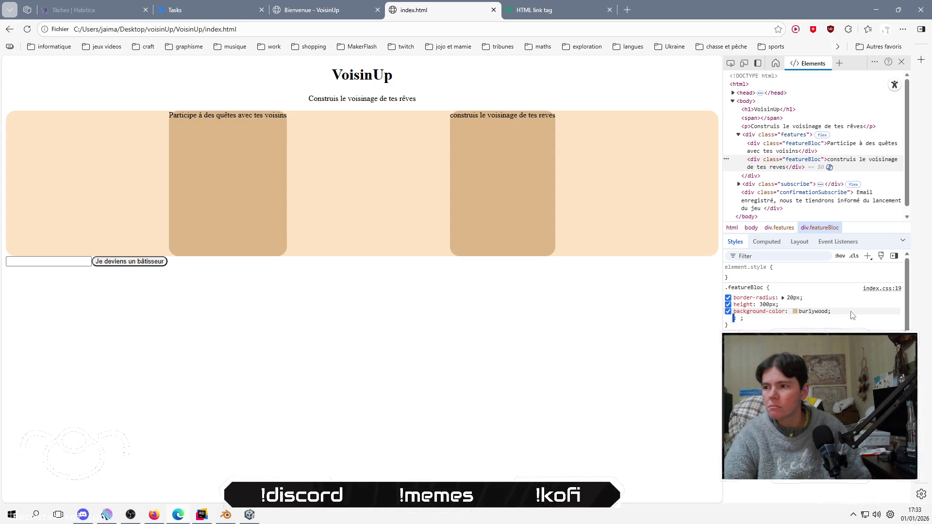
pyautogui.write('da')
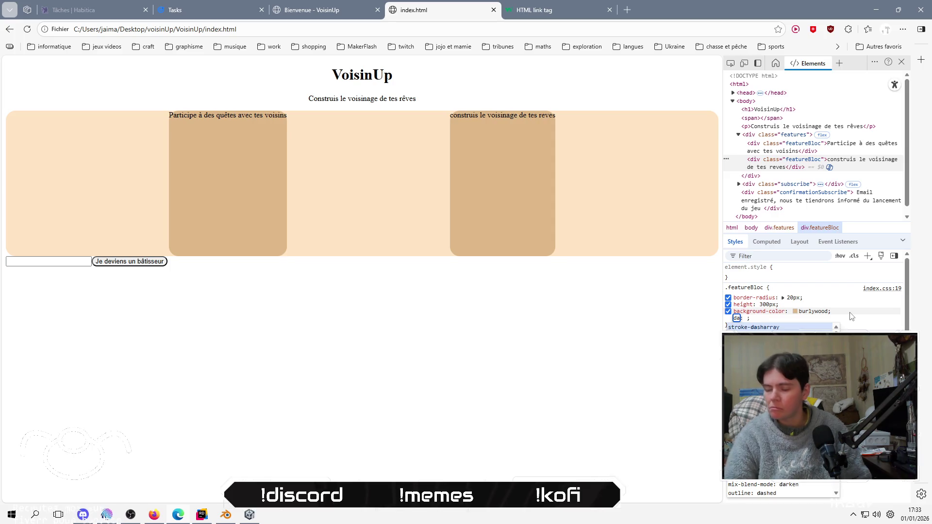
pyautogui.press('BackSpace')
pyautogui.press('Tab')
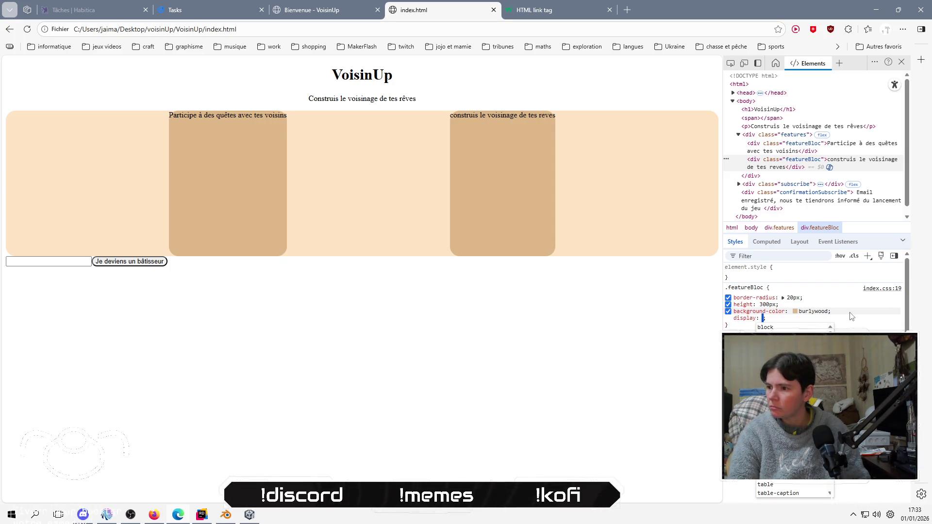
pyautogui.hotkey('shift', 'Tab')
pyautogui.click(844, 321)
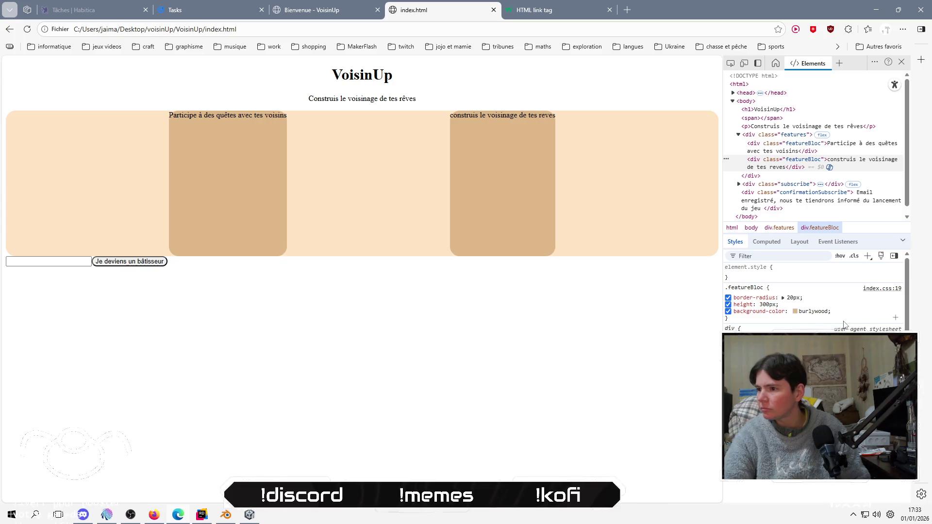
pyautogui.write('d')
pyautogui.press('Tab')
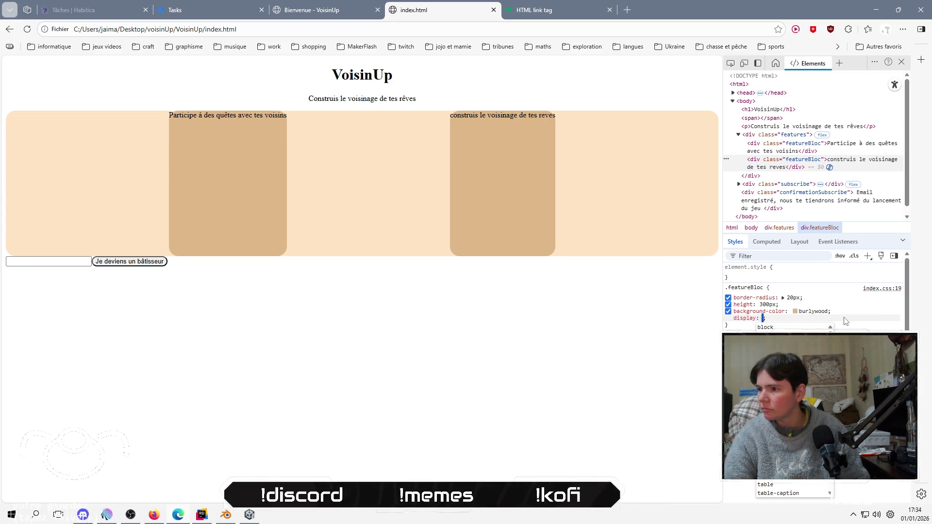
pyautogui.write('flex')
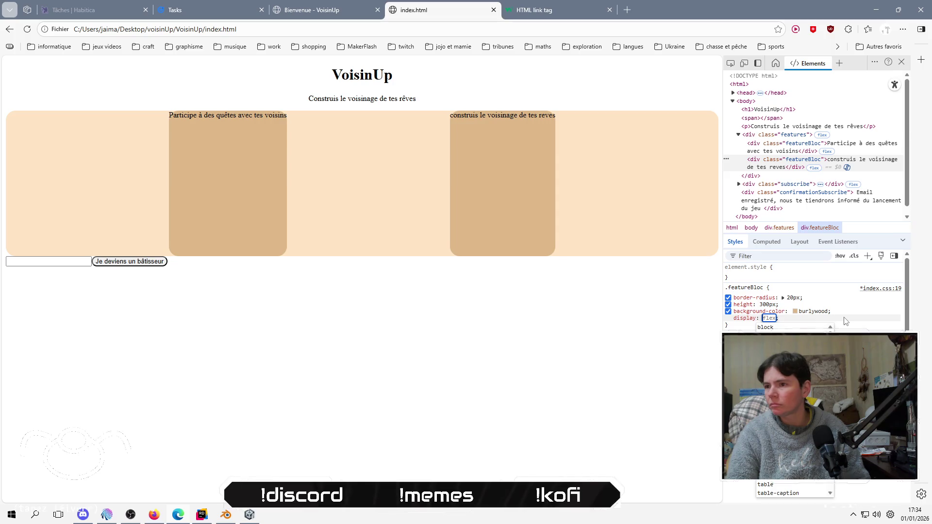
pyautogui.press('Return')
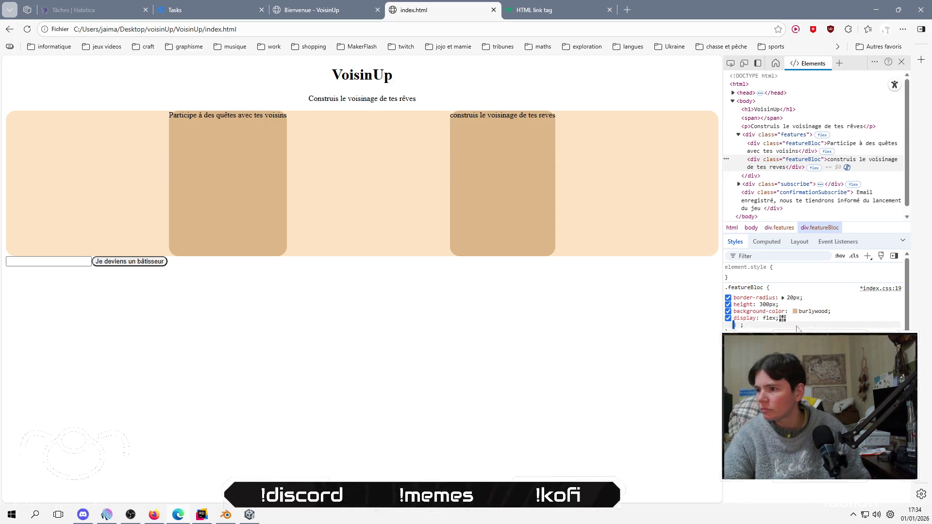
# Set align-items: center with the flexbox editor and select both new declarations
pyautogui.click(782, 318)
pyautogui.click(783, 305)
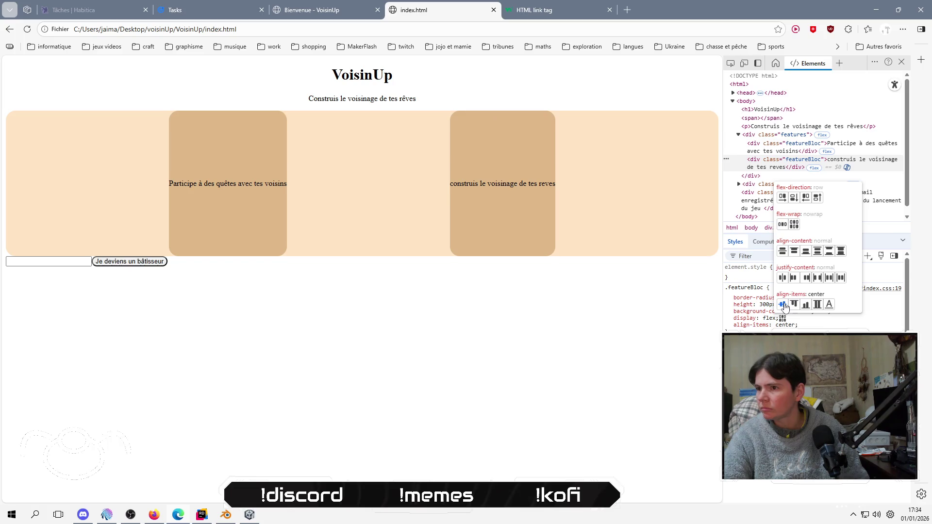
pyautogui.moveTo(798, 324)
pyautogui.mouseDown()
pyautogui.moveTo(752, 325)
pyautogui.moveTo(782, 318)
pyautogui.mouseUp()
pyautogui.hotkey('ctrl', 'c')
pyautogui.hotkey('alt', 'Tab')
# Paste display: flex and align-items: center below the burlywood line in .featureBloc and save
pyautogui.click(747, 243)
pyautogui.press('Return')
pyautogui.hotkey('ctrl', 'v')
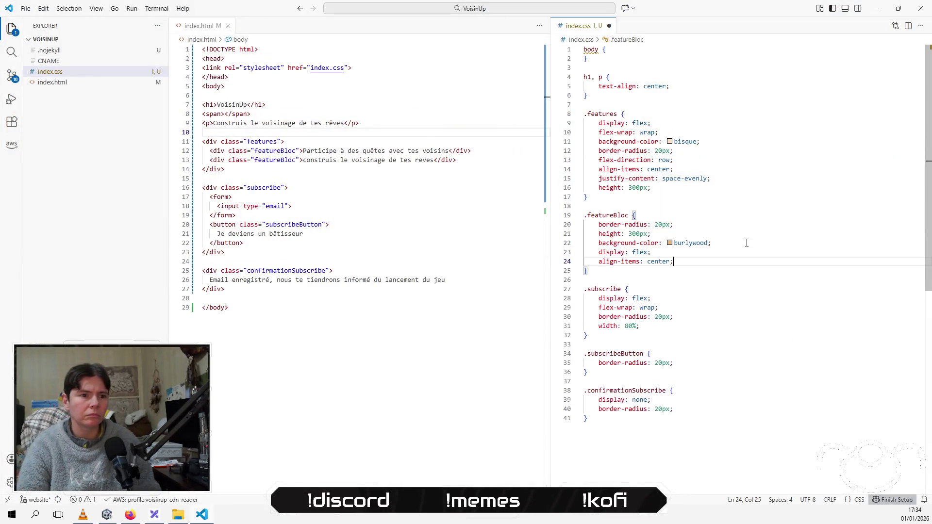
pyautogui.hotkey('ctrl', 's')
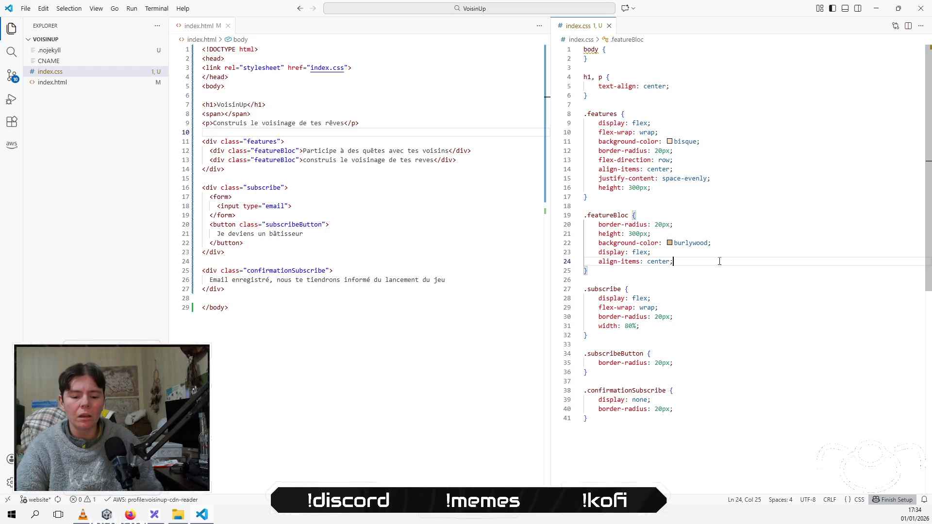
# Add margin: 50px to .featureBloc and reload the page in Edge
pyautogui.press('Return')
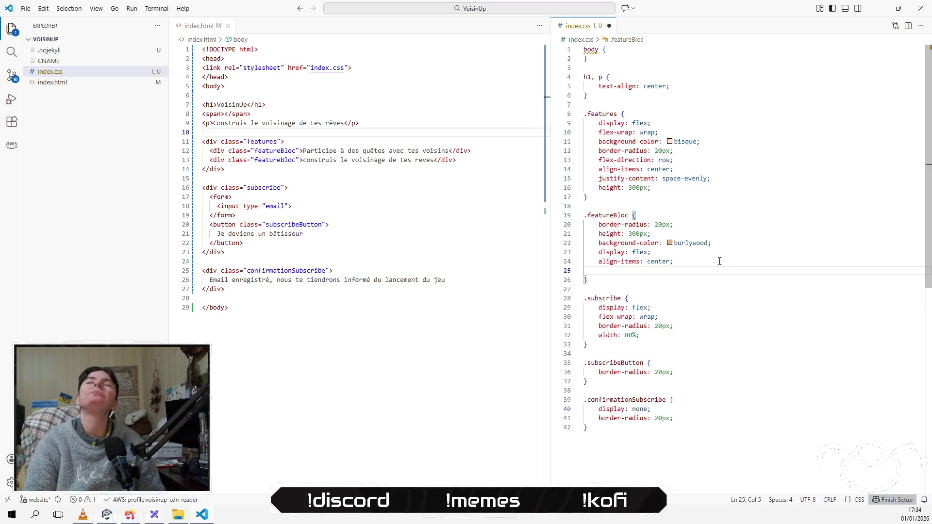
pyautogui.write('mar')
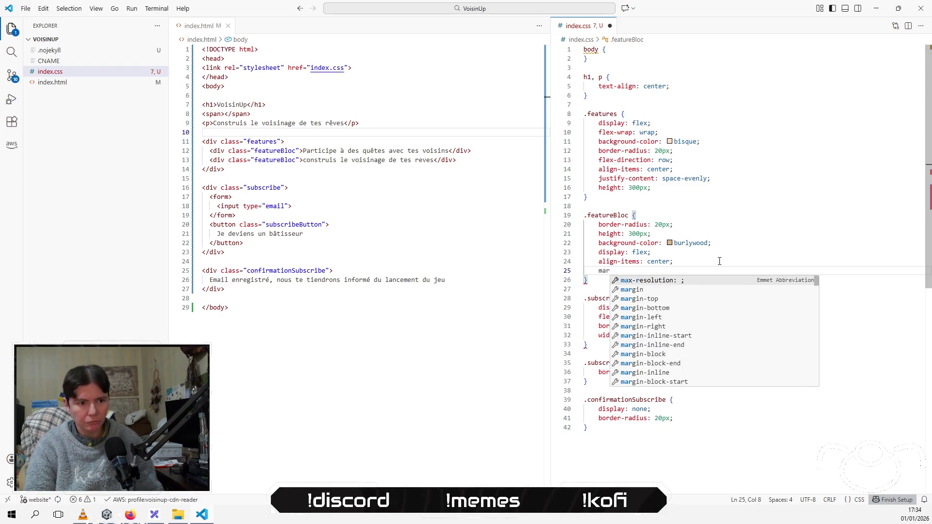
pyautogui.press('Down')
pyautogui.press('Return')
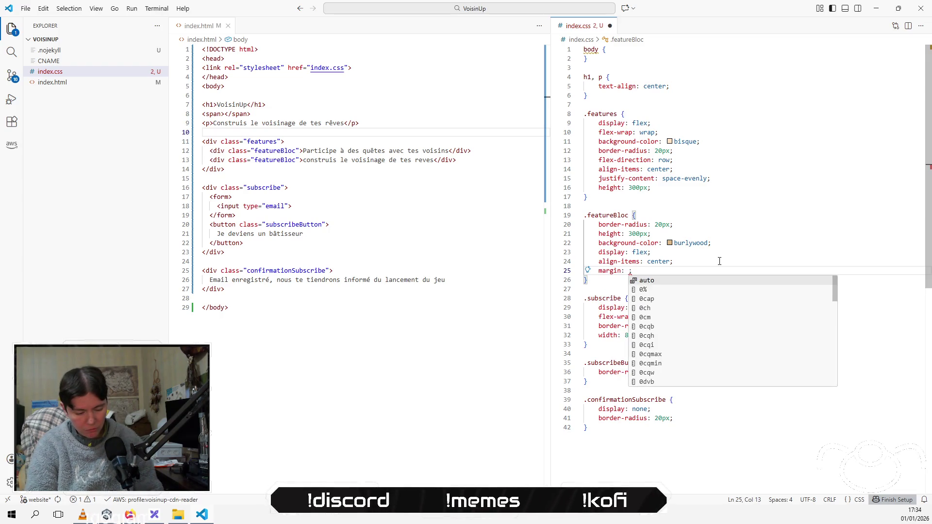
pyautogui.write('50px')
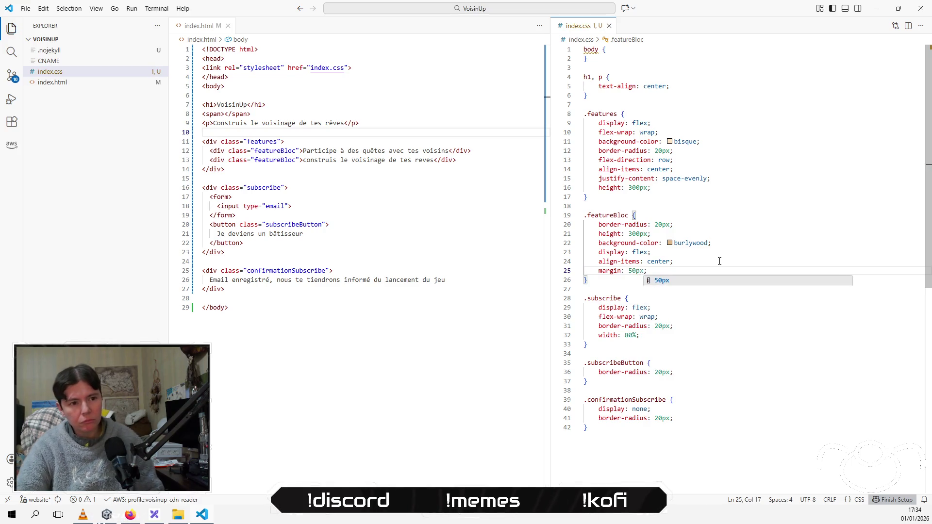
pyautogui.hotkey('alt', 'Tab')
pyautogui.press('F5')
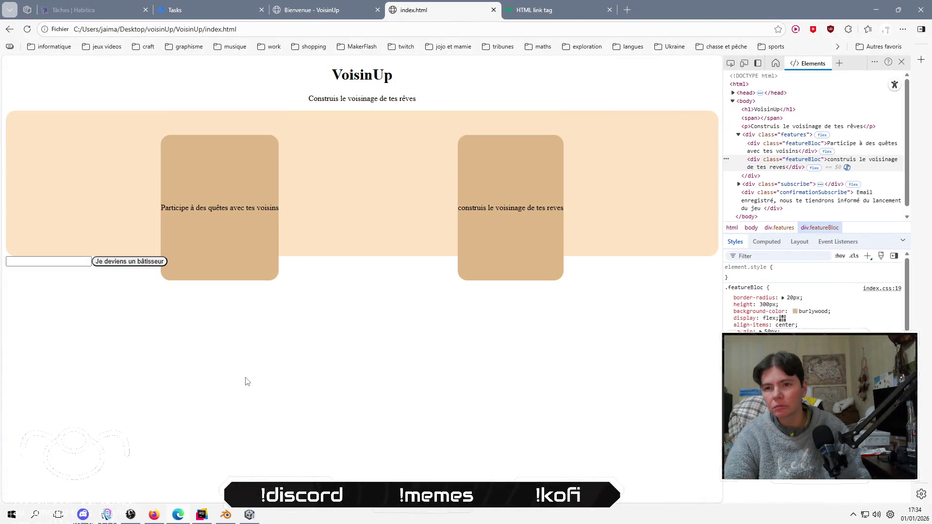